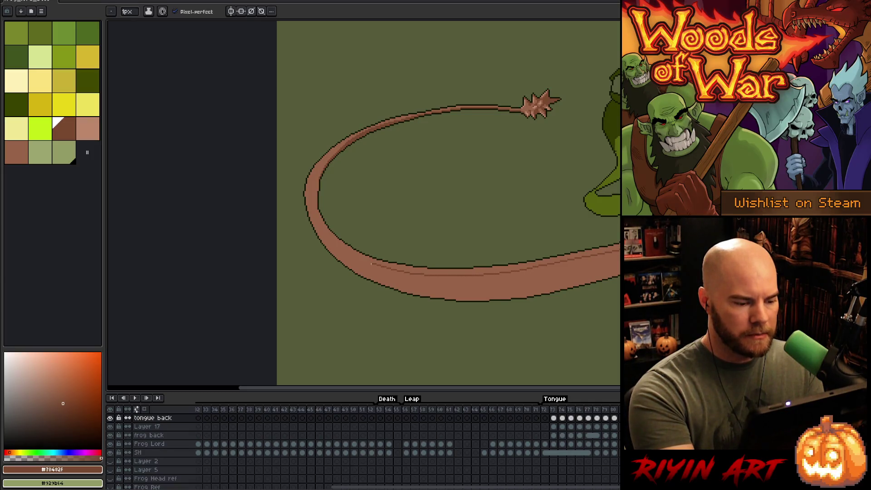
Bucket-fill the tongue's lower band with dark brown #78482F, then pan and zoom in on the frog
click(454, 286)
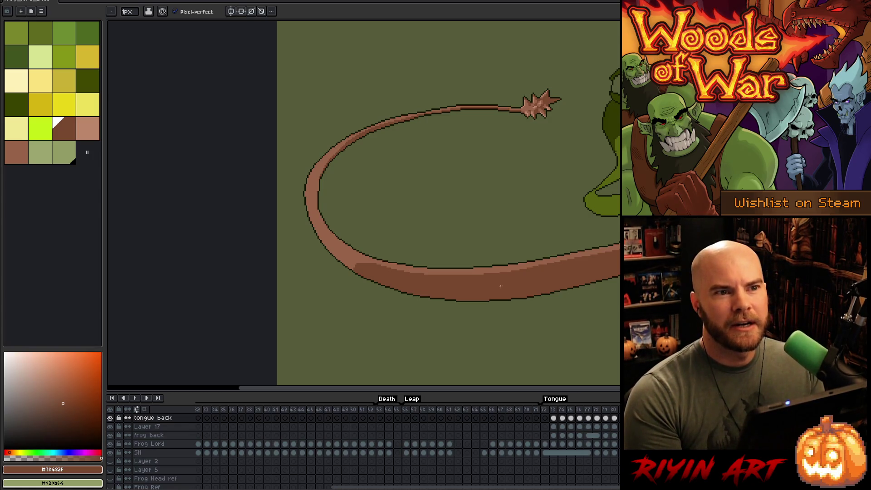
drag(371, 282, 152, 250)
scroll(537, 193, up, 3)
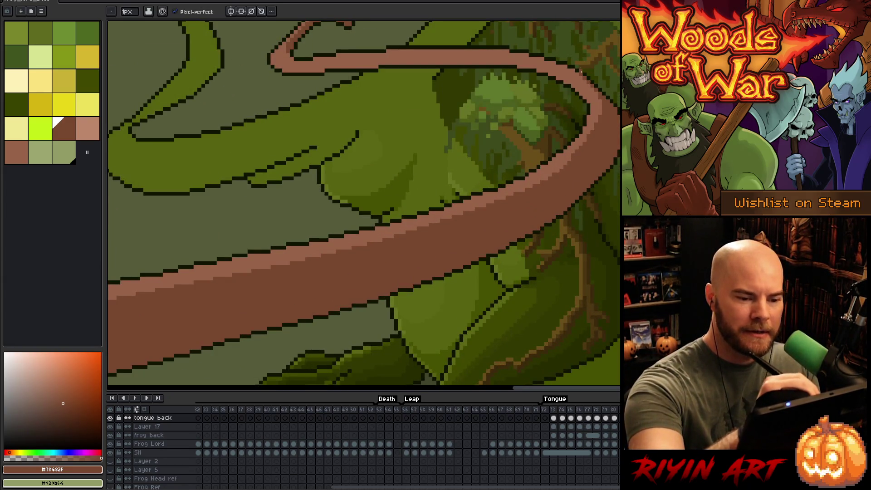
alt+click(586, 136)
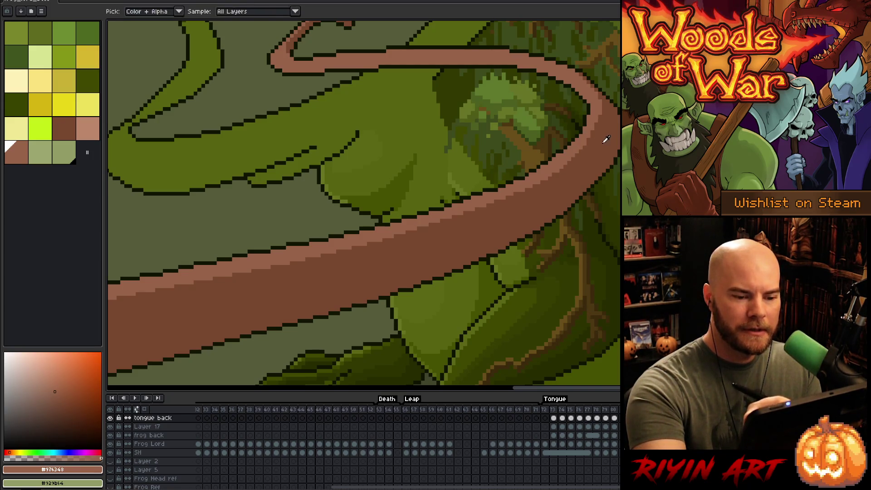
alt+click(601, 140)
drag(529, 255, 606, 269)
drag(371, 72, 553, 53)
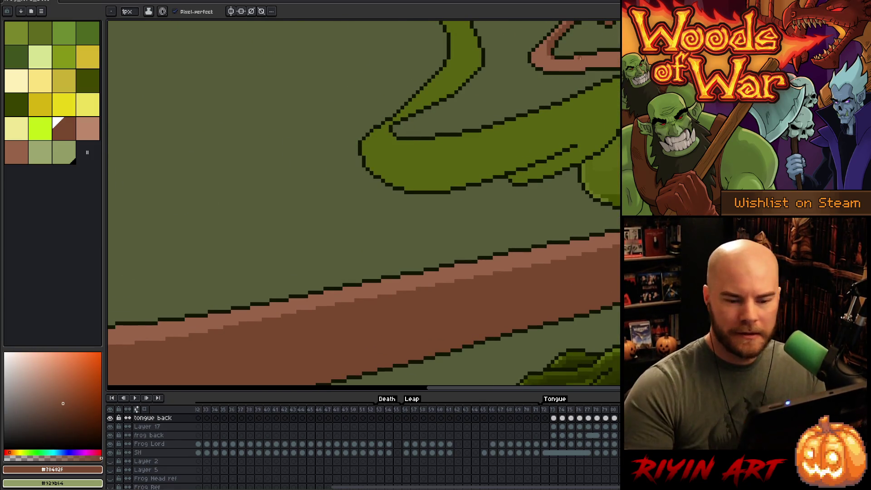
Zoom and pan the view onto the left side of the tongue loop
scroll(479, 177, down, 2)
mouse_move(480, 177)
mouse_down()
mouse_move(586, 246)
mouse_move(516, 189)
mouse_up()
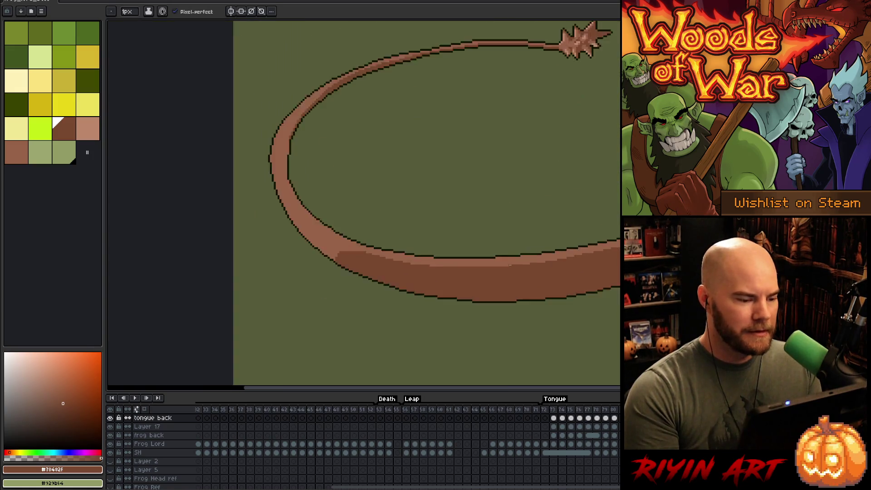
scroll(516, 189, down, 1)
scroll(439, 200, up, 1)
scroll(452, 241, up, 1)
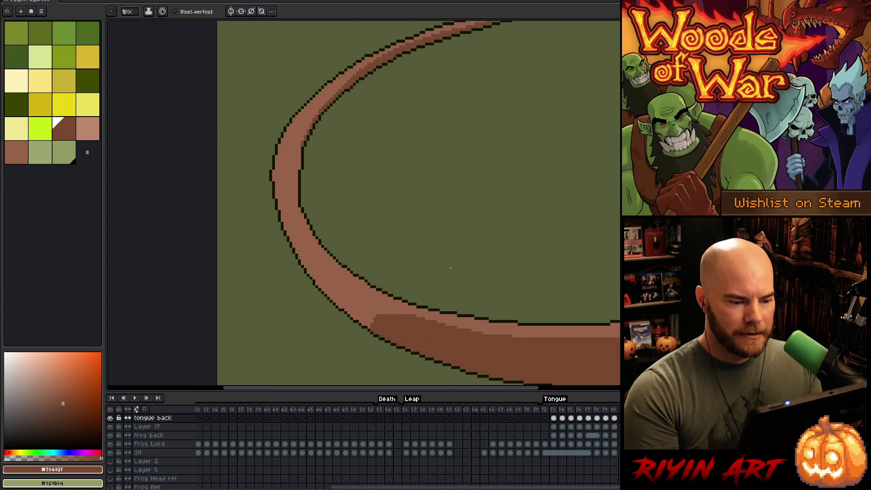
scroll(451, 267, down, 1)
scroll(453, 106, up, 2)
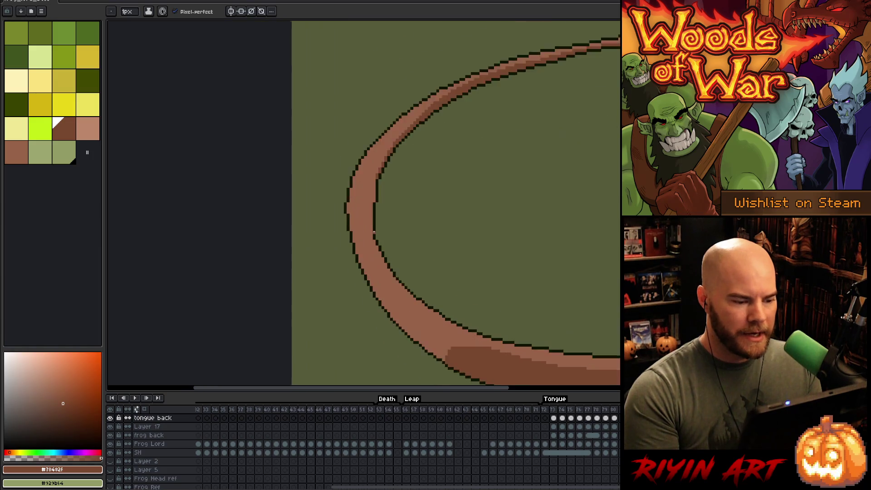
key(space)
drag(453, 105, 522, 129)
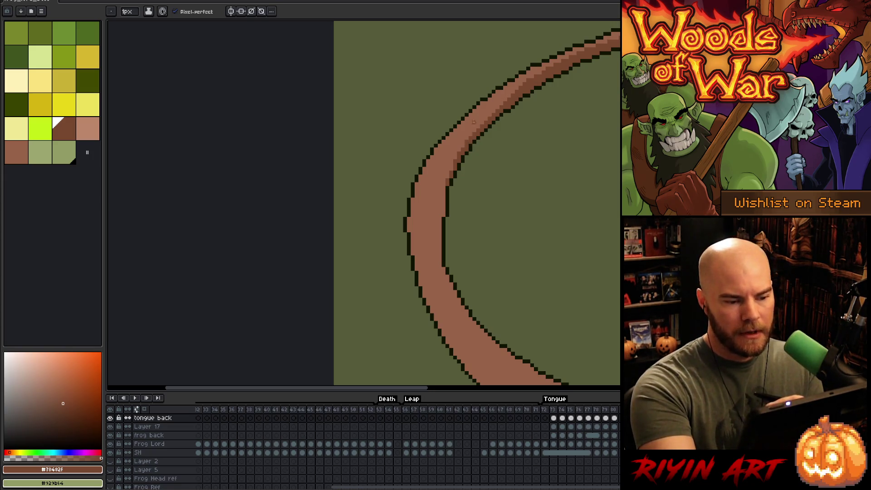
Pencil #78482F shading down the loop's inner edge, following the curve around
mouse_move(450, 162)
mouse_down()
mouse_move(440, 240)
mouse_move(449, 294)
mouse_up()
mouse_move(445, 190)
mouse_down()
mouse_move(441, 254)
mouse_move(456, 296)
mouse_move(363, 147)
mouse_move(426, 223)
mouse_up()
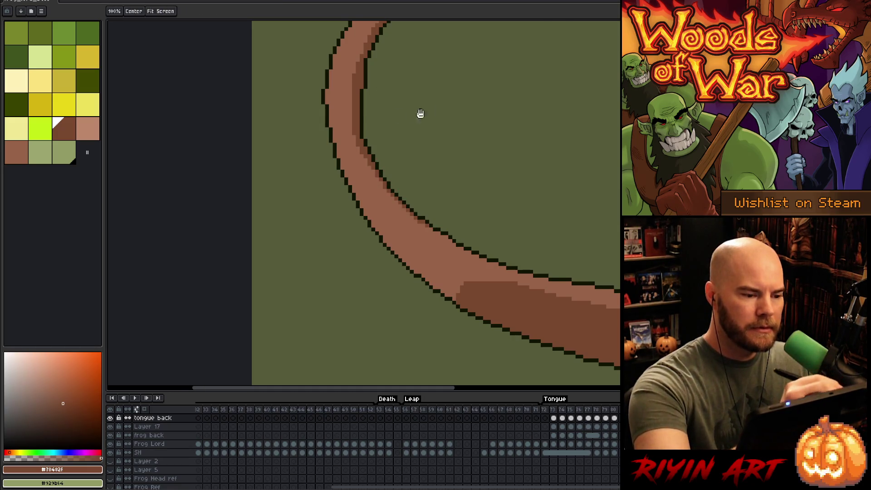
drag(420, 113, 435, 236)
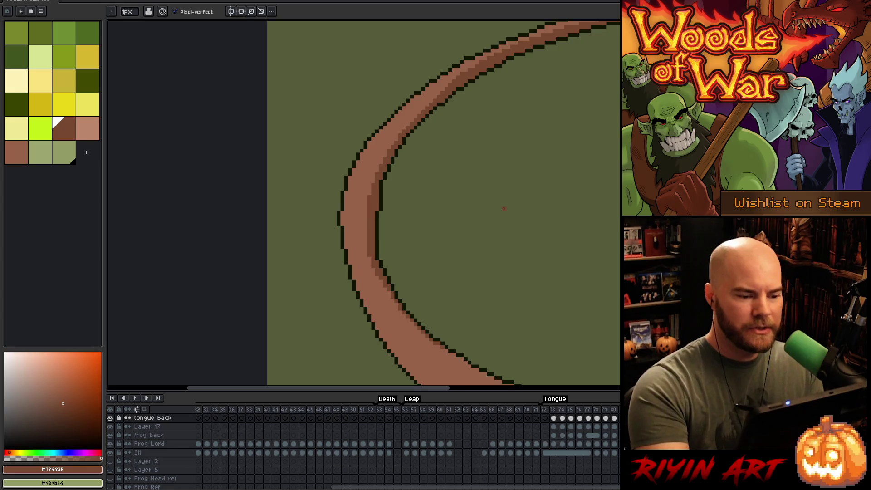
scroll(416, 155, down, 3)
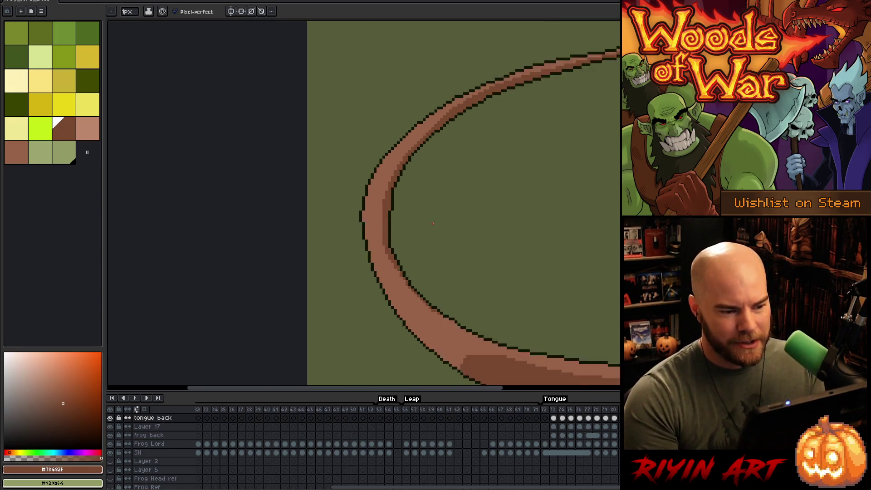
drag(506, 255, 407, 207)
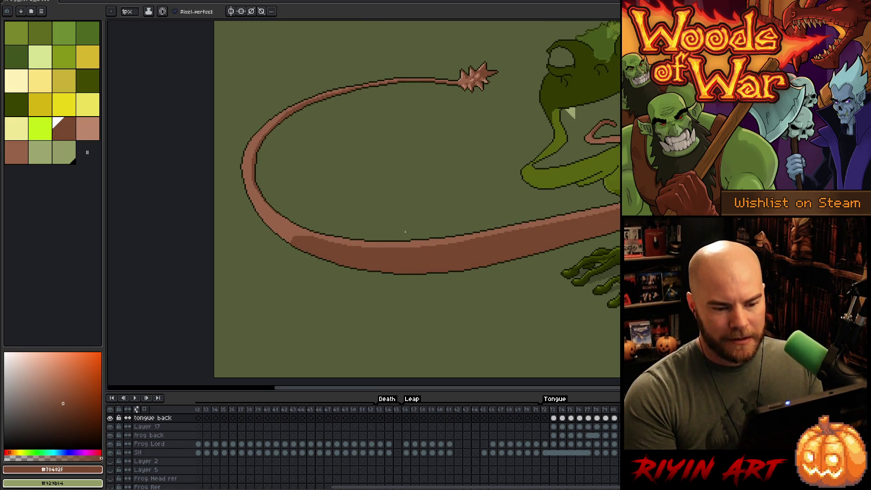
Draw a #976348 dividing line and refill the underside's left dark patch with that lighter brown
scroll(406, 232, up, 1)
scroll(350, 216, down, 1)
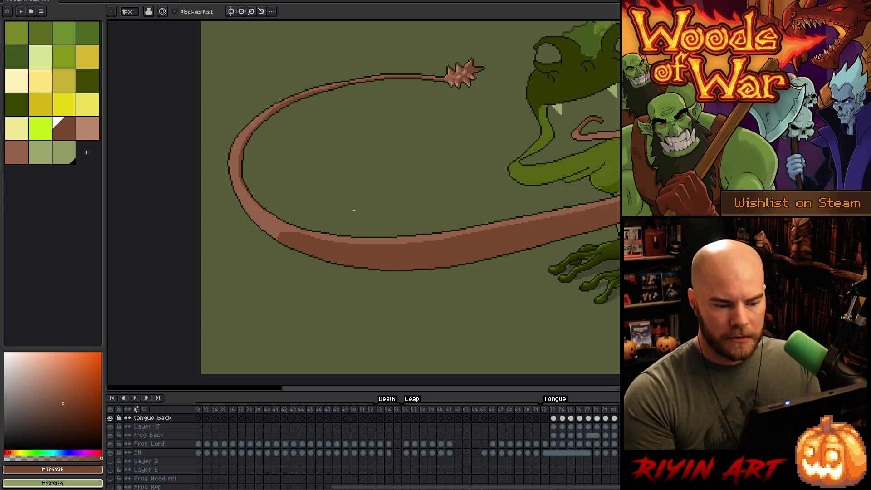
scroll(342, 205, up, 1)
scroll(333, 200, down, 1)
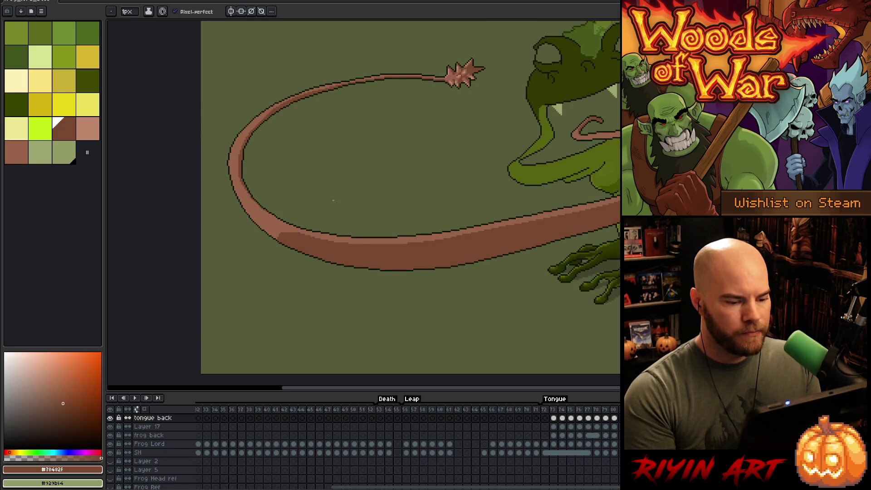
alt+click(390, 240)
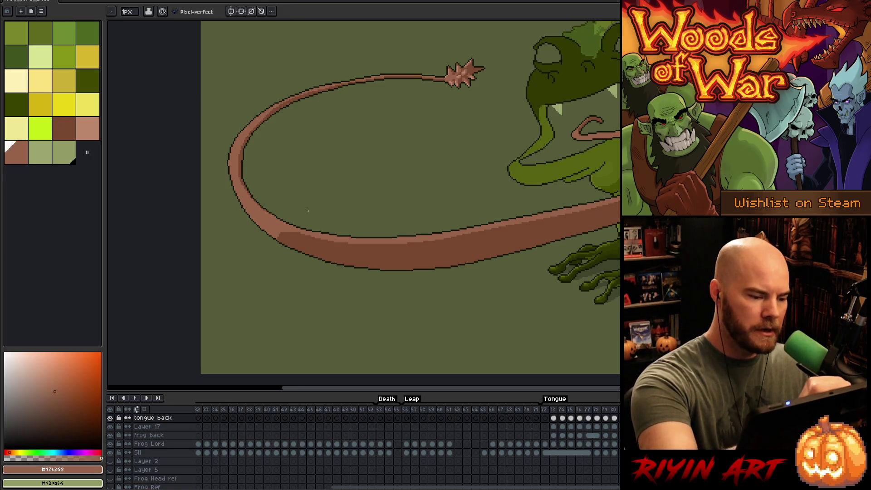
drag(362, 247, 369, 267)
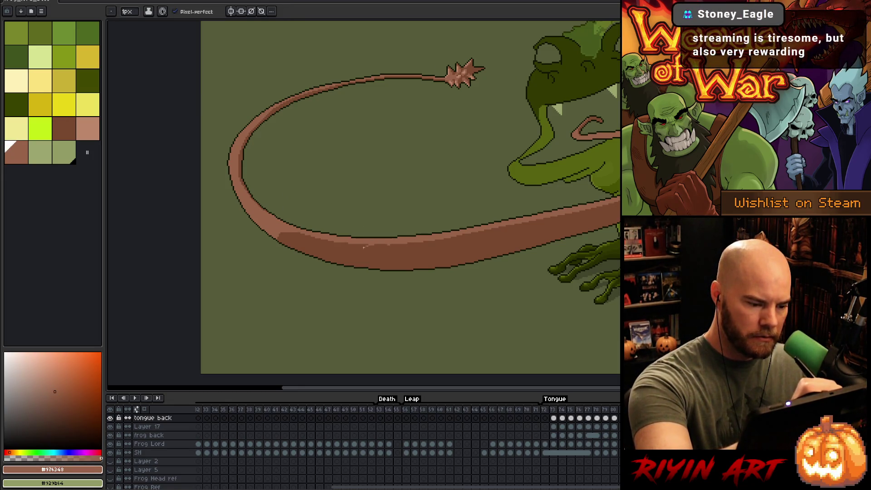
key(g)
click(327, 249)
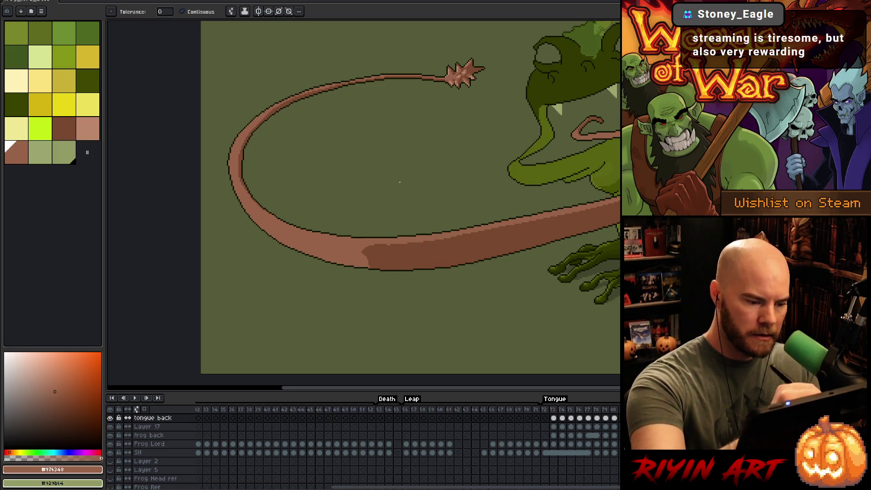
Sample #78482F and fill the small light gap at the divide with shadow brown
key(b)
alt+click(390, 246)
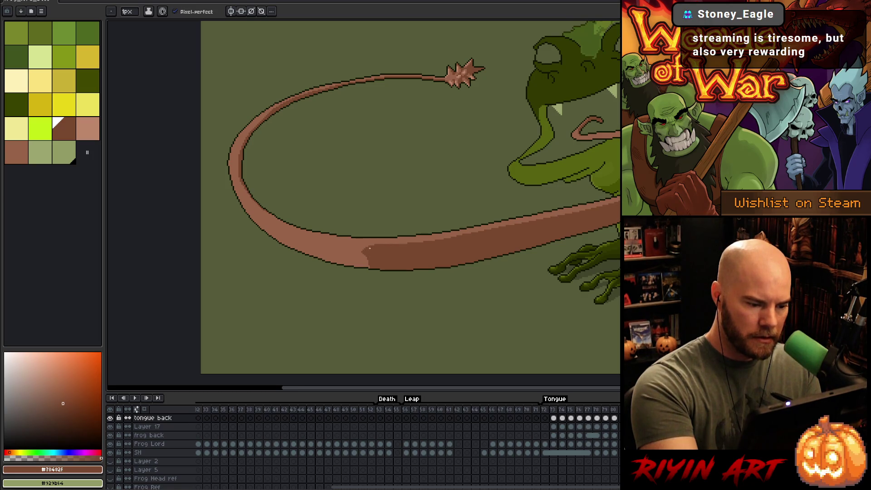
alt+click(372, 249)
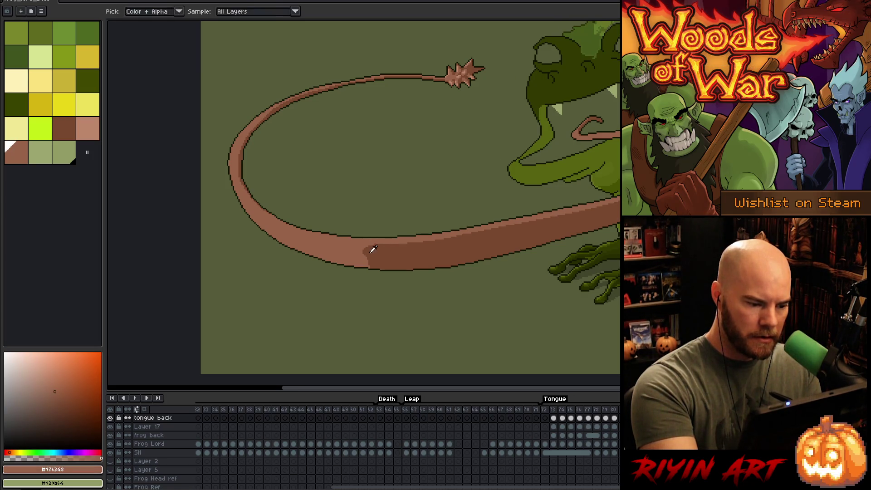
alt+click(368, 253)
key(g)
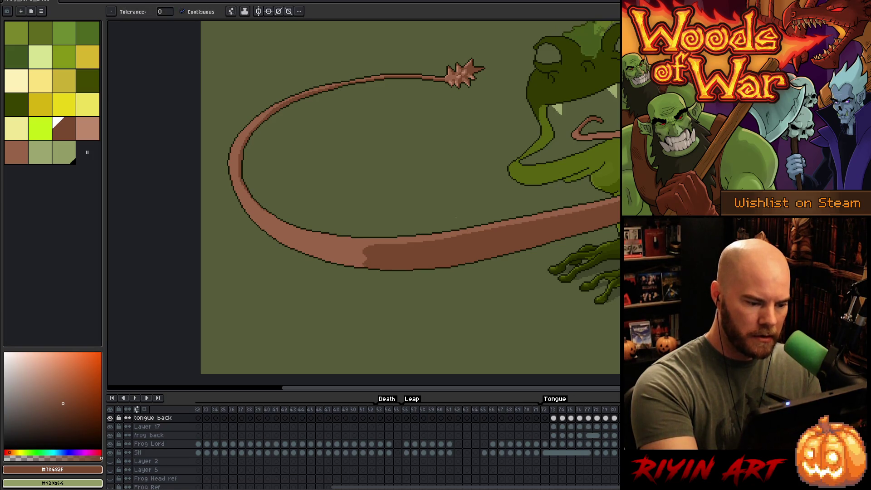
click(366, 265)
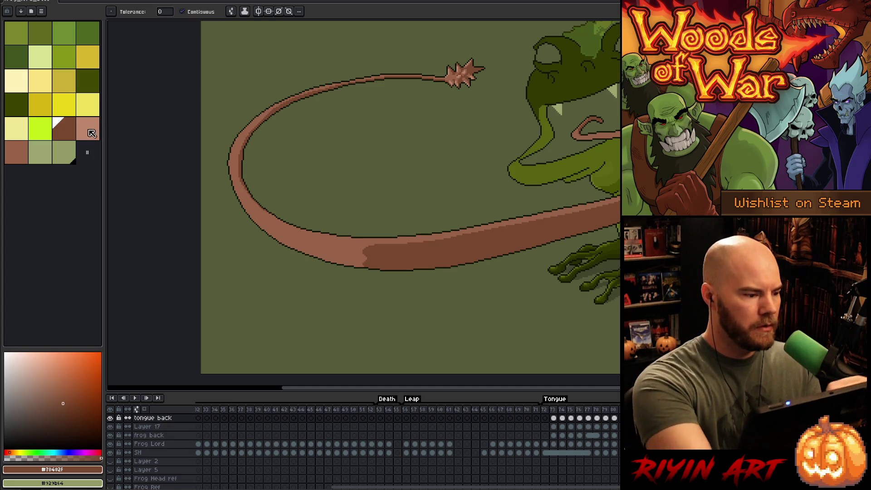
alt+click(291, 234)
key(b)
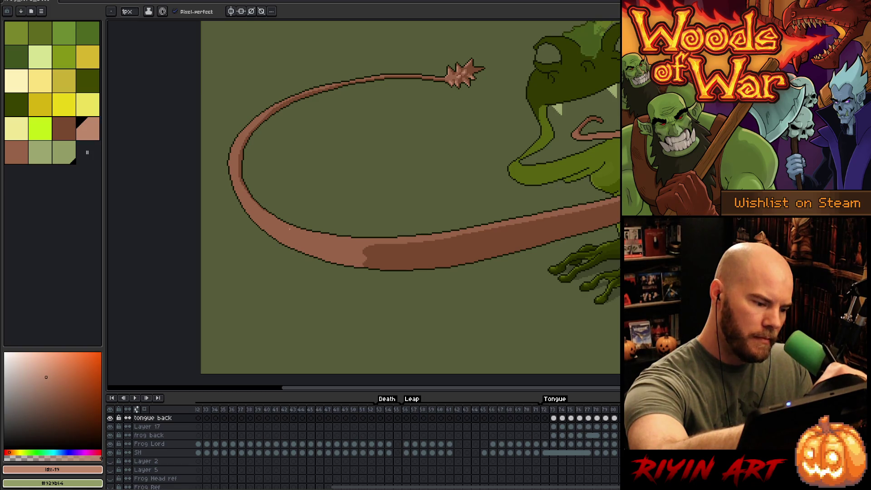
drag(259, 211, 327, 244)
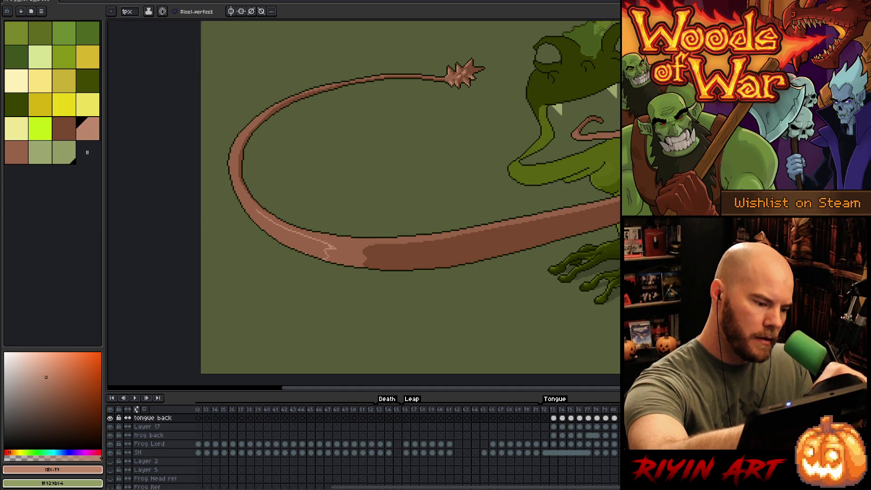
alt+click(331, 248)
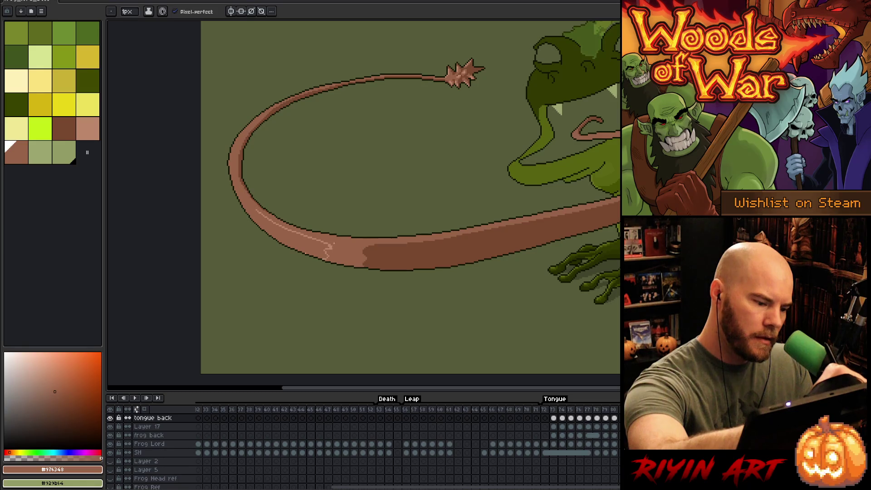
alt+click(330, 250)
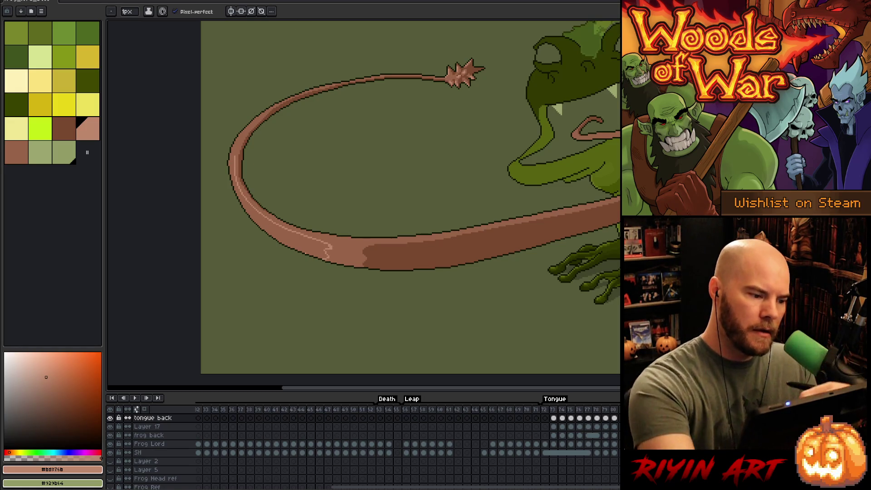
drag(275, 105, 237, 152)
key(g)
click(241, 172)
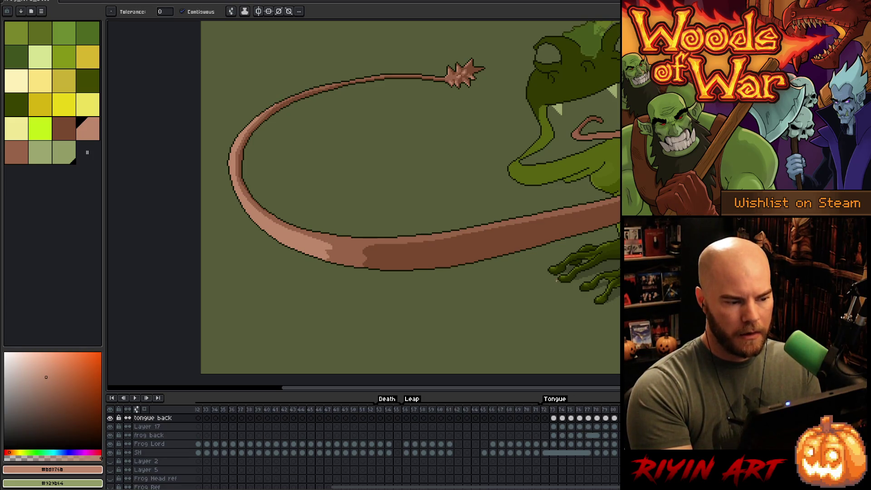
key(ctrl+z)
key(ctrl+z)
key(ctrl+z)
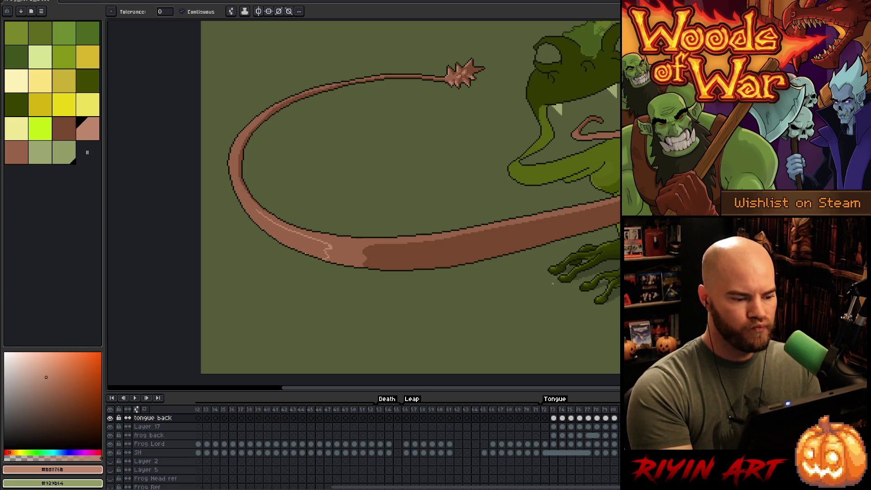
key(ctrl+z)
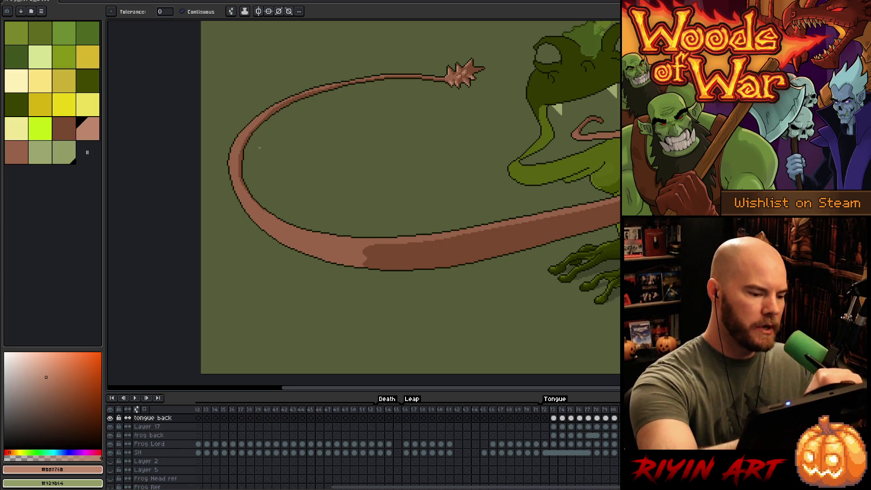
key(b)
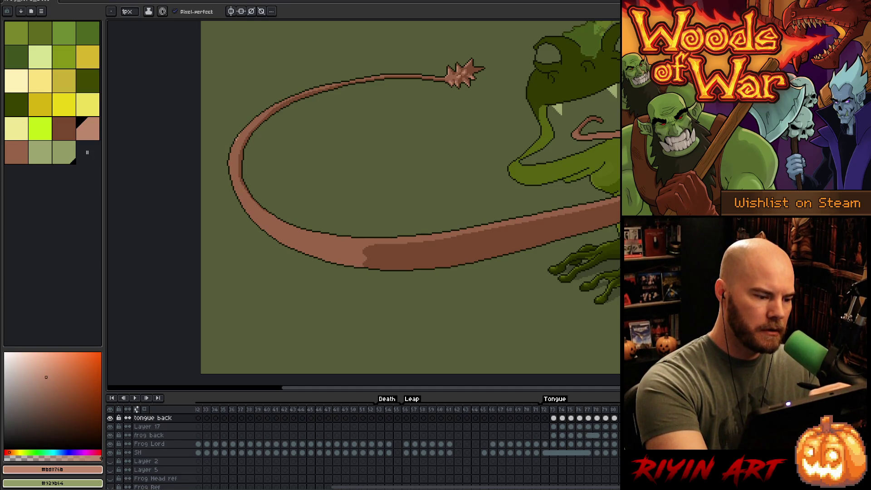
mouse_move(263, 113)
mouse_down()
mouse_move(233, 151)
mouse_move(237, 137)
mouse_up()
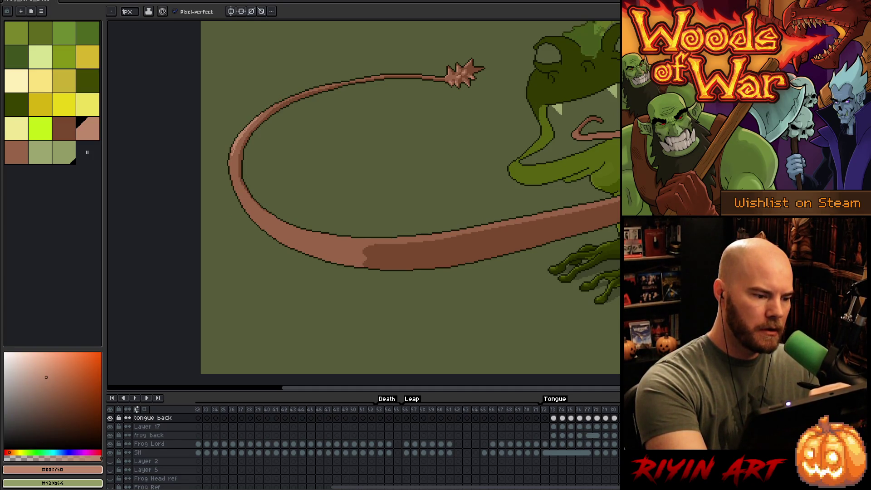
Pencil light pink highlight pixels along the tongue's outer left and lower-left edge
drag(231, 155, 252, 212)
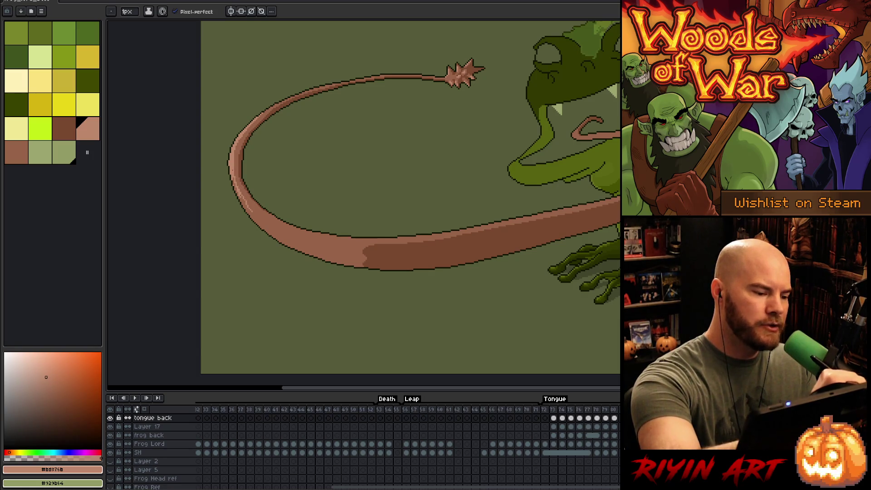
mouse_move(239, 197)
mouse_down()
mouse_move(267, 228)
mouse_move(264, 222)
mouse_up()
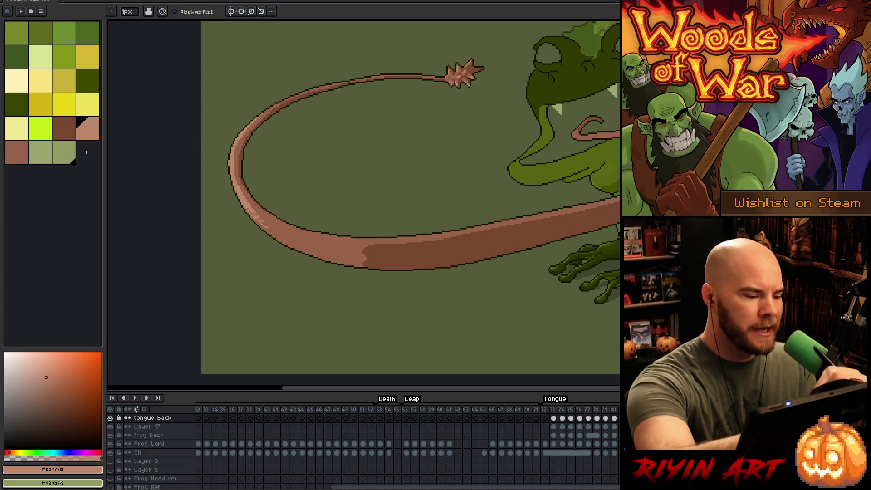
mouse_move(261, 218)
mouse_down()
mouse_move(274, 227)
mouse_move(268, 231)
mouse_up()
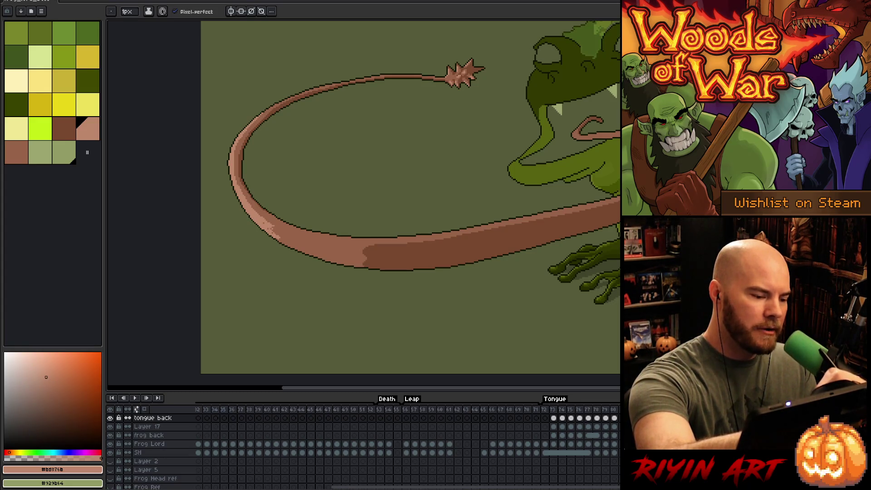
drag(274, 229, 281, 232)
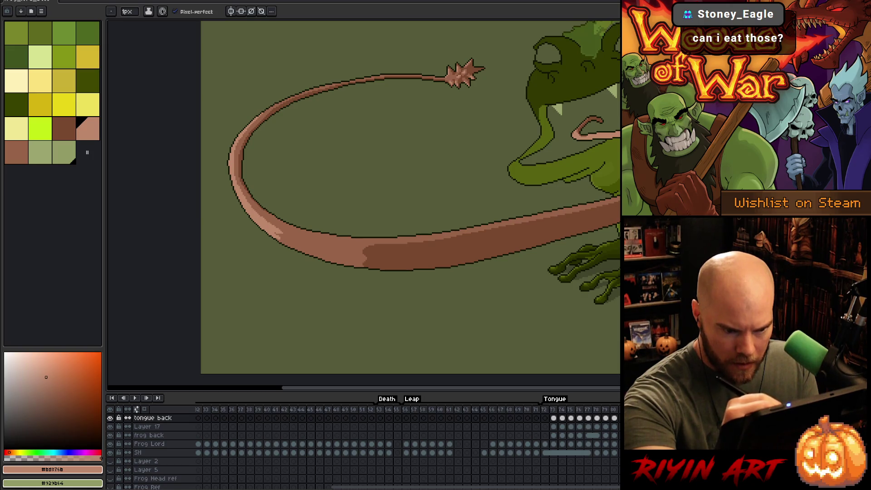
drag(499, 297, 435, 302)
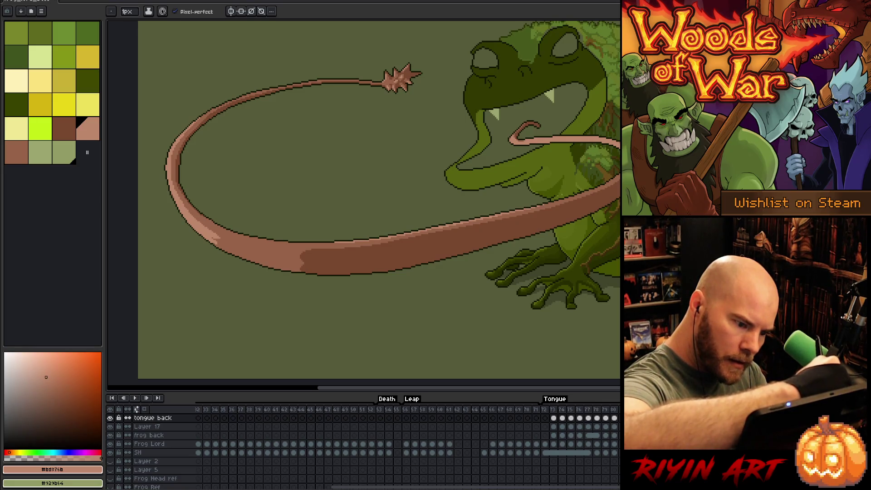
Zoom in and pan along the tongue to frame its left bend up close
scroll(545, 238, up, 3)
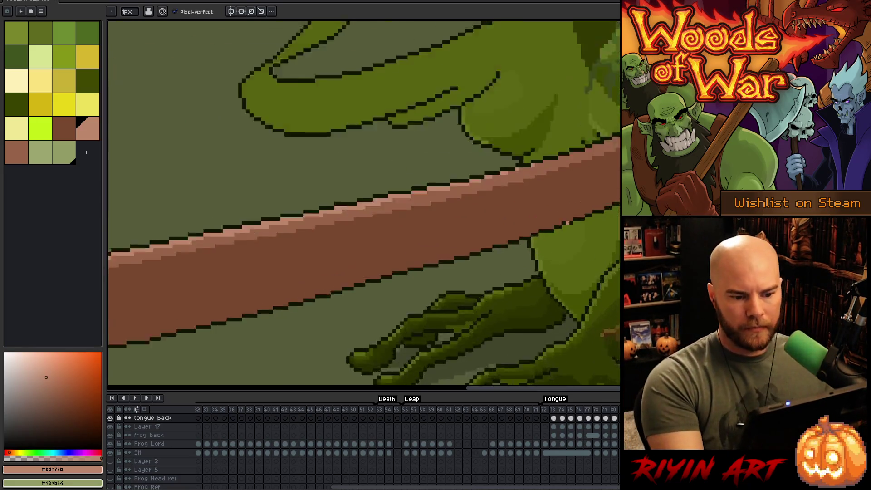
scroll(570, 223, up, 2)
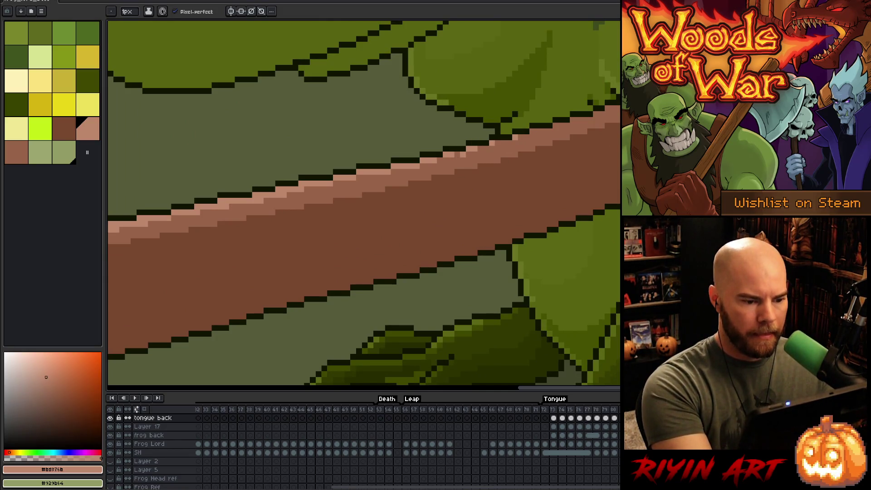
mouse_move(486, 167)
mouse_down()
mouse_move(490, 213)
mouse_move(473, 261)
mouse_up()
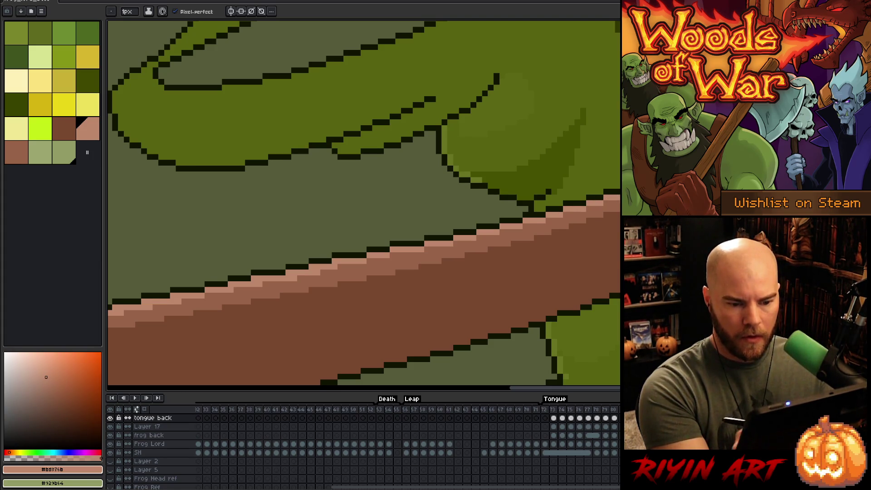
drag(672, 177, 522, 261)
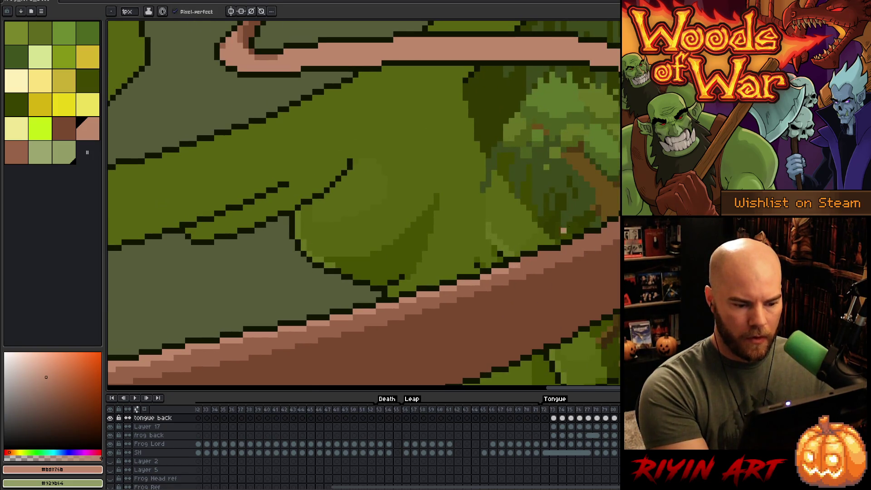
scroll(361, 257, down, 2)
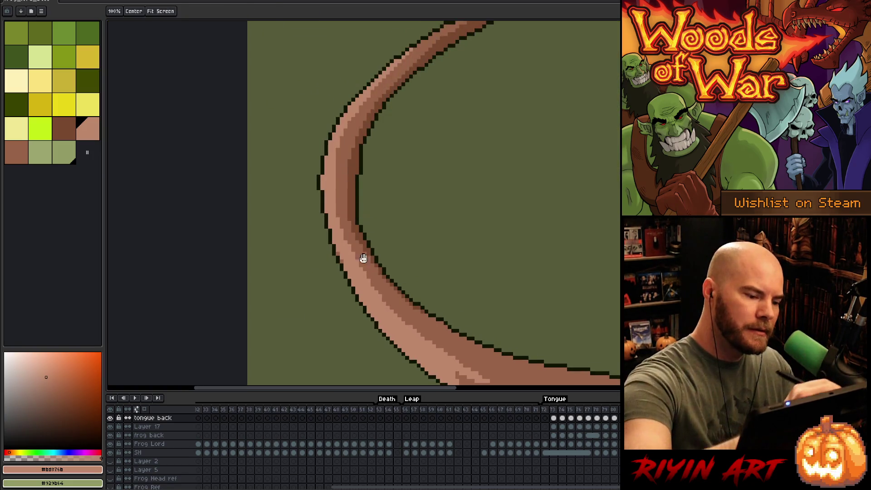
Add light pink pixels along the tongue's left band and further along its length
drag(361, 265, 387, 302)
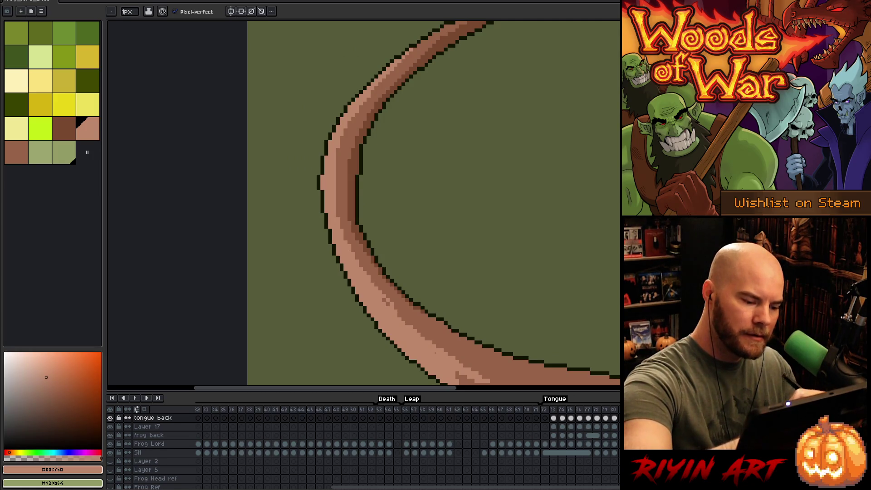
drag(337, 211, 349, 244)
drag(369, 273, 409, 321)
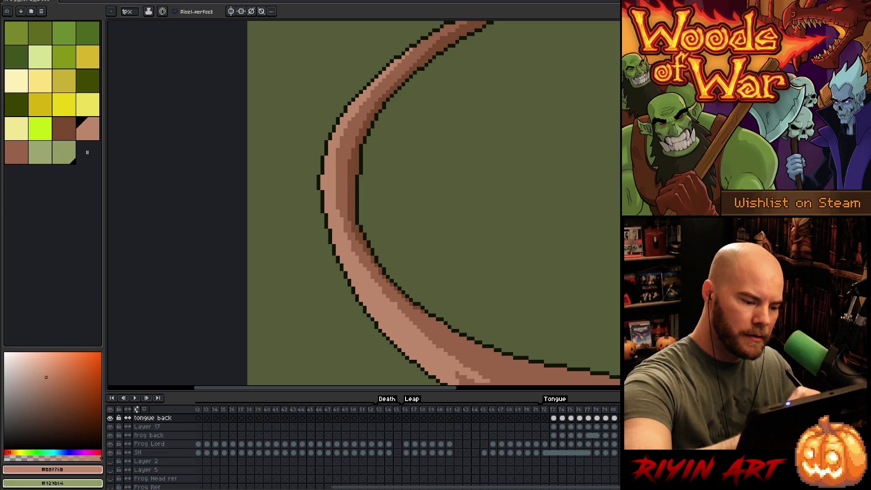
alt+click(401, 309)
alt+click(386, 292)
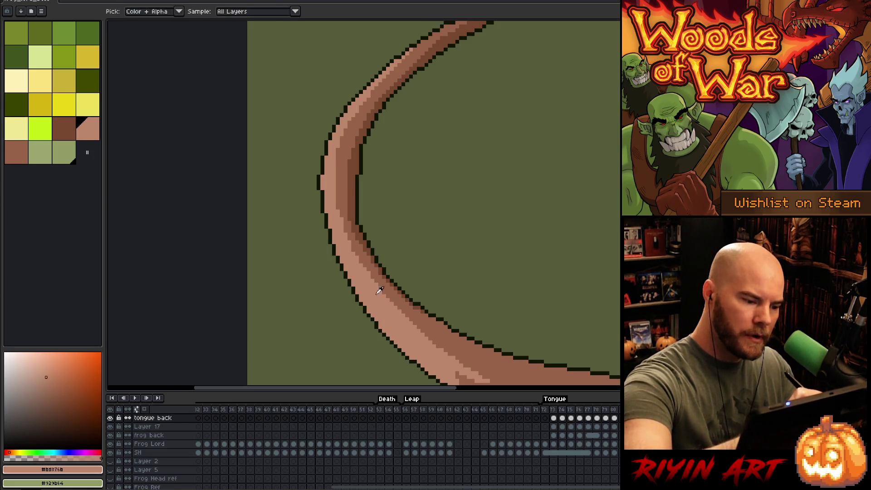
drag(337, 182, 337, 209)
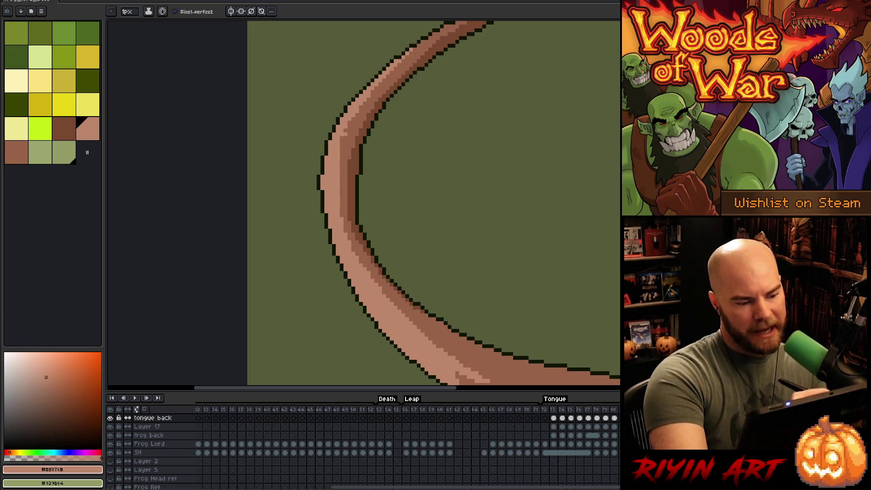
drag(342, 145, 342, 158)
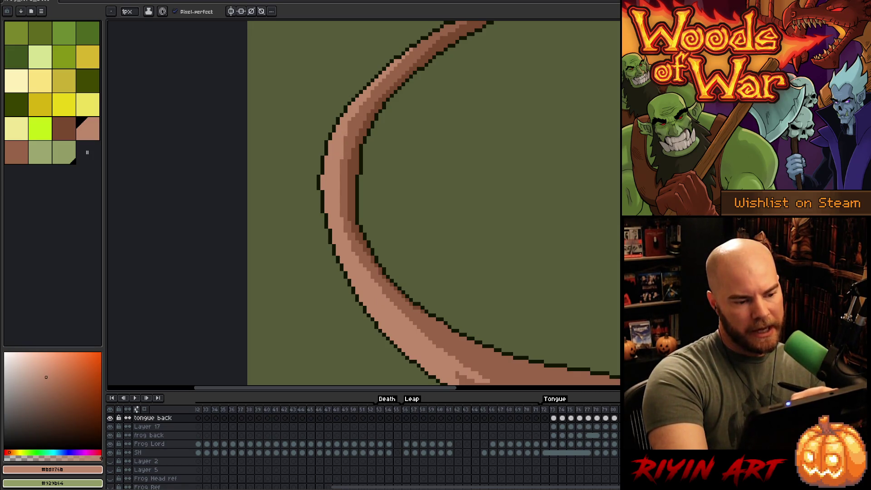
Highlight the tongue's upper edge in light pink, including one lightened outline pixel
drag(428, 183, 387, 265)
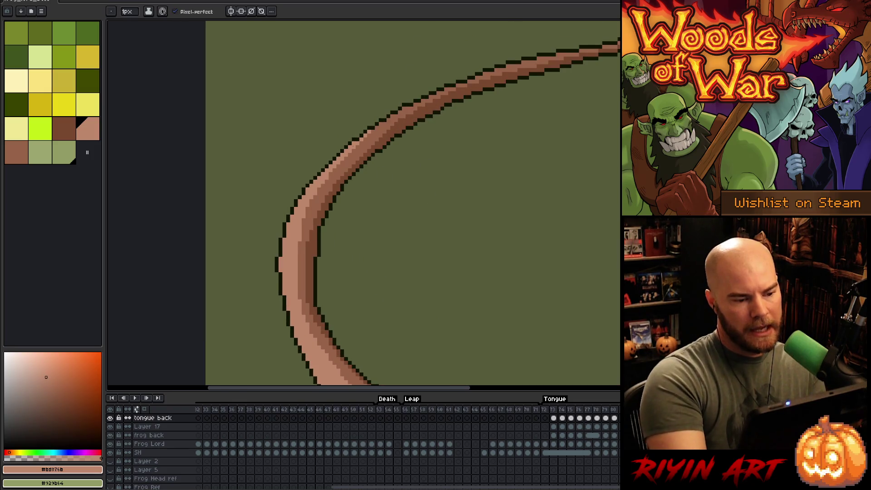
drag(379, 126, 391, 118)
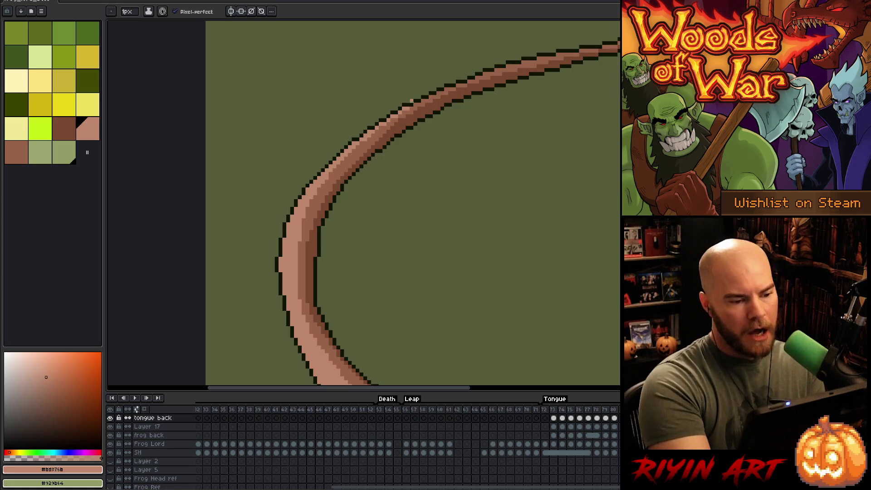
key(space)
drag(595, 182, 610, 185)
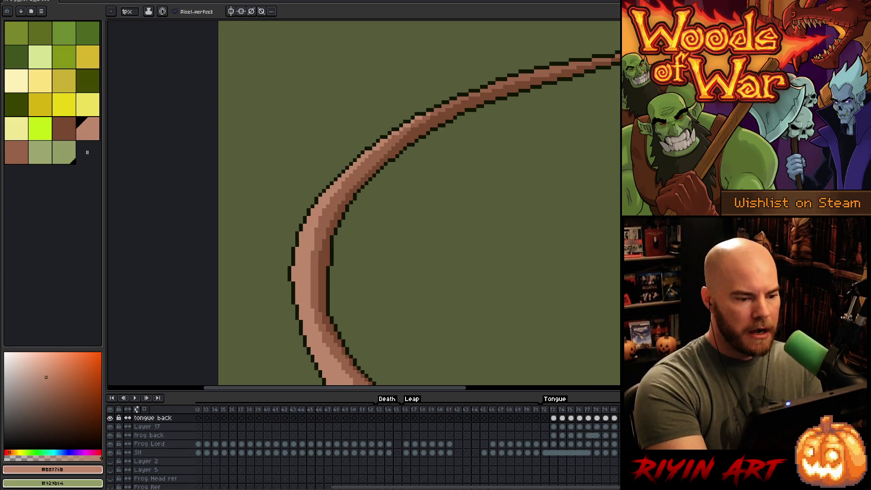
click(435, 110)
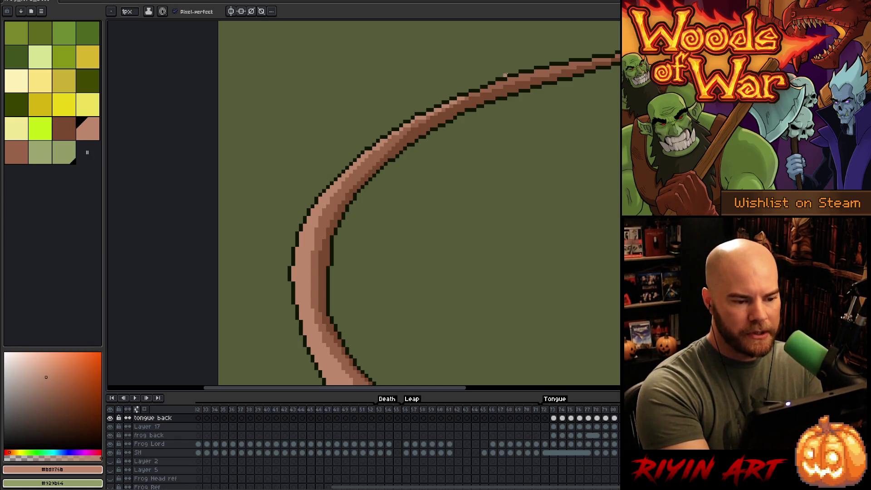
Compare the #976348 and #bd876b swatches, ending on dark brown #78482F
alt+click(393, 144)
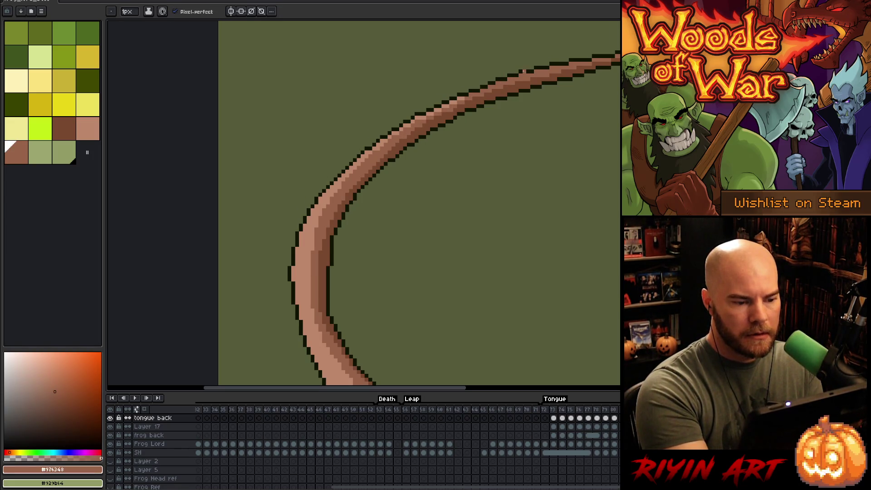
alt+click(462, 105)
alt+click(468, 97)
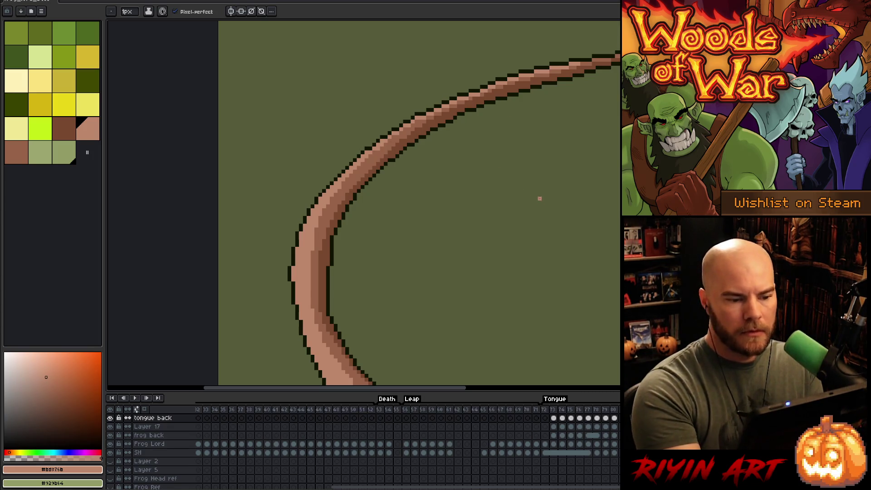
alt+click(586, 63)
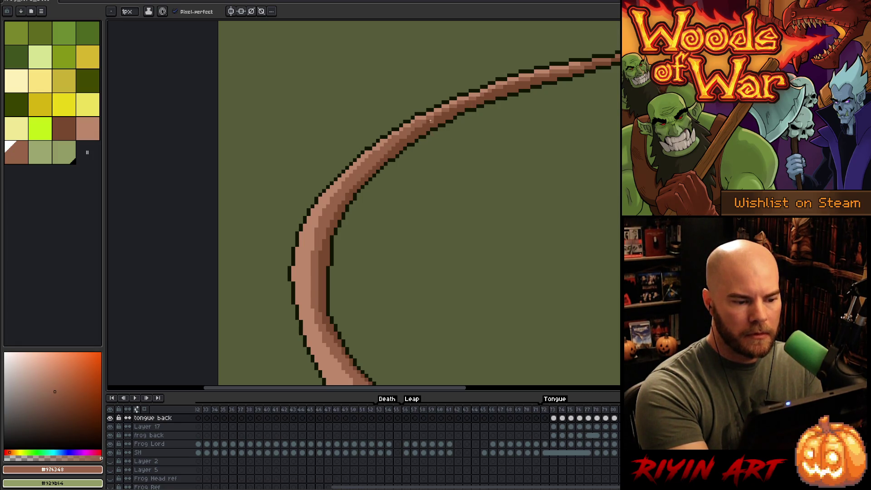
alt+click(419, 125)
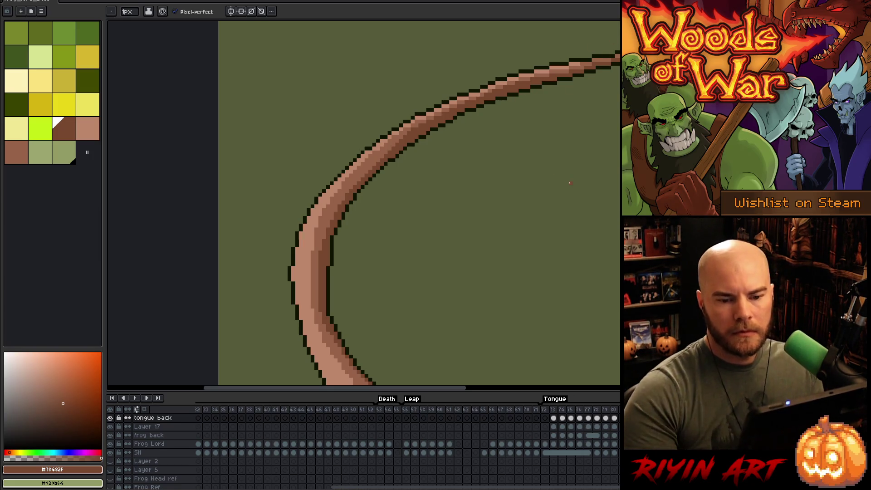
scroll(569, 183, down, 3)
scroll(570, 183, down, 2)
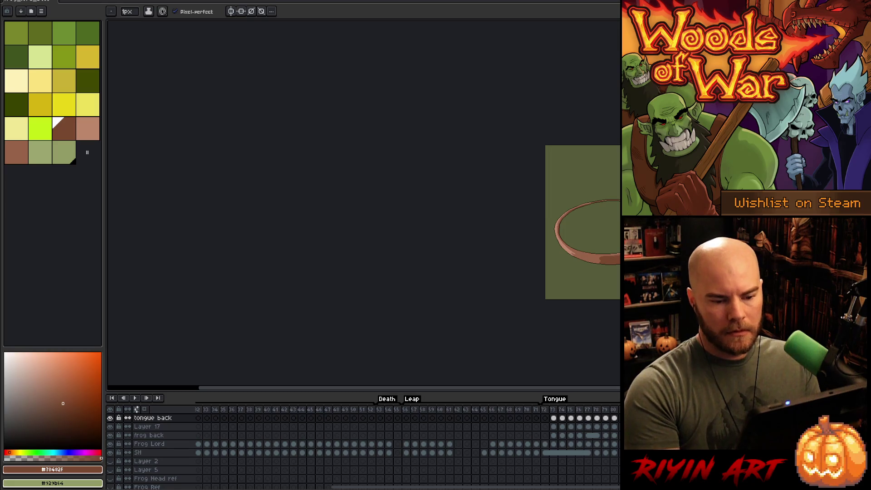
Zoom out to the whole frog, save with Ctrl+S, and sample the tongue's colour
scroll(611, 177, up, 1)
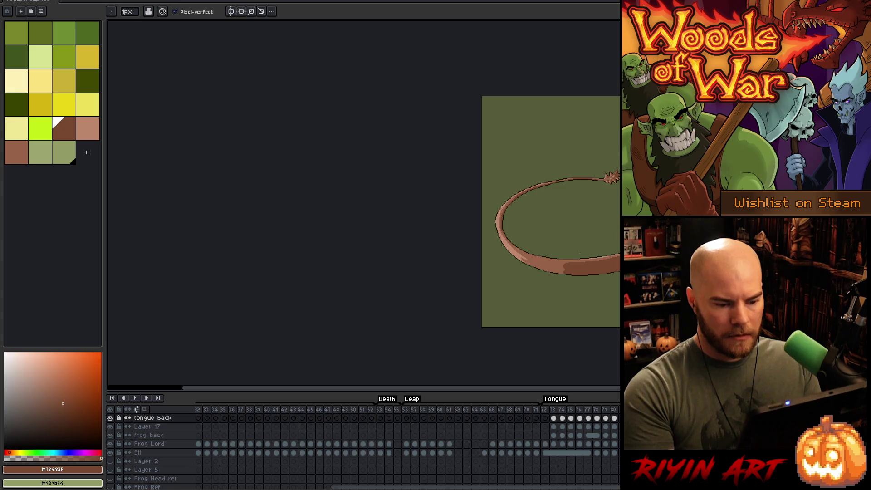
scroll(585, 255, up, 2)
scroll(584, 255, down, 1)
drag(621, 227, 468, 248)
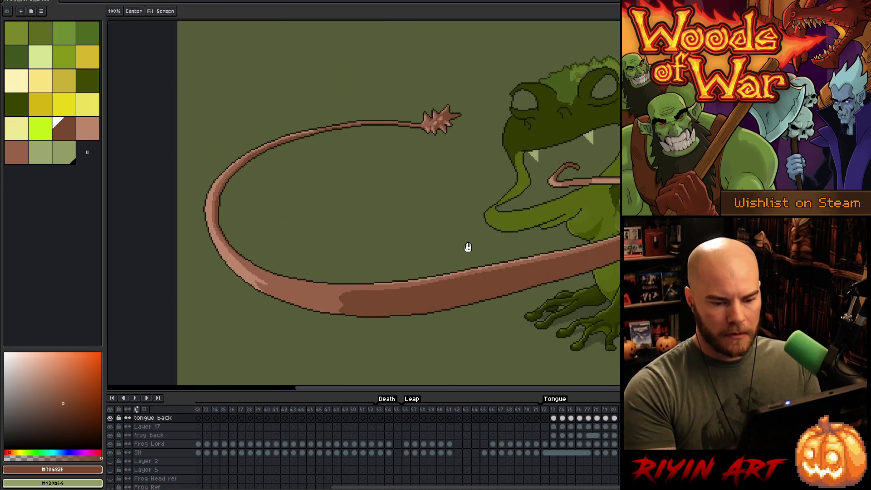
scroll(462, 248, up, 2)
scroll(468, 245, down, 2)
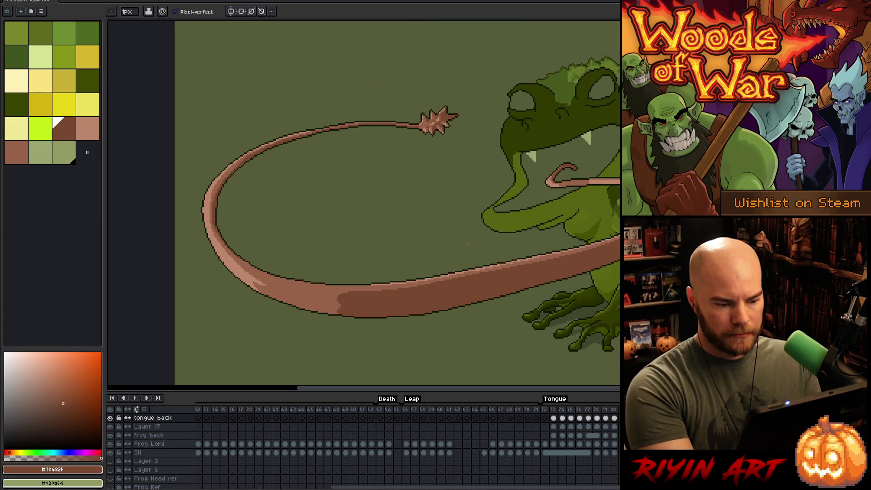
scroll(469, 243, up, 1)
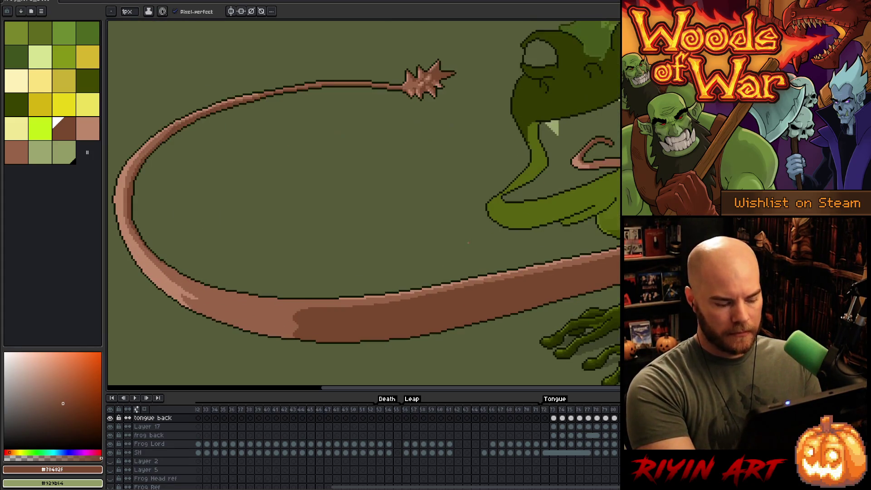
key(ctrl+s)
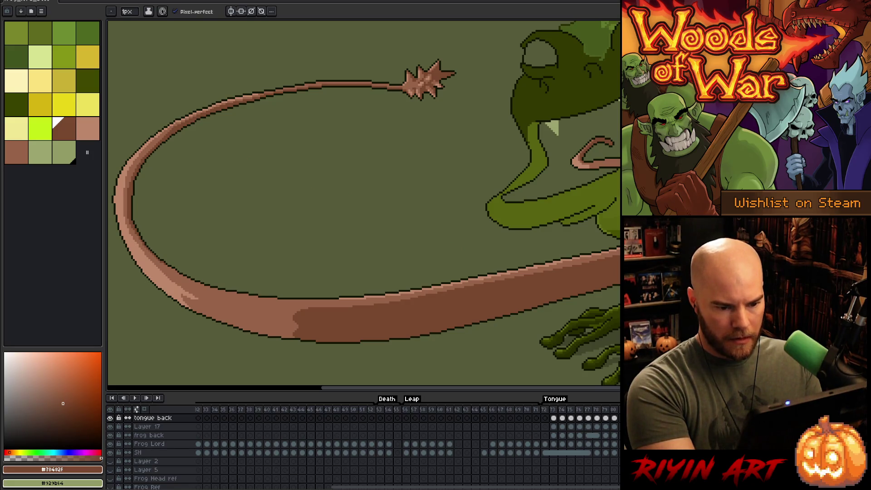
alt+click(267, 305)
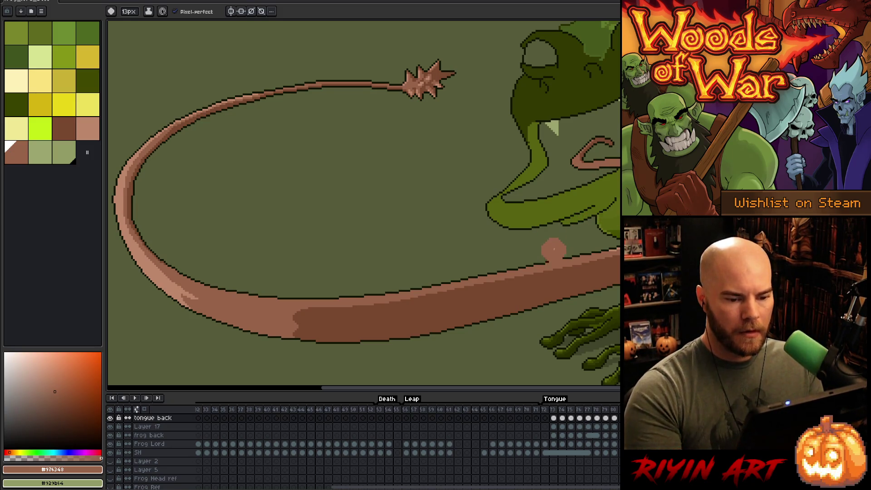
Flip repeatedly between the retracted- and extended-tongue frames to compare them
scroll(555, 249, down, 3)
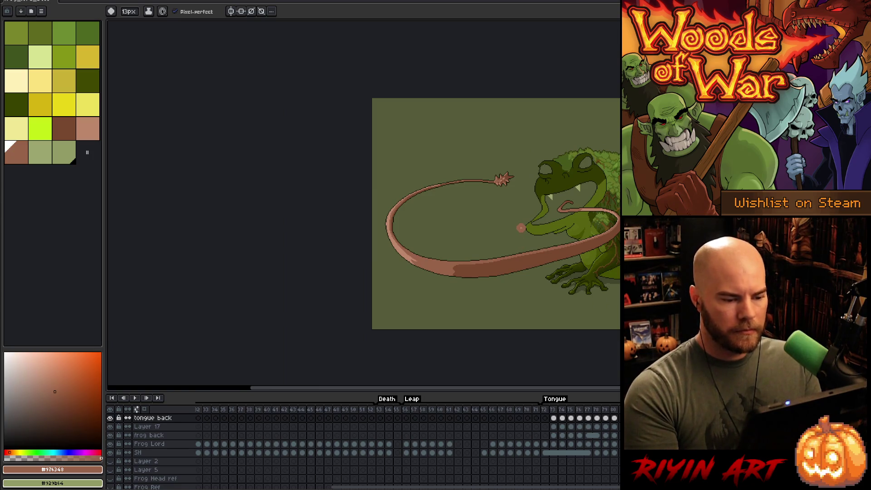
scroll(521, 229, down, 1)
scroll(503, 228, up, 2)
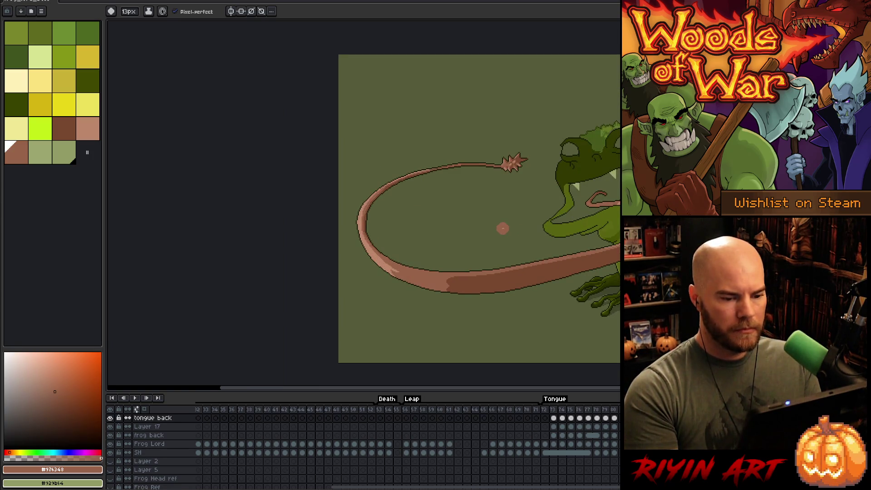
key(Left)
key(Right)
key(Left)
key(Right)
key(Left)
key(Right)
key(Left)
key(Right)
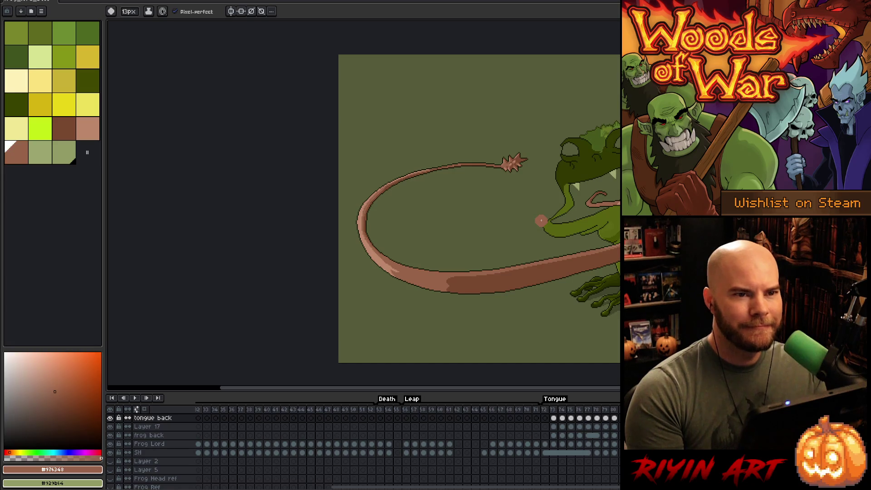
mouse_move(542, 221)
mouse_down()
mouse_move(453, 241)
mouse_move(506, 226)
mouse_up()
key(Left)
key(Right)
key(Left)
key(Right)
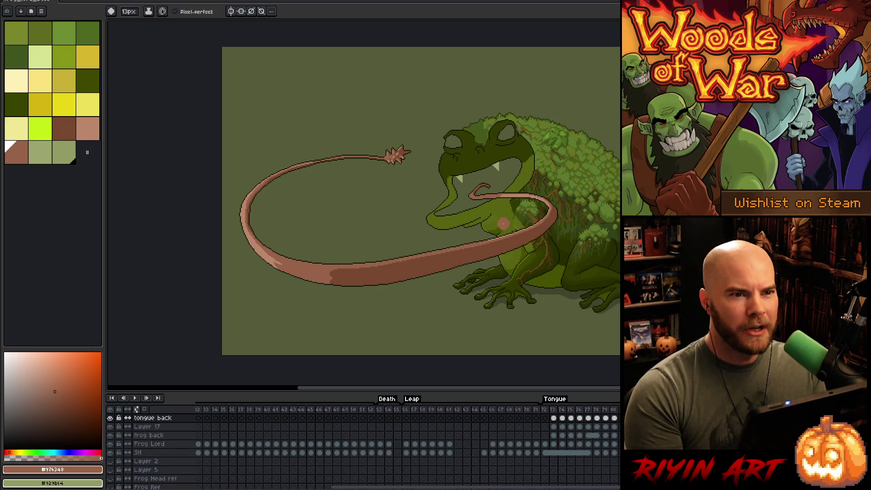
Make Layer 17 active and toggle its visibility to check what it holds
scroll(543, 211, up, 1)
scroll(543, 212, down, 1)
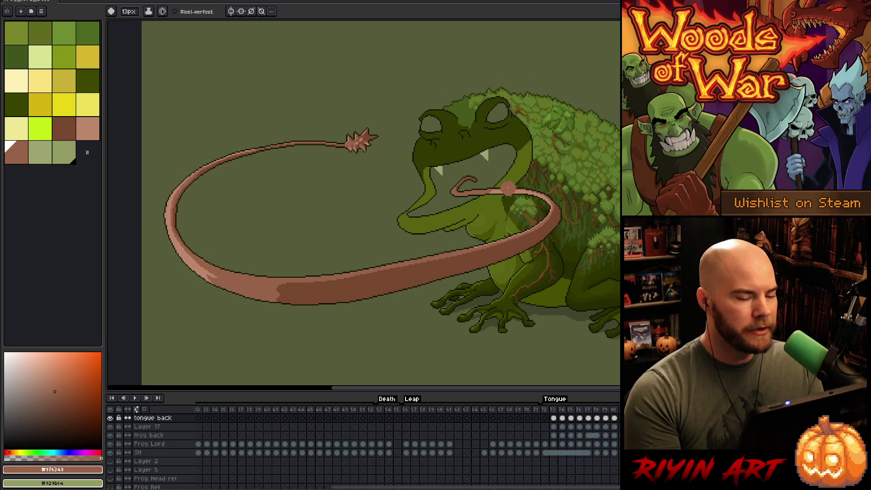
scroll(515, 201, up, 2)
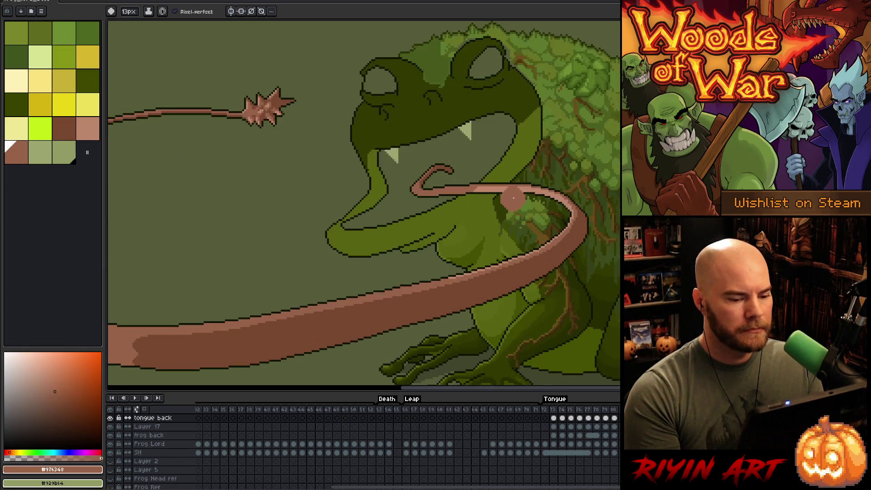
scroll(504, 221, up, 2)
scroll(504, 221, down, 2)
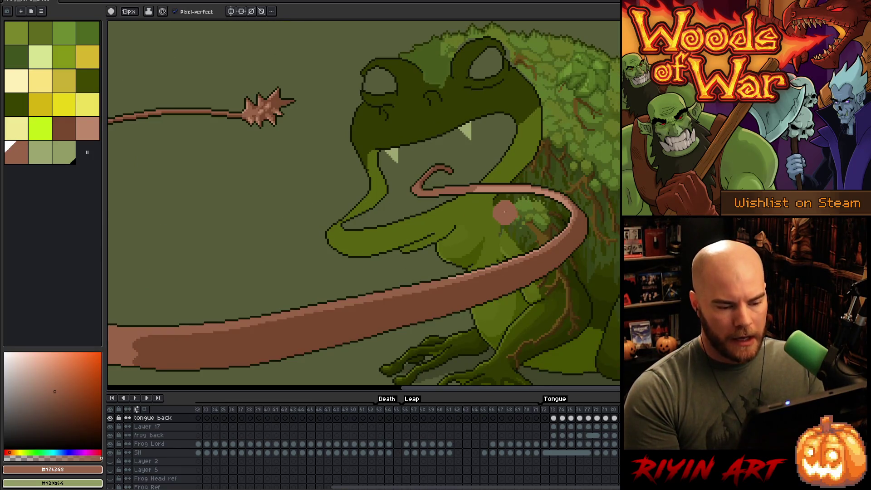
key(v)
key(b)
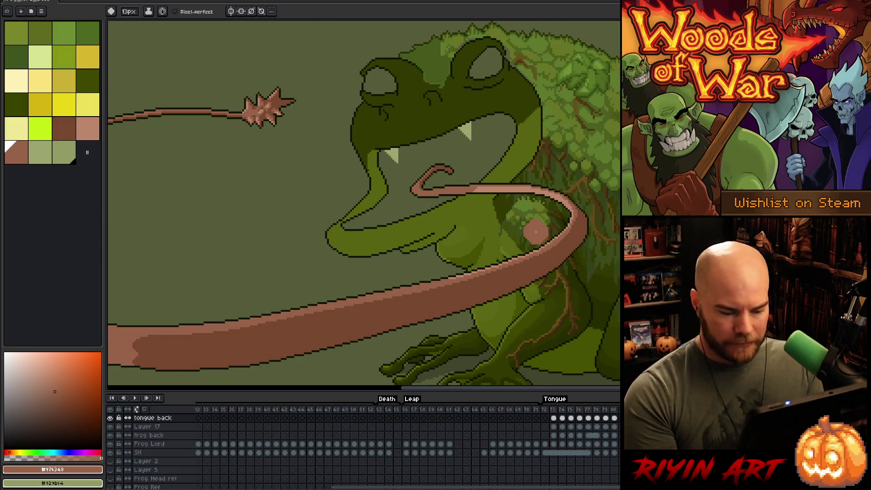
click(149, 427)
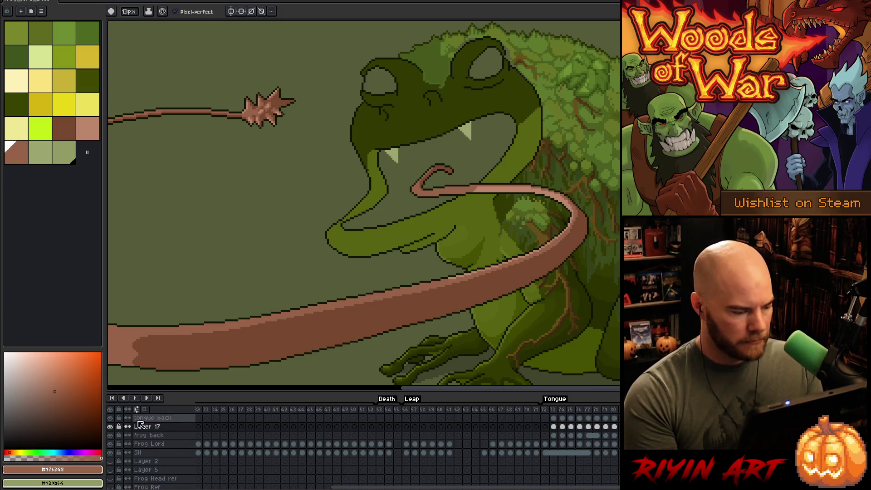
click(111, 427)
click(110, 427)
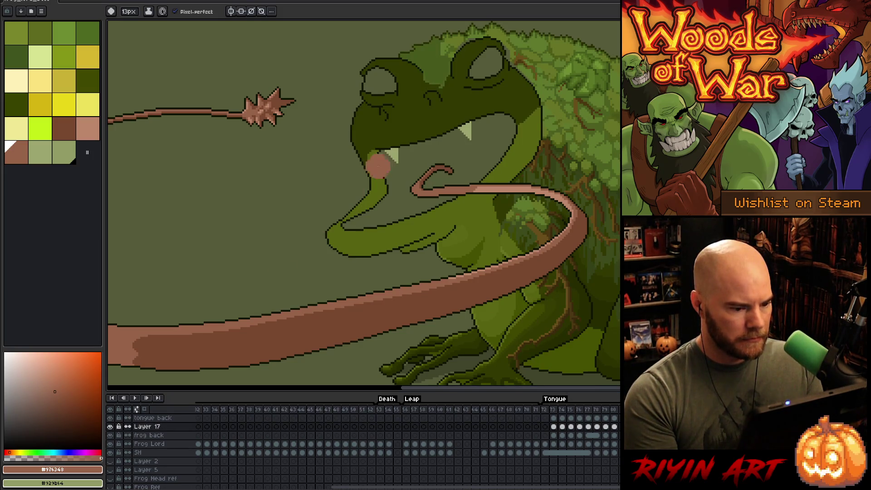
Advance to frame 80 and eyedrop the yellow of the frog's eye
drag(421, 170, 473, 206)
scroll(379, 228, up, 1)
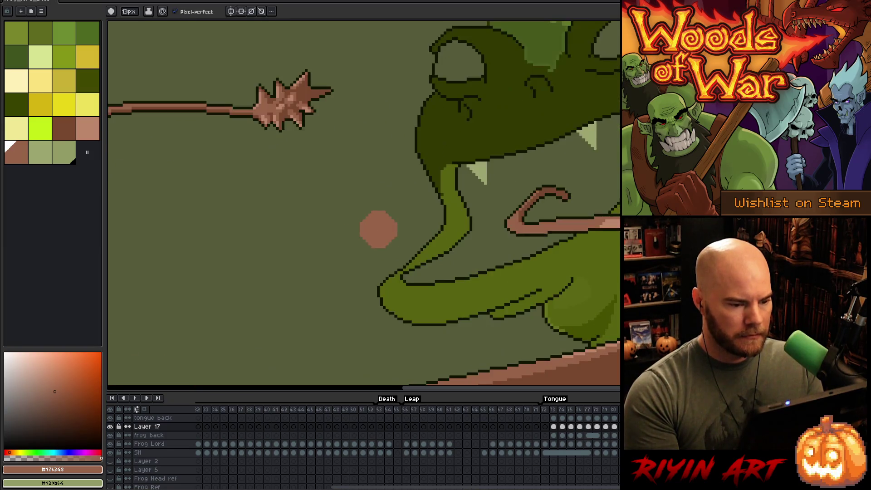
scroll(386, 221, down, 2)
scroll(428, 175, up, 1)
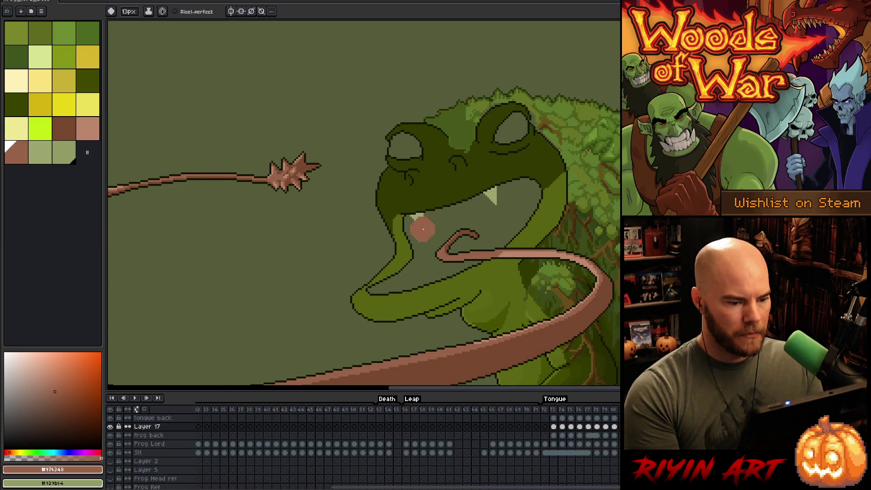
scroll(416, 230, down, 2)
scroll(415, 229, up, 1)
key(Return)
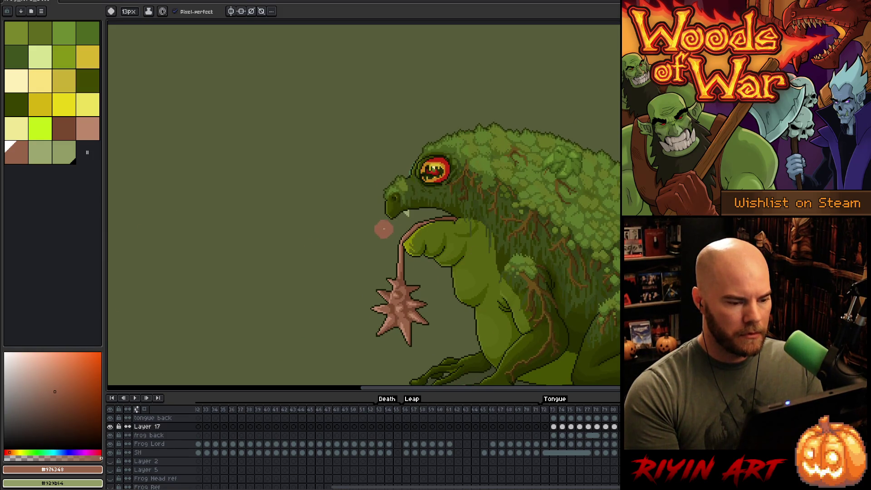
scroll(422, 191, up, 2)
key(i)
click(480, 96)
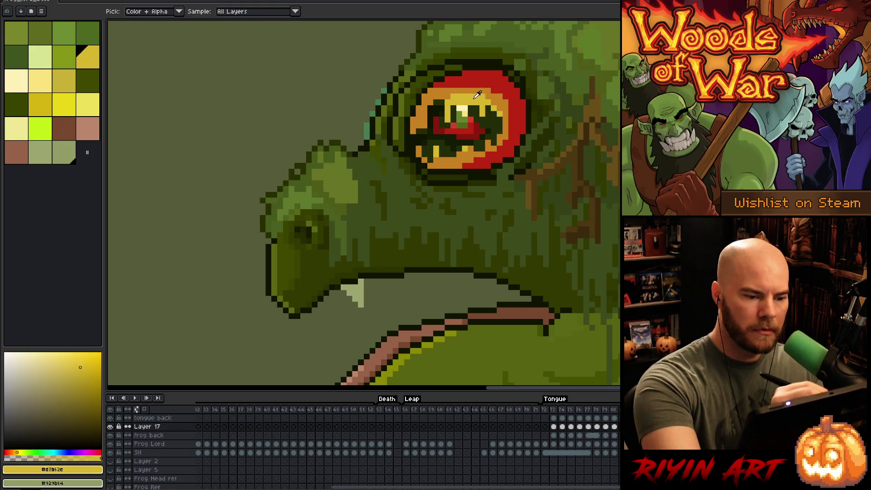
Pick orange and go to the frog-head sketch frame, undoing a fill that flooded the frog
click(504, 104)
key(b)
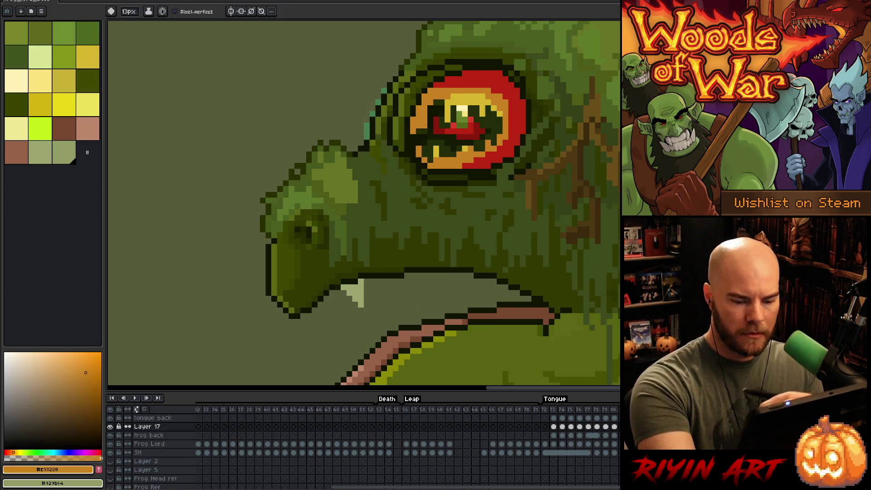
key(comma)
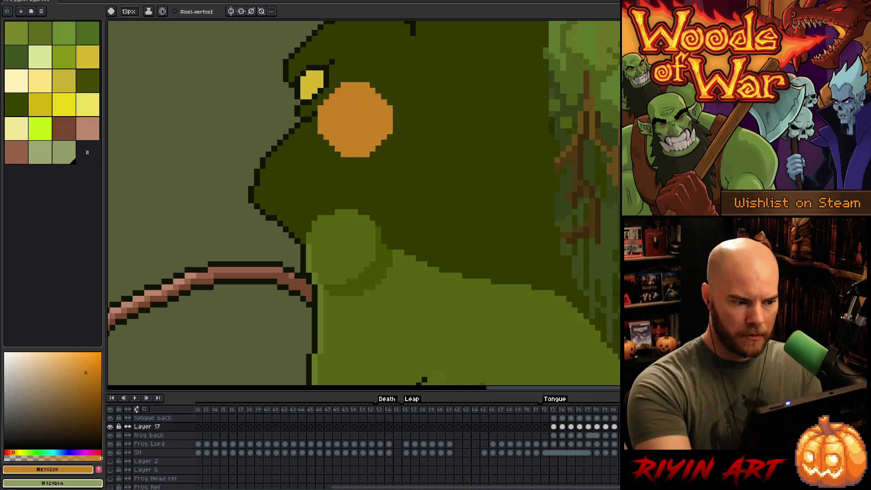
key(g)
click(338, 78)
key(ctrl+z)
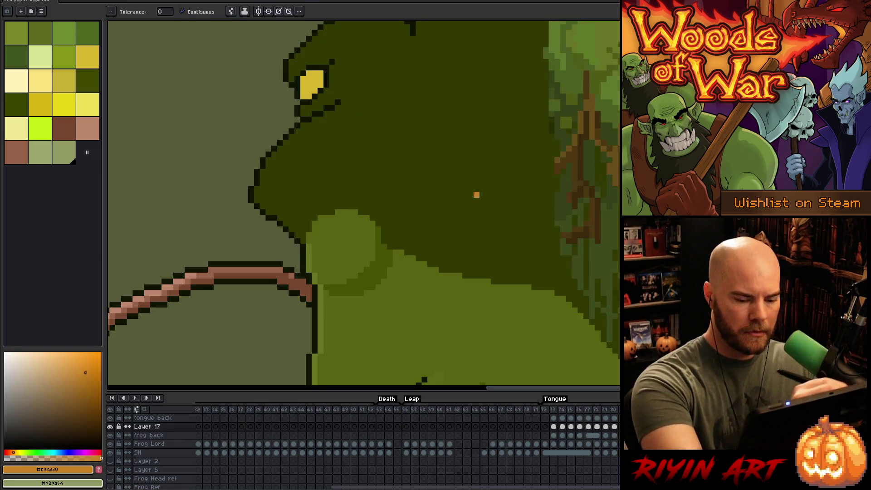
Make the Frog Lord layer active with a 1-pixel brush, undoing a fill that flooded the background
key(v)
click(316, 89)
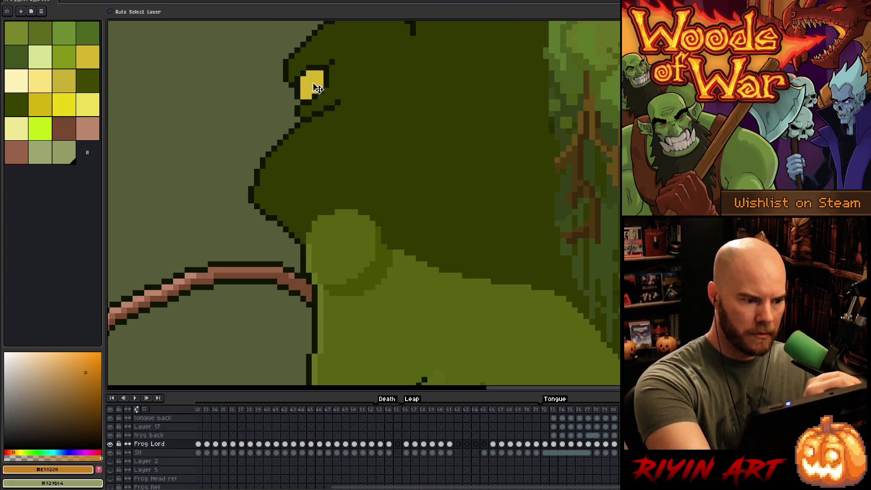
key(b)
click(134, 13)
click(122, 23)
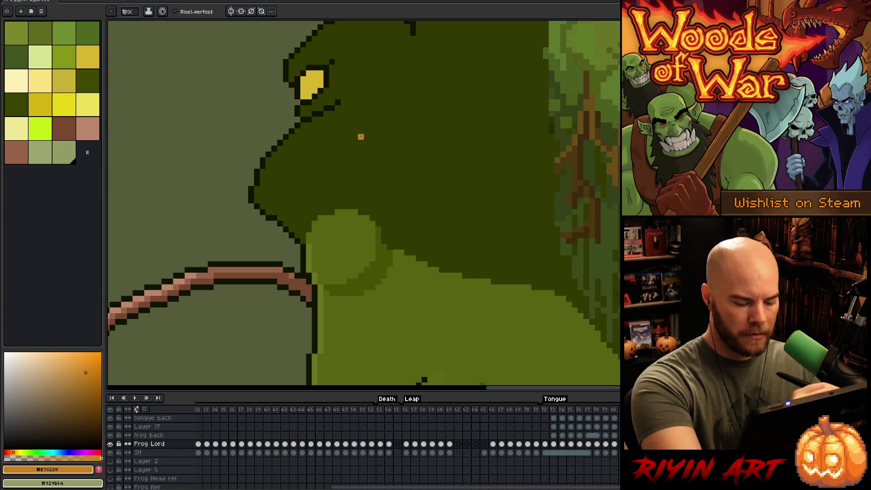
key(e)
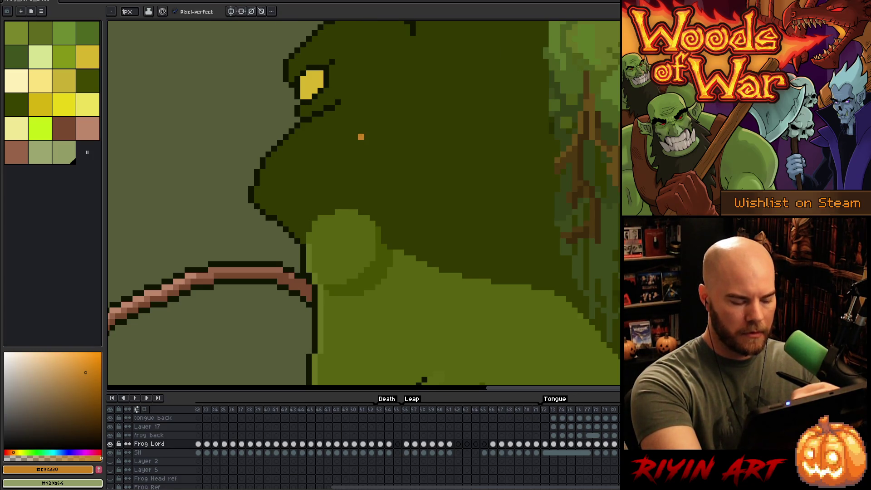
key(g)
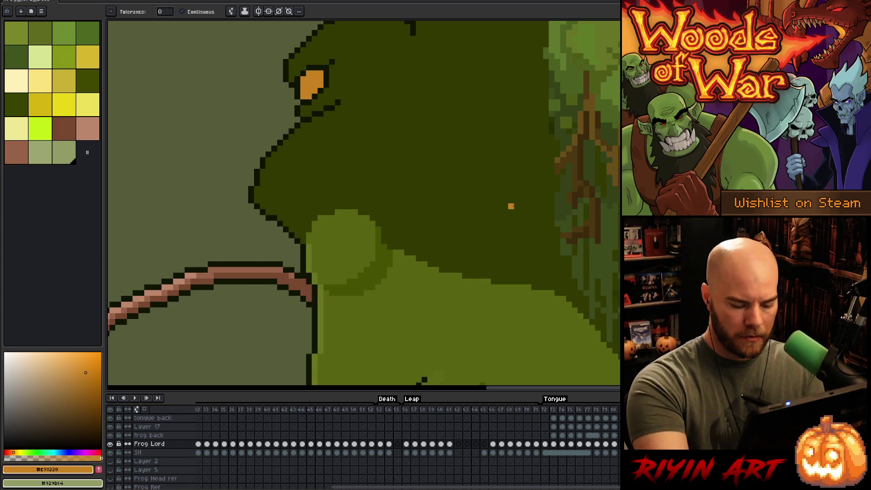
scroll(513, 207, down, 5)
click(372, 120)
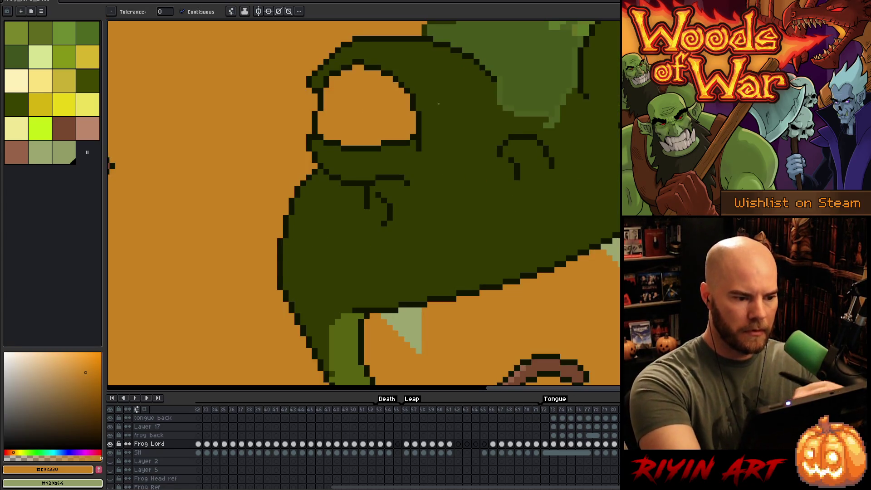
key(ctrl+z)
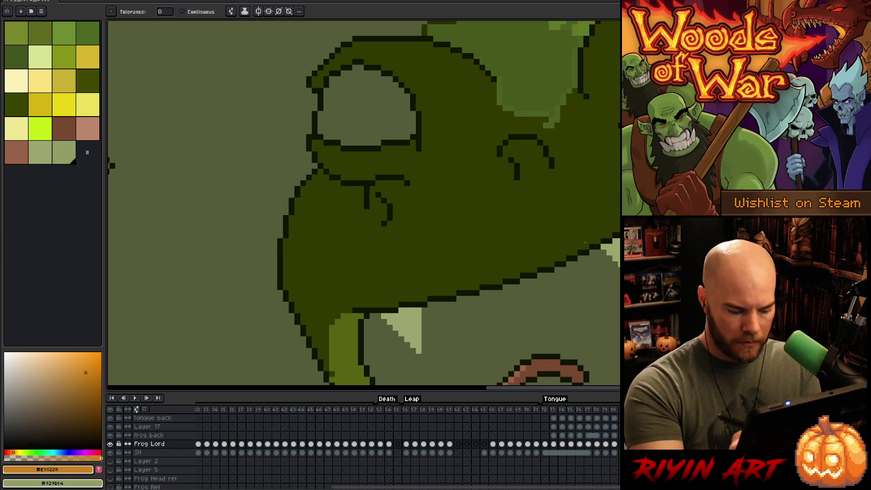
Fill the eye interior orange on Layer 17 and jump to acid-splash frame 17
ctrl+click(490, 149)
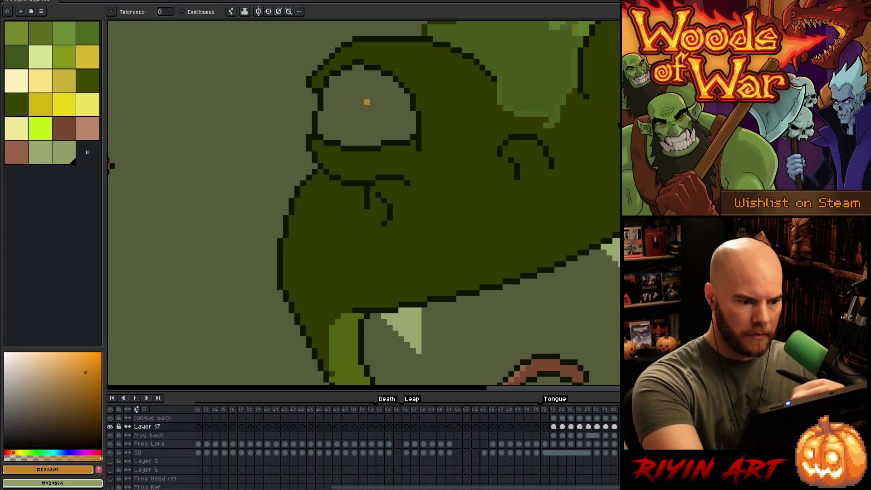
click(366, 102)
scroll(363, 204, down, 3)
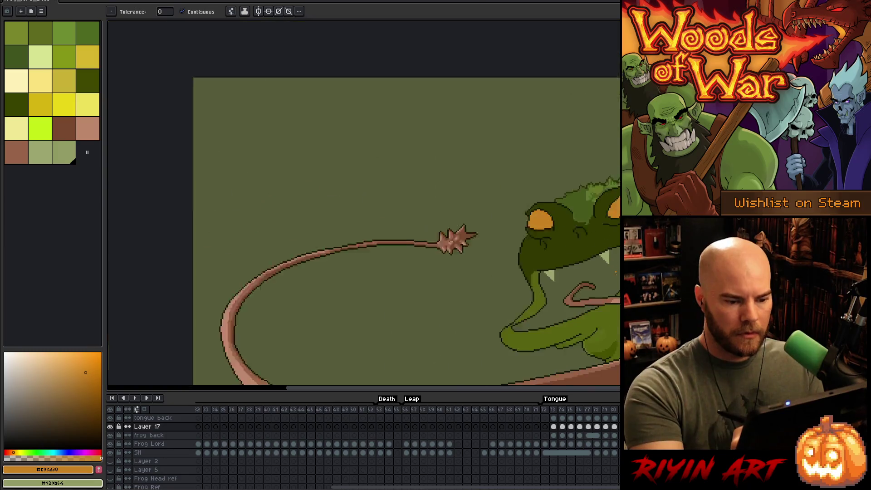
drag(408, 273, 386, 163)
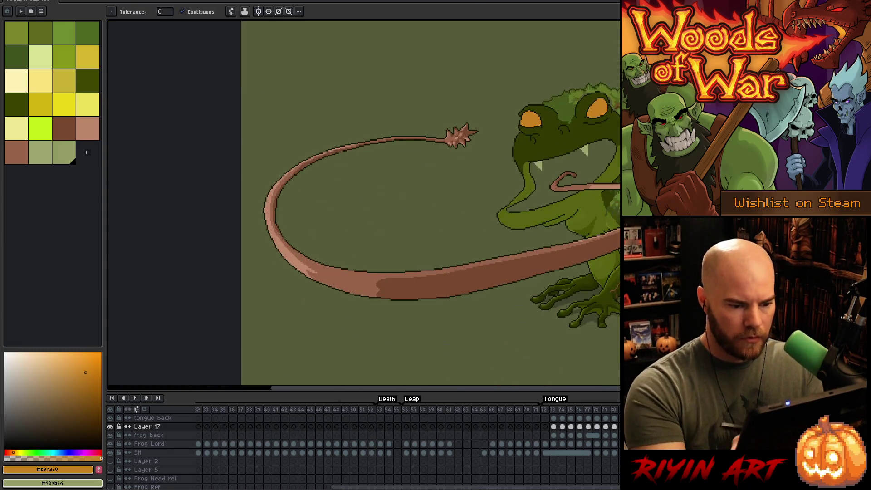
drag(426, 487, 293, 487)
click(347, 410)
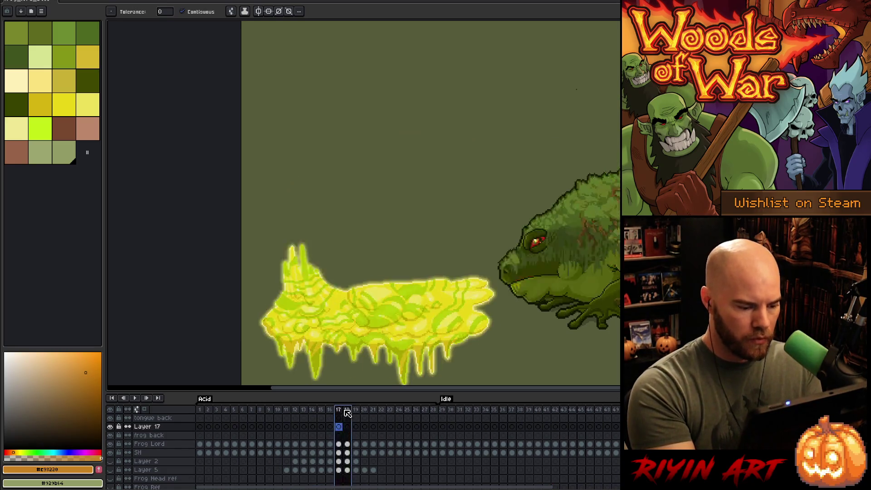
Select frames 12 to 15 of the acid-splash animation
click(324, 410)
mouse_move(326, 412)
mouse_down()
mouse_move(286, 411)
mouse_move(295, 412)
mouse_up()
scroll(552, 136, up, 3)
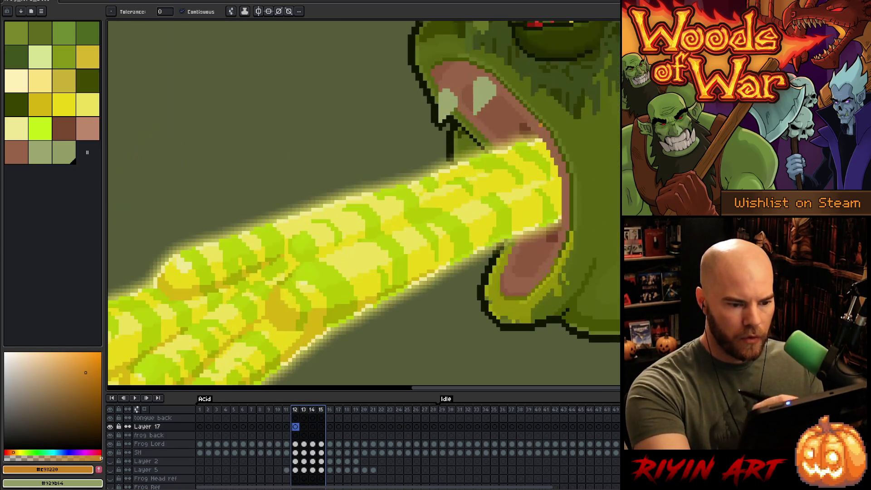
Add dark and lighter brown swatches to the palette, then eyedrop the tongue's dark brown
alt+click(525, 124)
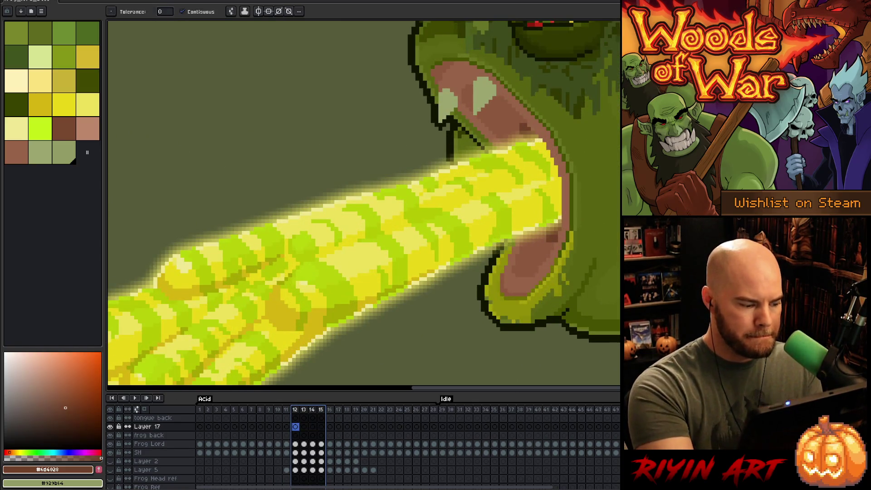
click(99, 470)
alt+click(526, 129)
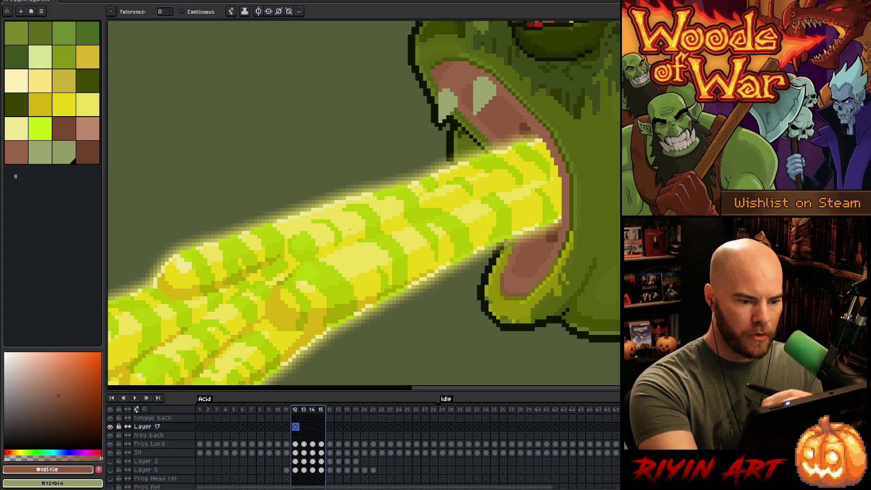
click(100, 470)
alt+click(511, 90)
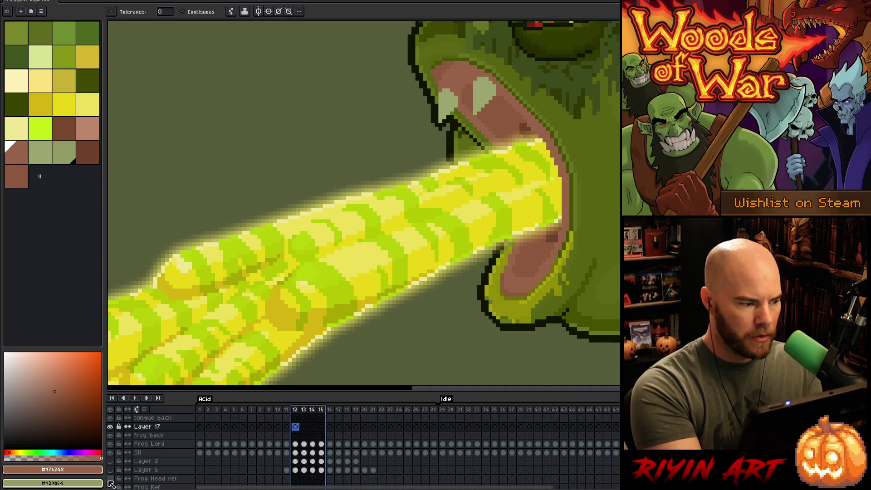
key(alt)
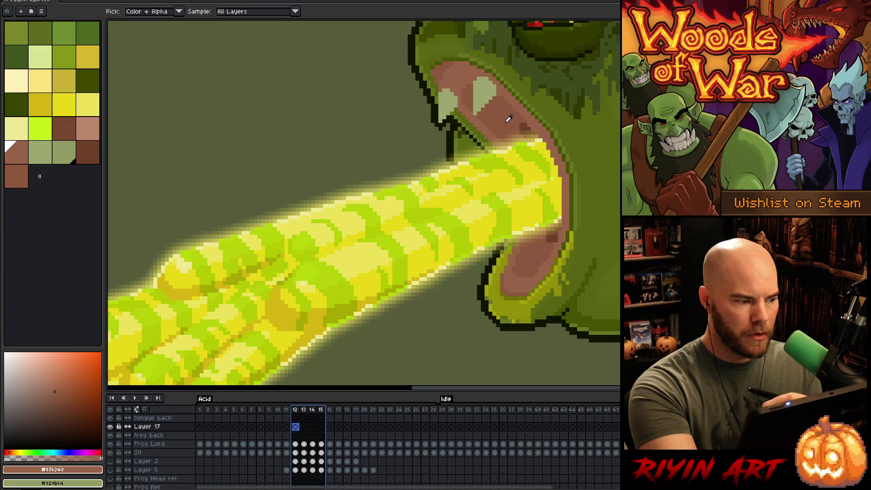
click(528, 122)
Scroll the timeline right and go to frame 85 of the Tongue animation
key(g)
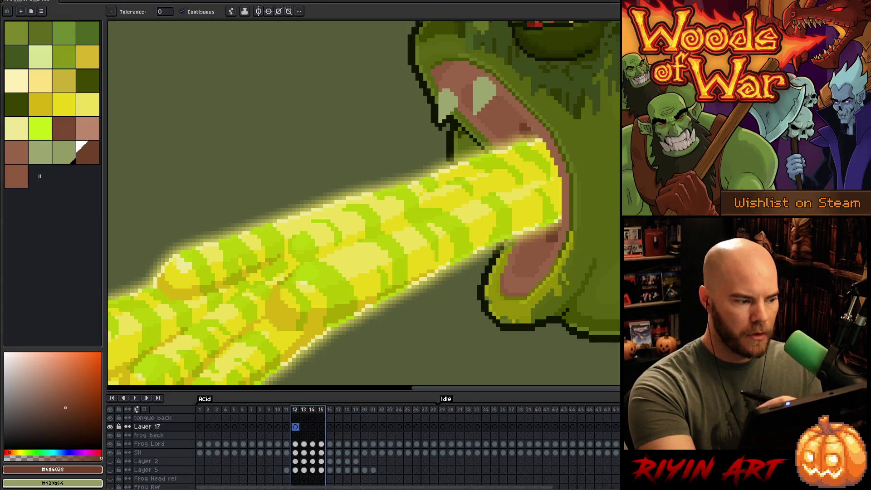
scroll(535, 146, down, 5)
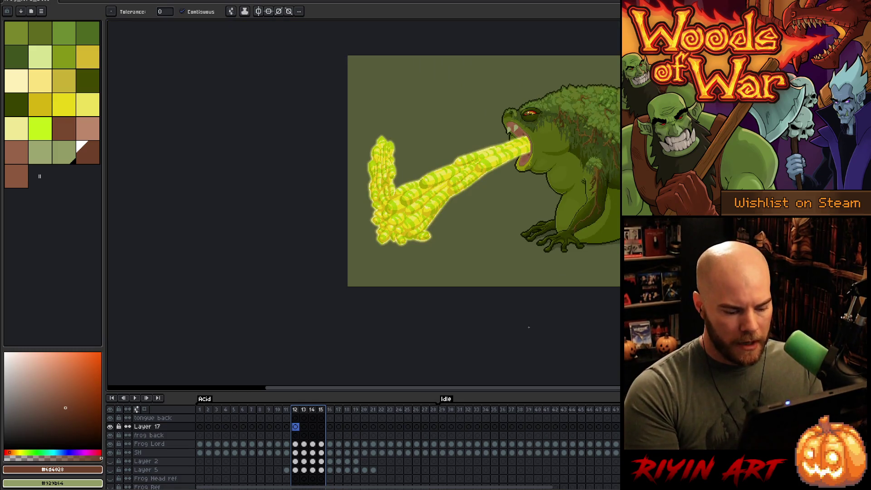
drag(377, 487, 649, 487)
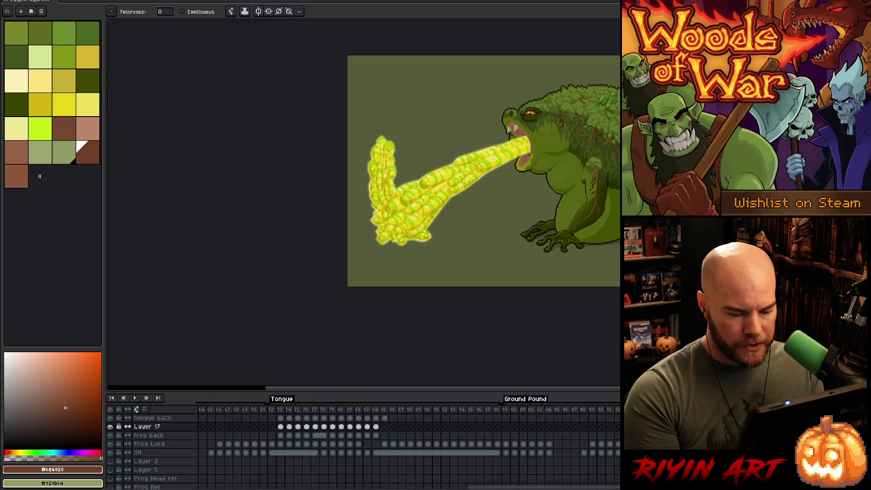
click(383, 409)
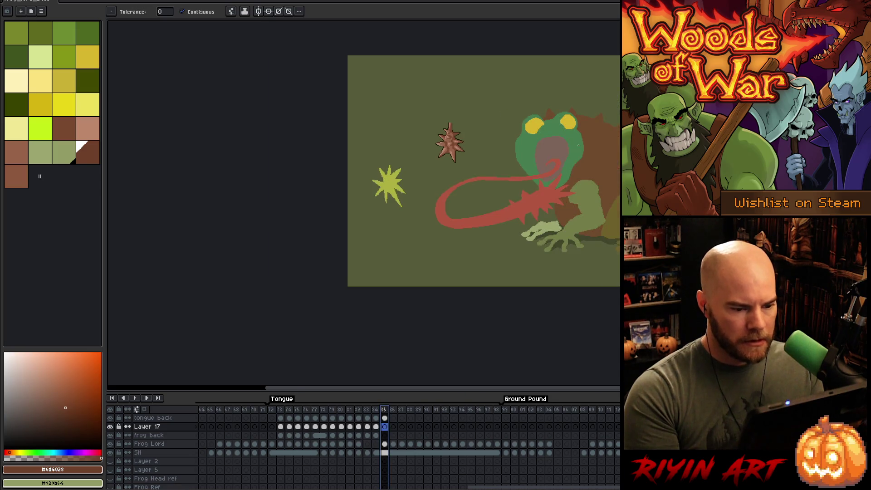
Step back to frame 84 and fill the frog's mouth interior with dark brown
scroll(578, 145, up, 2)
key(Left)
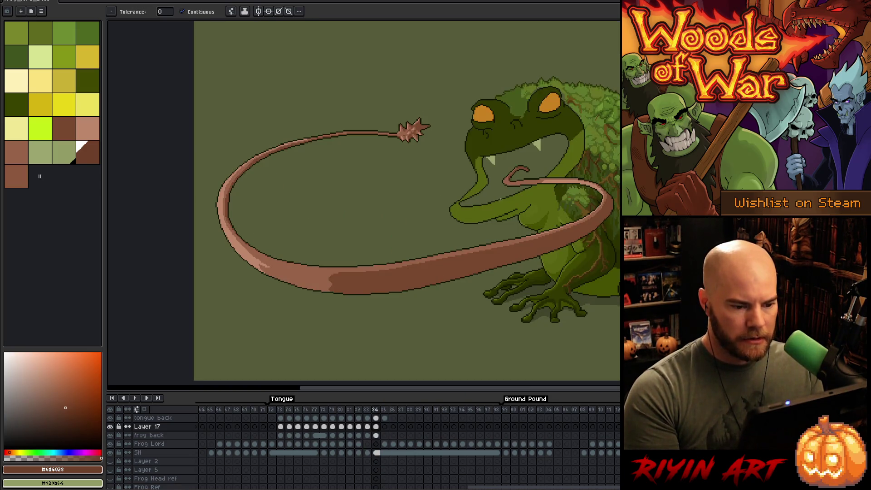
scroll(518, 172, up, 3)
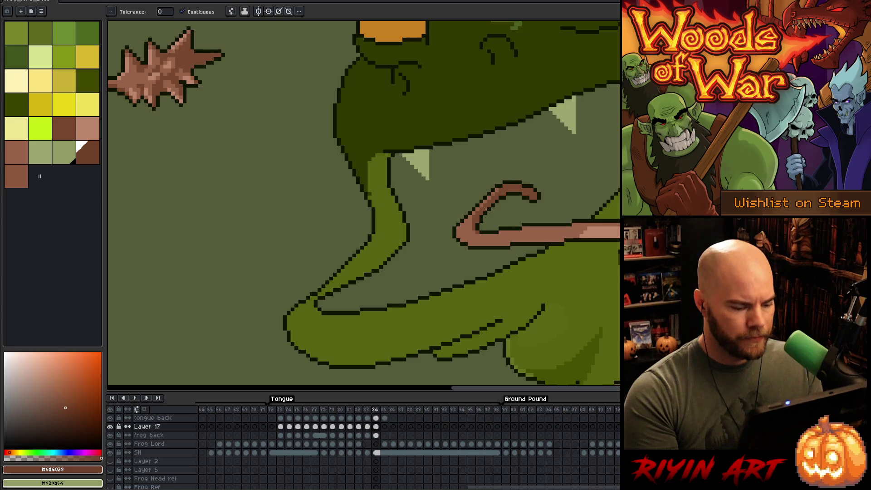
key(v)
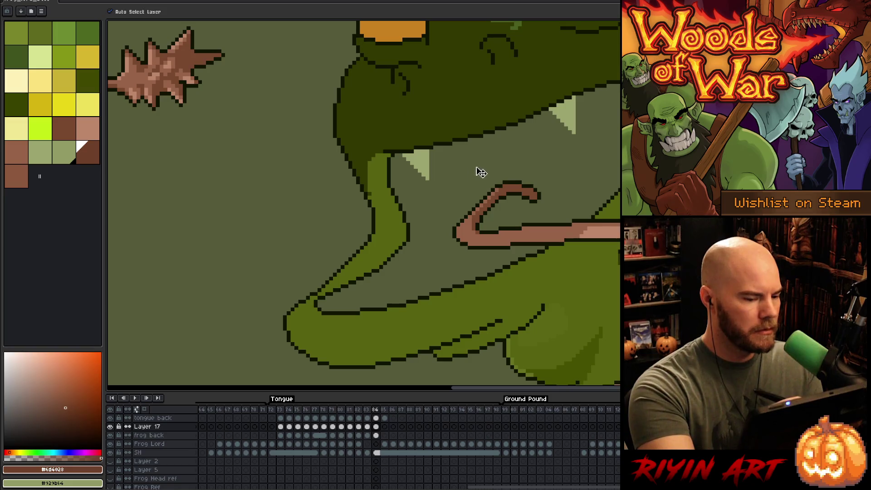
key(g)
click(496, 130)
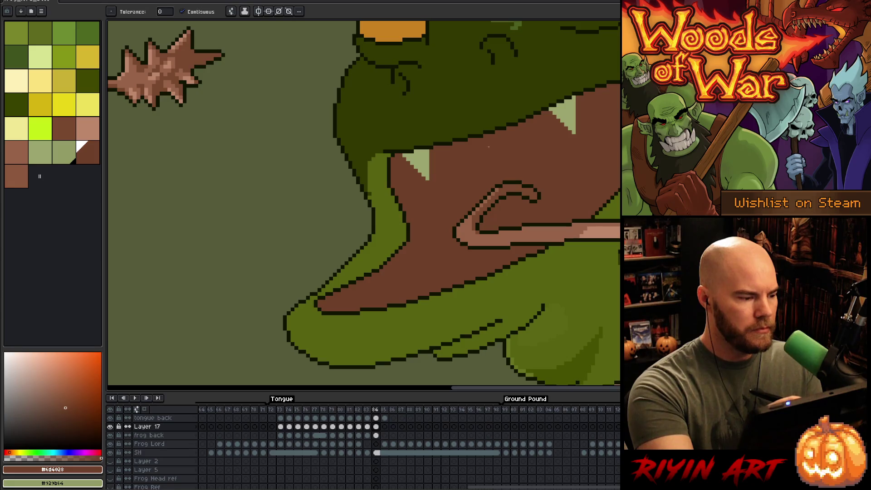
alt+click(430, 275)
Pencil in a curved ridge line down the mouth and a highlight along its upper edge
key(b)
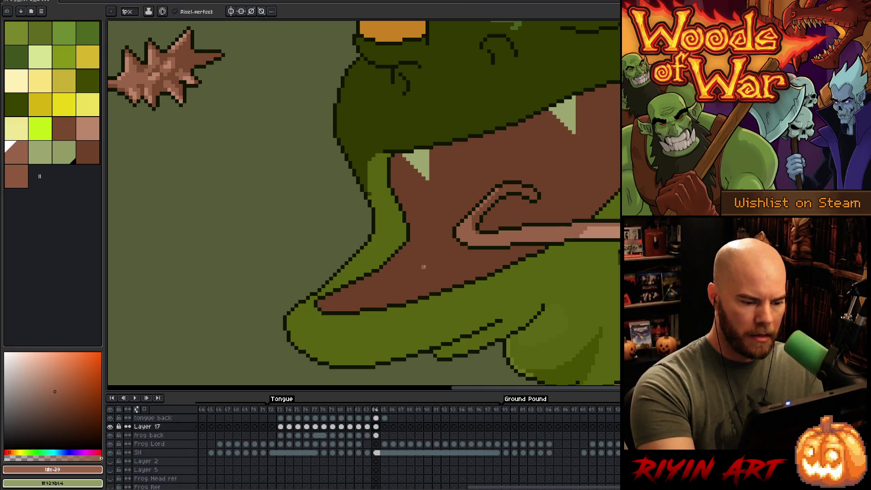
mouse_move(389, 294)
mouse_down()
mouse_move(399, 273)
mouse_move(451, 239)
mouse_up()
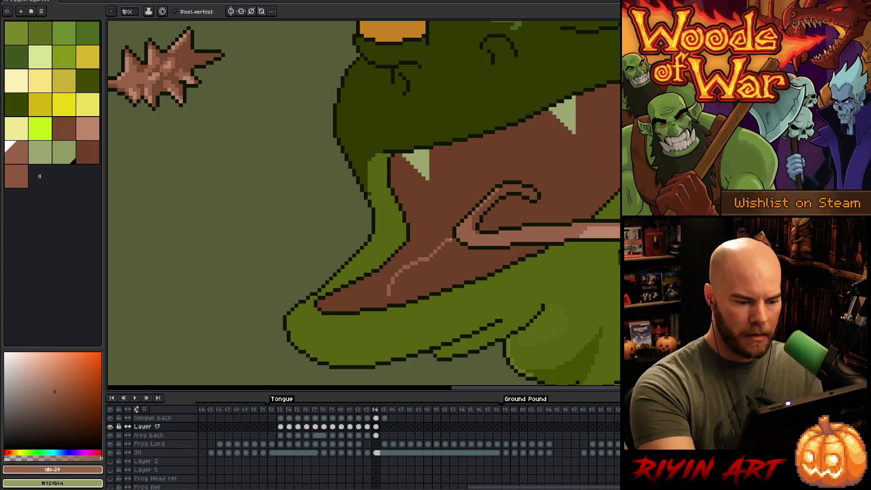
key(ctrl+z)
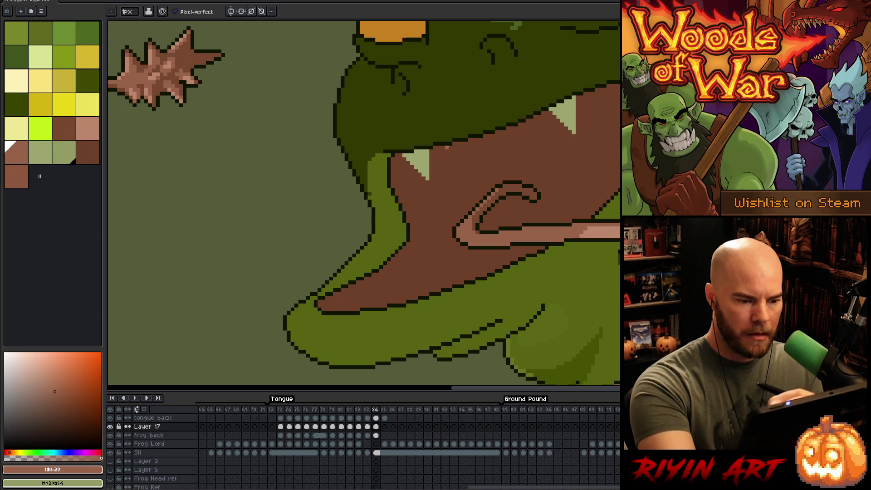
mouse_move(403, 151)
mouse_down()
mouse_move(432, 225)
mouse_move(388, 276)
mouse_move(404, 302)
mouse_move(387, 296)
mouse_move(403, 307)
mouse_up()
drag(447, 141, 468, 207)
key(ctrl+z)
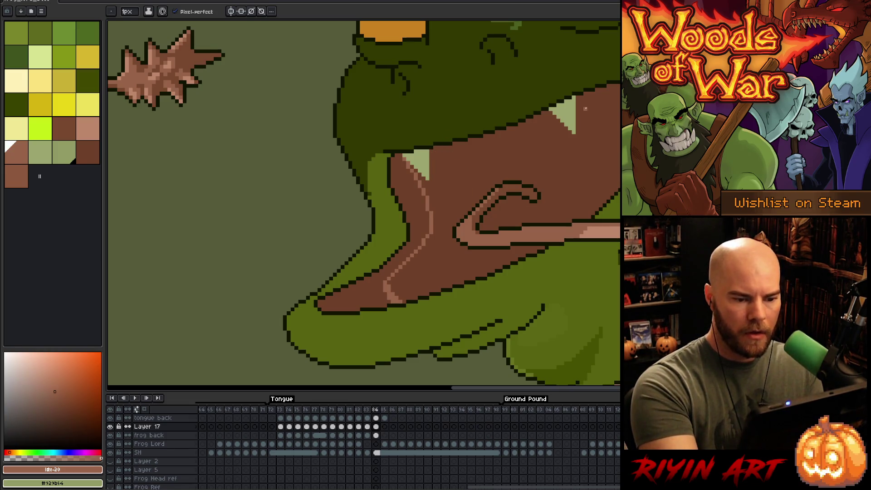
drag(585, 96, 617, 89)
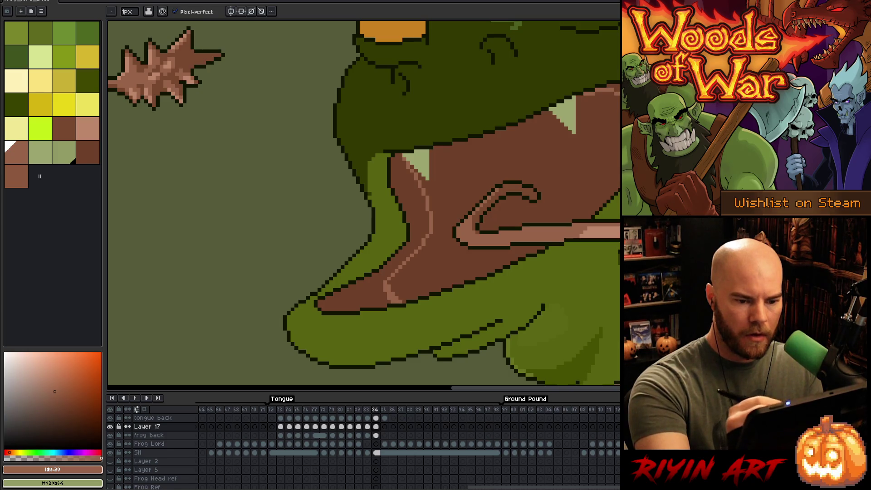
key(ctrl+z)
drag(591, 94, 620, 102)
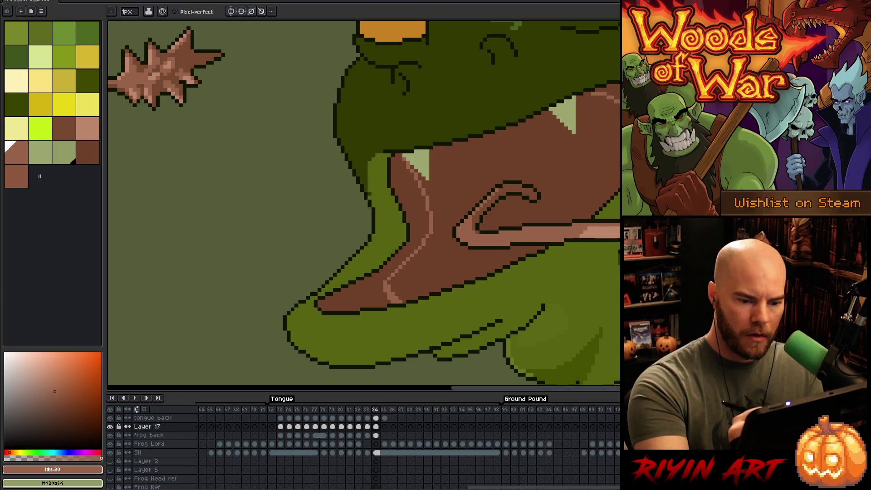
Sample the outline and mouth browns, then draw a curved lighter line down the mouth
key(g)
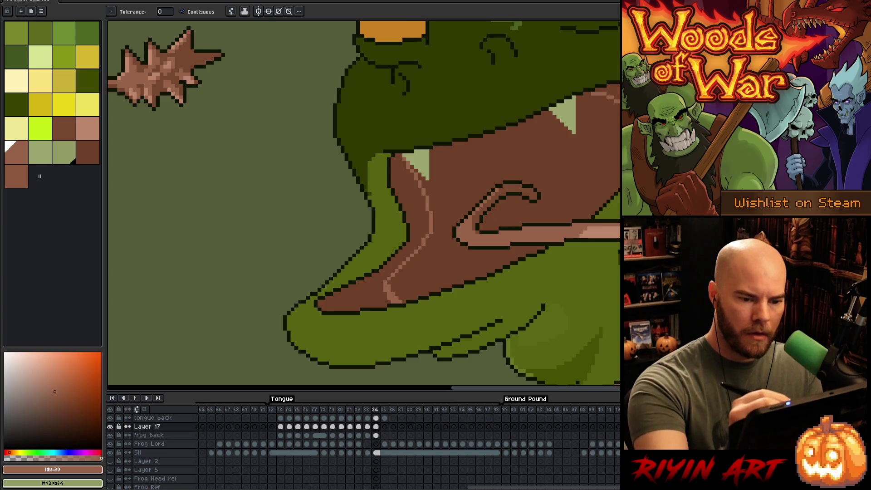
key(b)
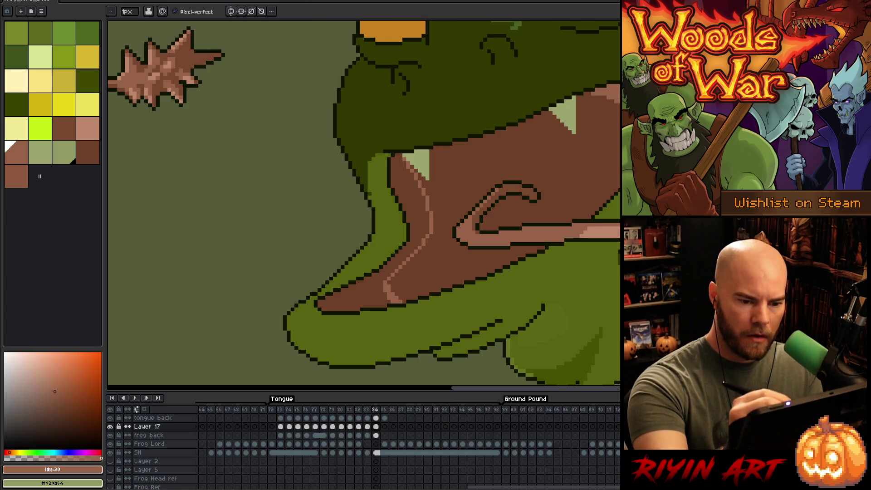
alt+click(459, 236)
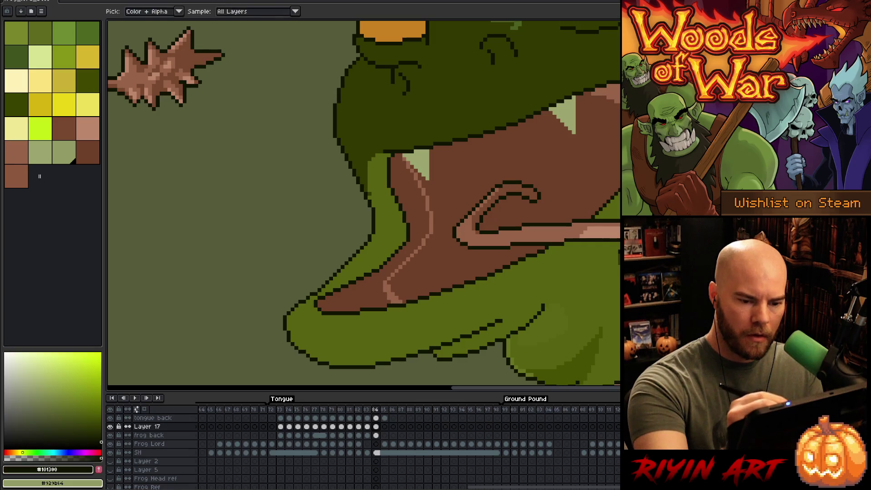
alt+click(453, 181)
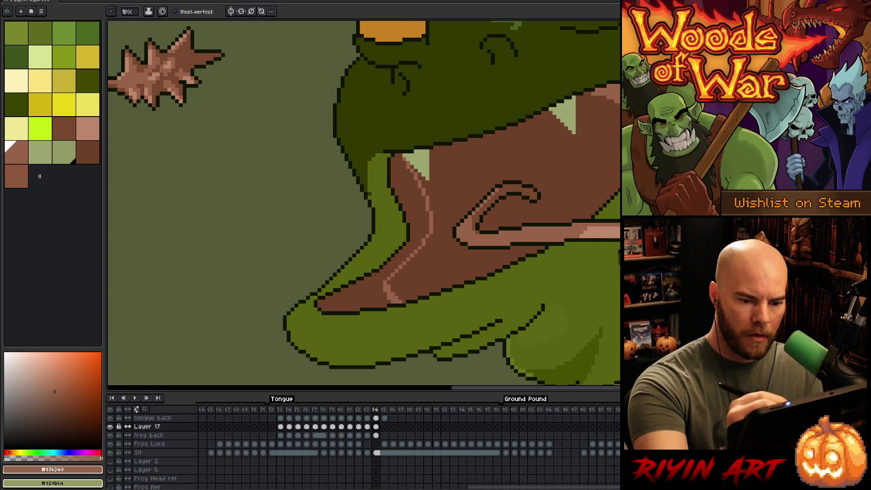
alt+click(456, 234)
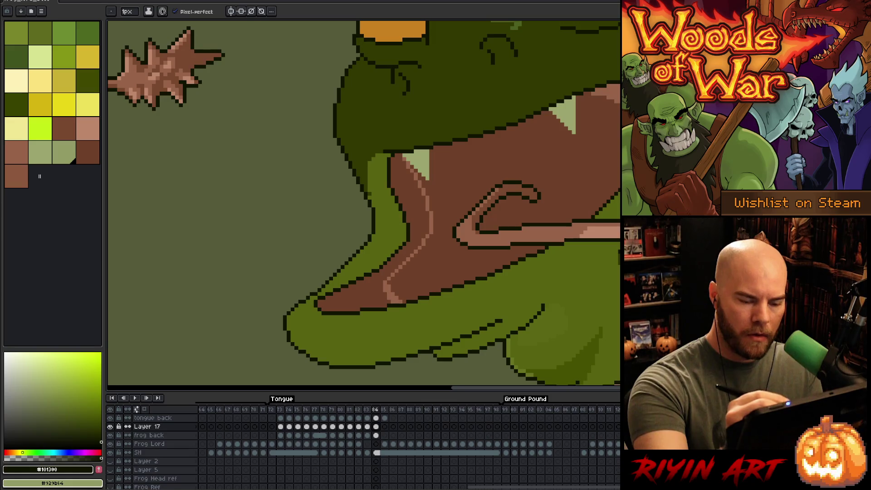
alt+click(453, 181)
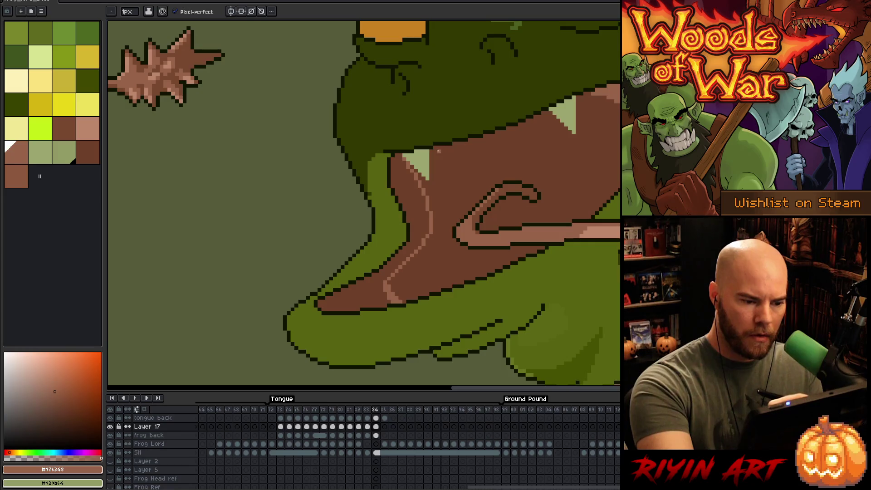
mouse_move(434, 147)
mouse_down()
mouse_move(446, 197)
mouse_move(437, 154)
mouse_move(454, 181)
mouse_move(459, 220)
mouse_move(438, 272)
mouse_up()
Undo the stray stroke and fill the band between the ridge lines with light brown
key(ctrl+z)
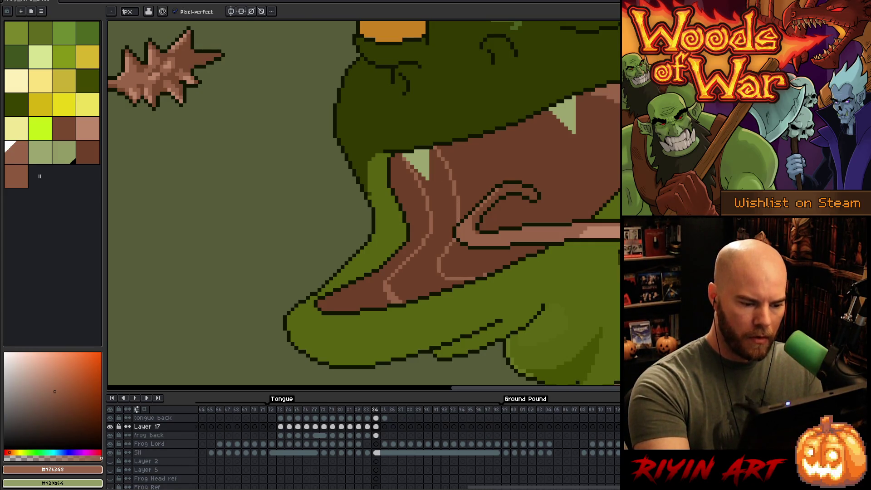
key(g)
click(422, 246)
key(b)
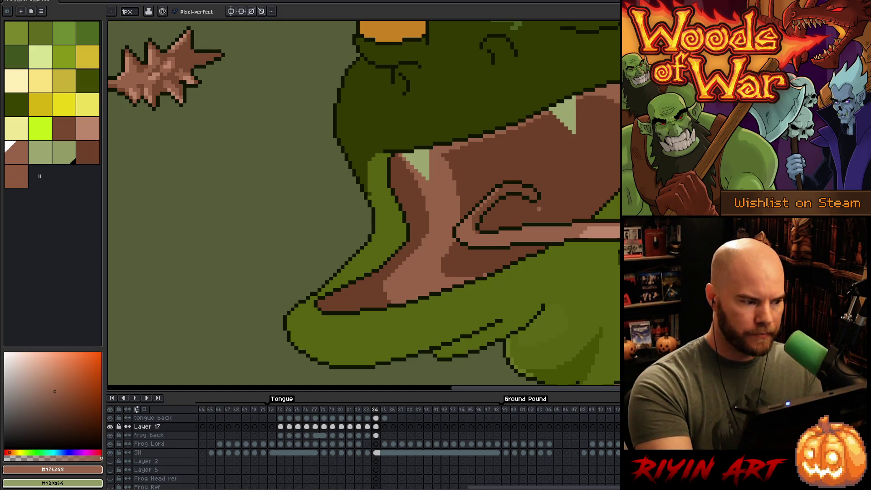
click(87, 152)
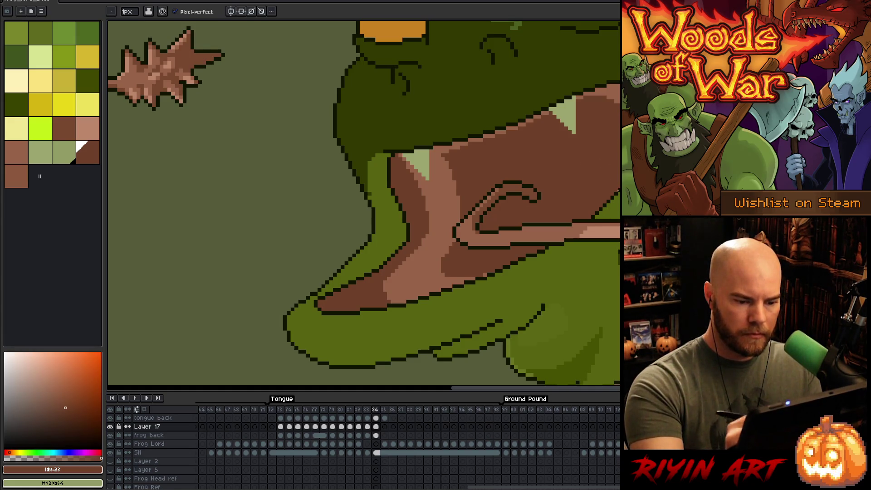
scroll(548, 172, down, 3)
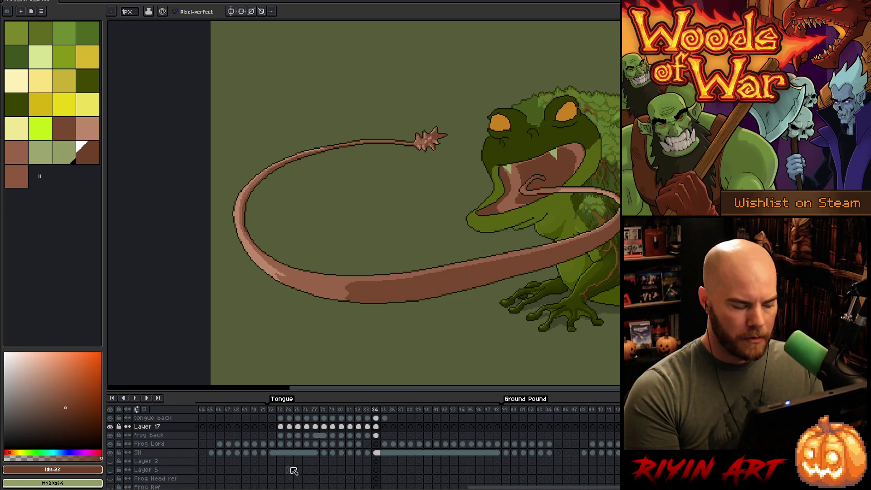
drag(497, 488, 225, 488)
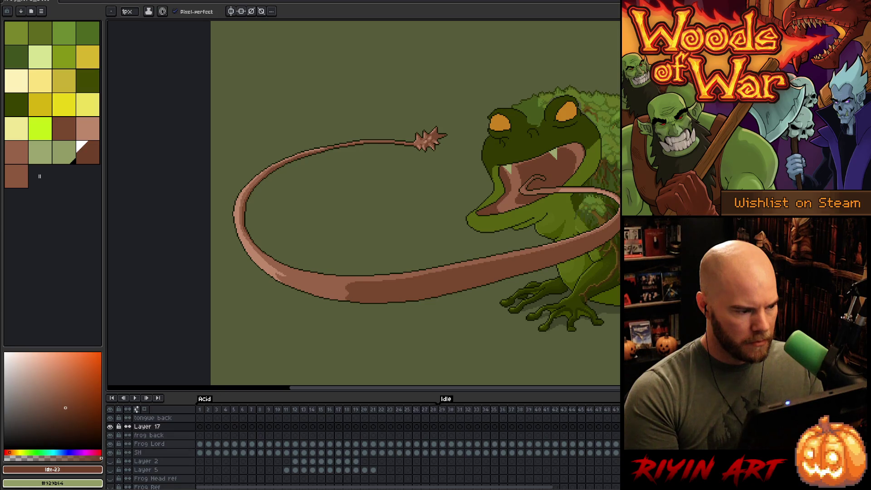
click(17, 177)
scroll(548, 156, up, 3)
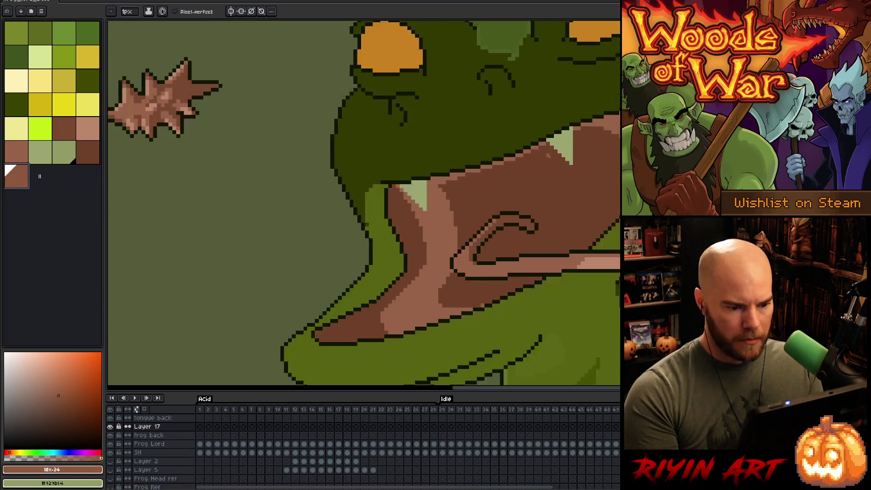
key(g)
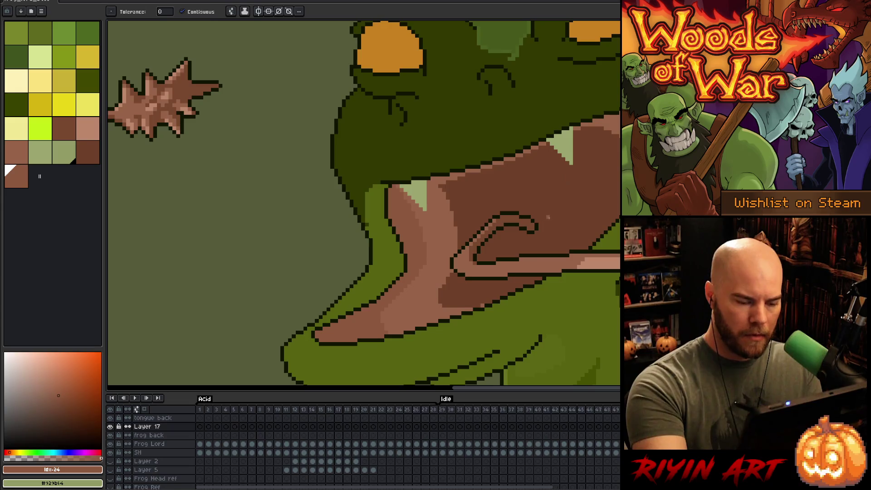
key(m)
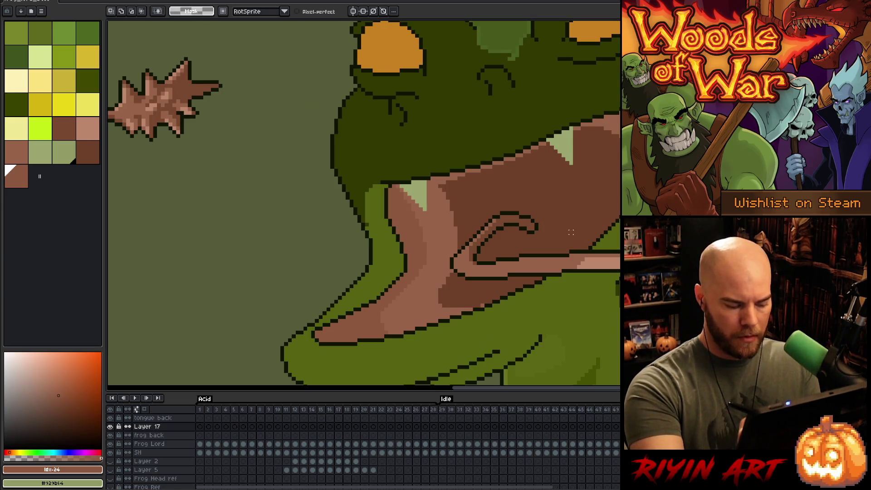
Try rough lasso outlines above the tongue curl and discard them
mouse_move(586, 231)
mouse_down()
mouse_move(568, 188)
mouse_move(521, 180)
mouse_move(509, 245)
mouse_up()
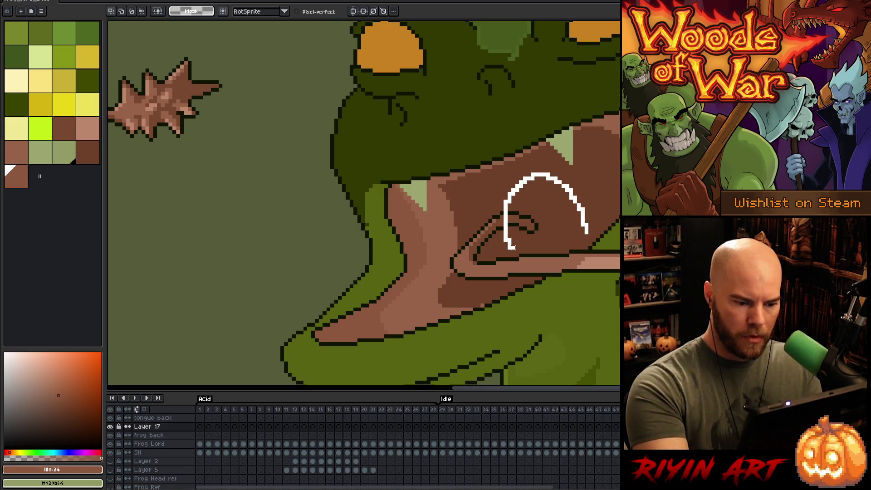
mouse_move(514, 250)
mouse_down()
mouse_move(572, 247)
mouse_move(589, 234)
mouse_up()
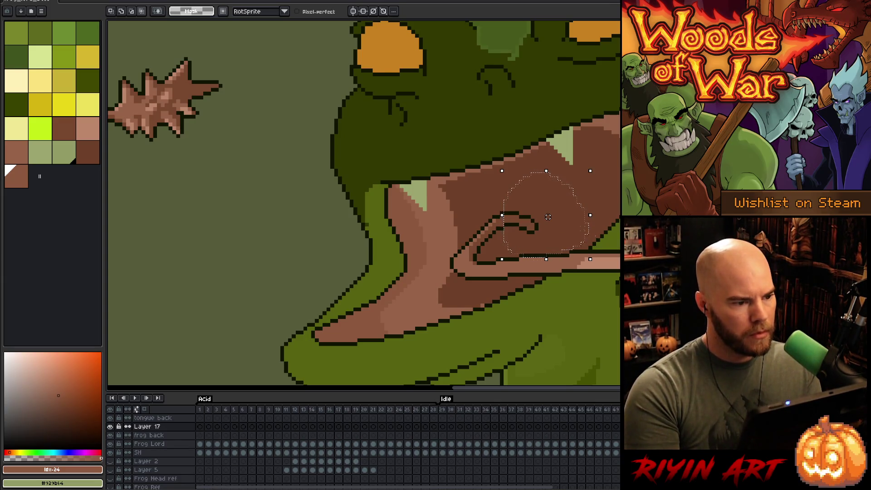
key(ctrl+d)
key(b)
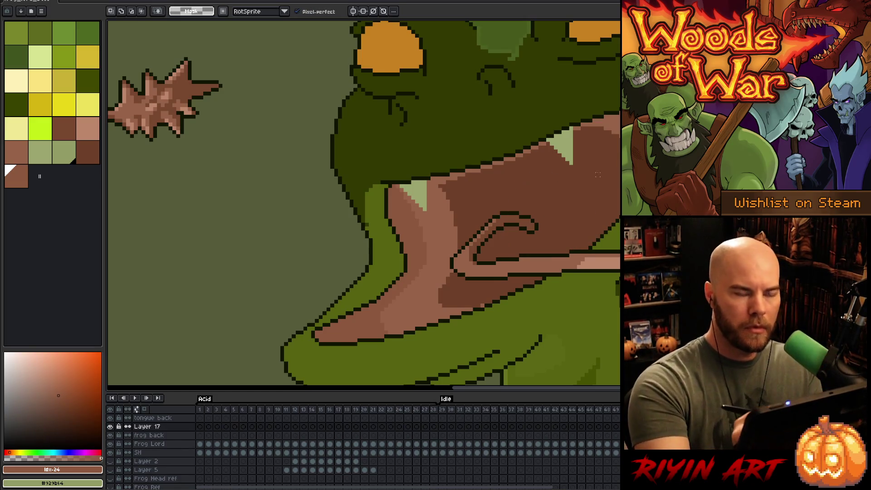
mouse_move(583, 233)
mouse_down()
mouse_move(570, 196)
mouse_move(501, 186)
mouse_move(485, 250)
mouse_move(569, 226)
mouse_move(550, 188)
mouse_move(499, 204)
mouse_move(498, 246)
mouse_move(516, 256)
mouse_move(570, 242)
mouse_move(510, 200)
mouse_move(517, 245)
mouse_move(565, 231)
mouse_move(572, 209)
mouse_up()
key(ctrl+d)
key(ctrl+d)
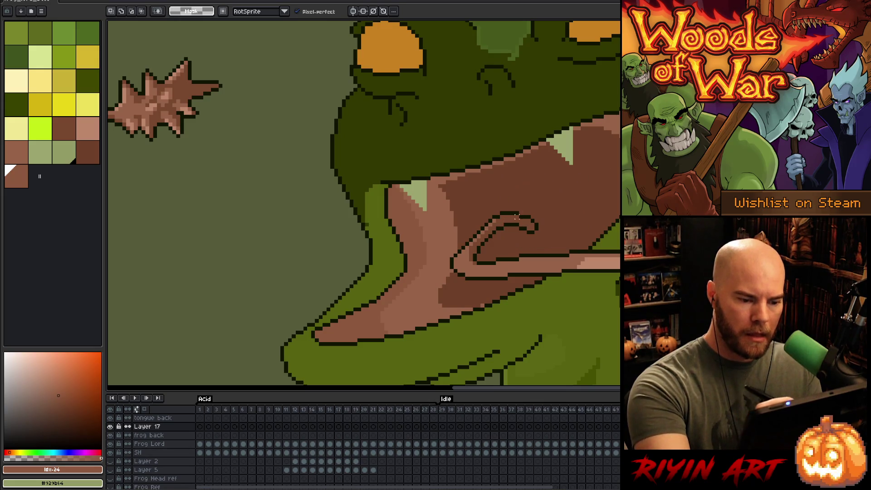
Lasso the area above the tongue curl, fill it dark brown, and deselect
drag(509, 174, 563, 182)
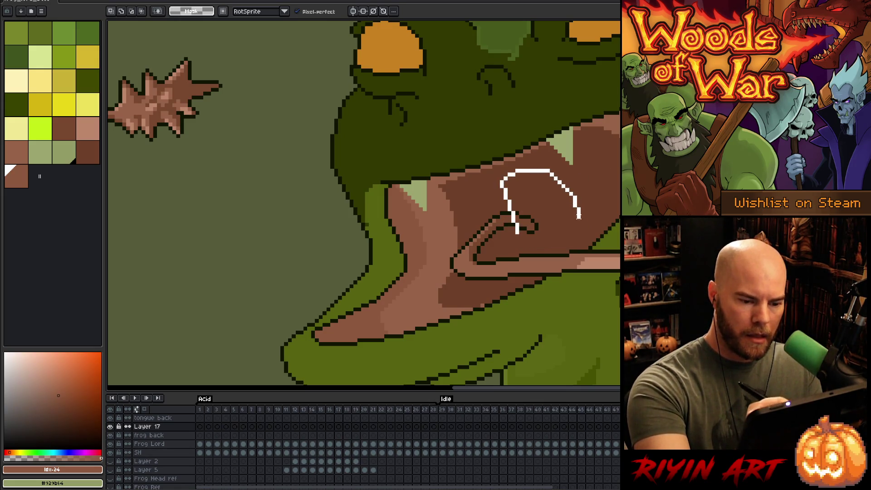
mouse_move(579, 236)
mouse_down()
mouse_move(547, 245)
mouse_move(518, 235)
mouse_move(527, 247)
mouse_up()
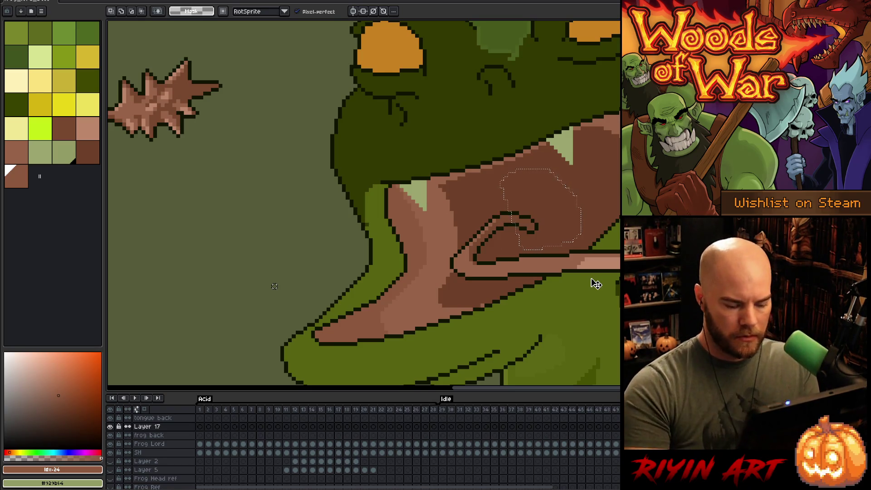
key(g)
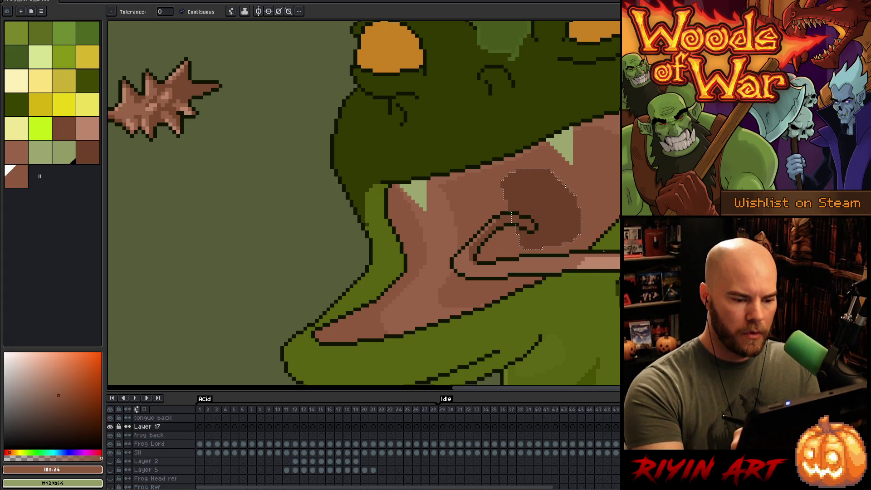
key(ctrl+d)
key(v)
click(540, 229)
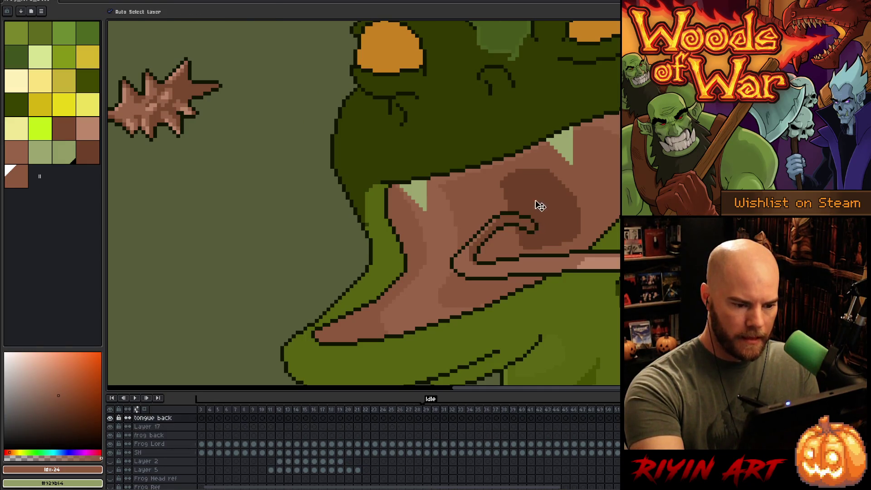
Eyedrop the dark outline colour and the darker tongue brown from the artwork
key(b)
alt+click(540, 232)
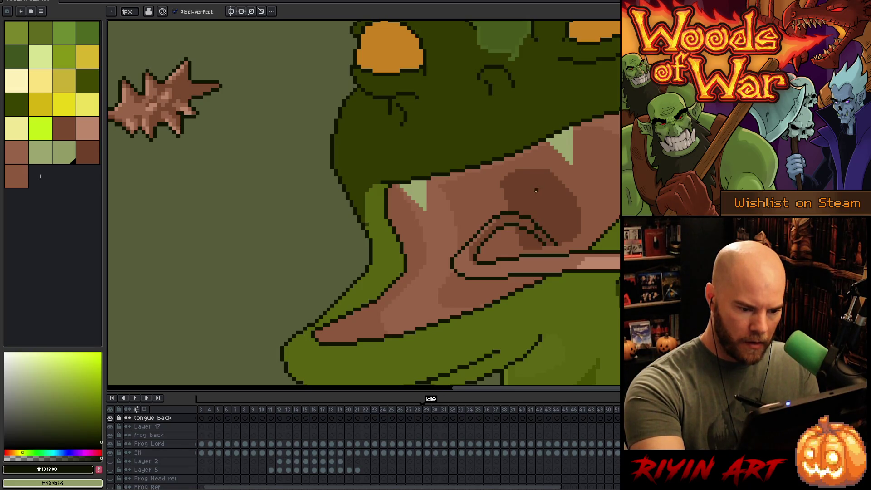
alt+click(536, 227)
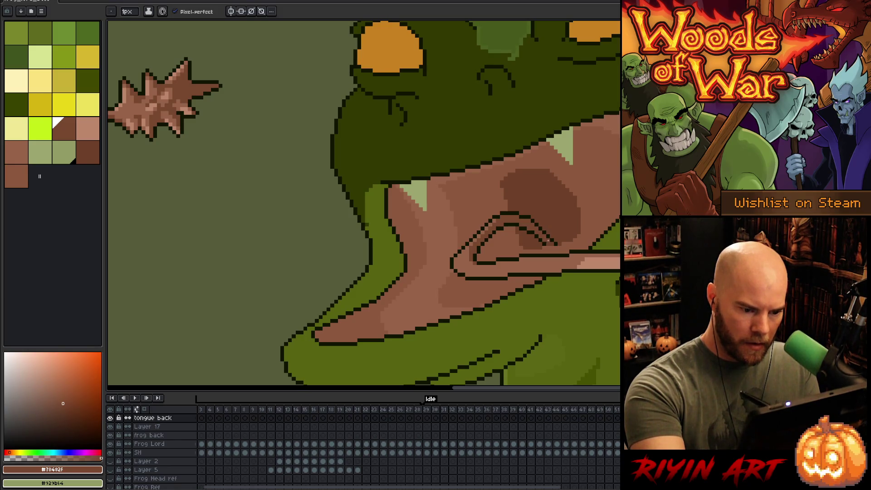
alt+click(552, 240)
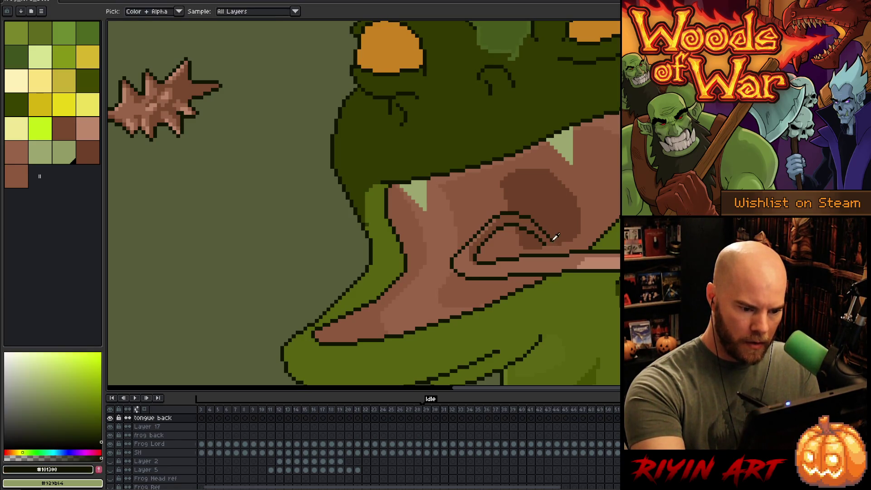
Make Layer 17 active, pick the dark brown, and wand-select the mouth's upper-right area
key(v)
click(561, 200)
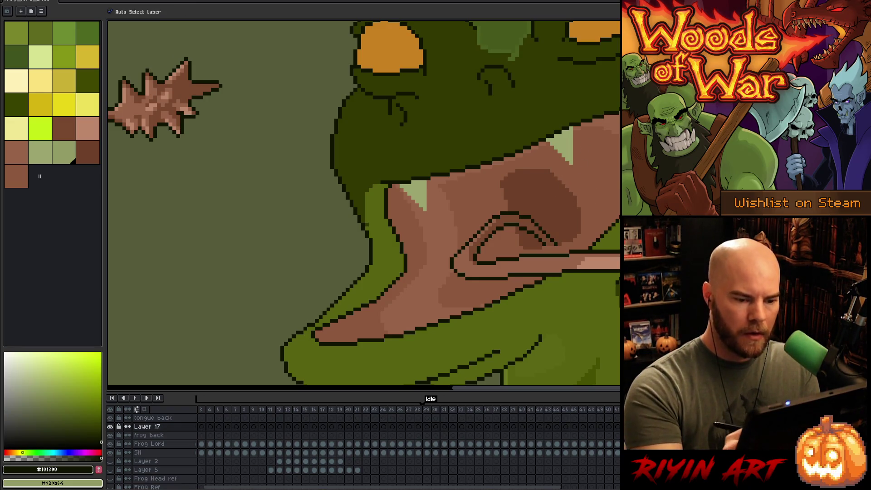
key(b)
alt+click(580, 192)
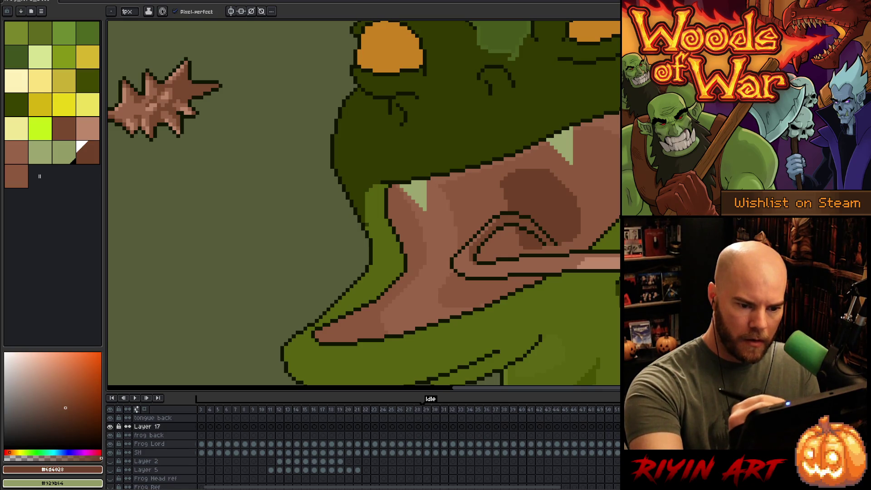
key(w)
click(599, 159)
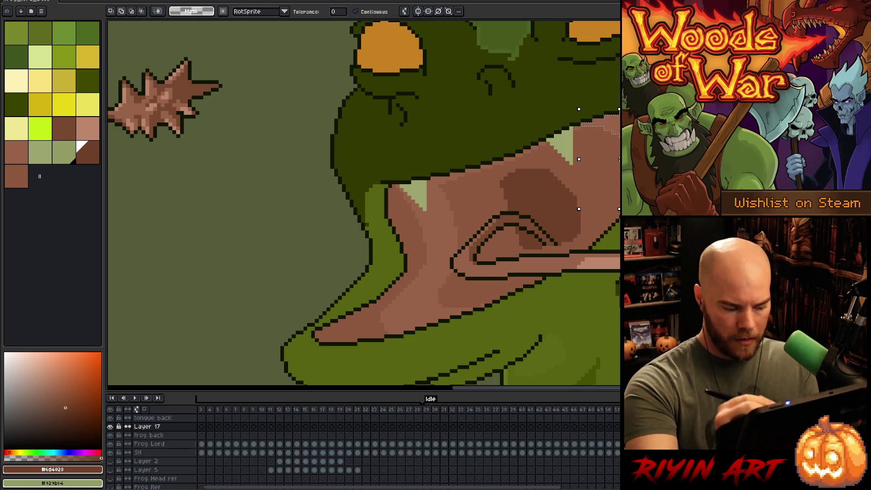
Magic-wand select the pale inner mouth surface, then bring up the Open file dialog
click(417, 273)
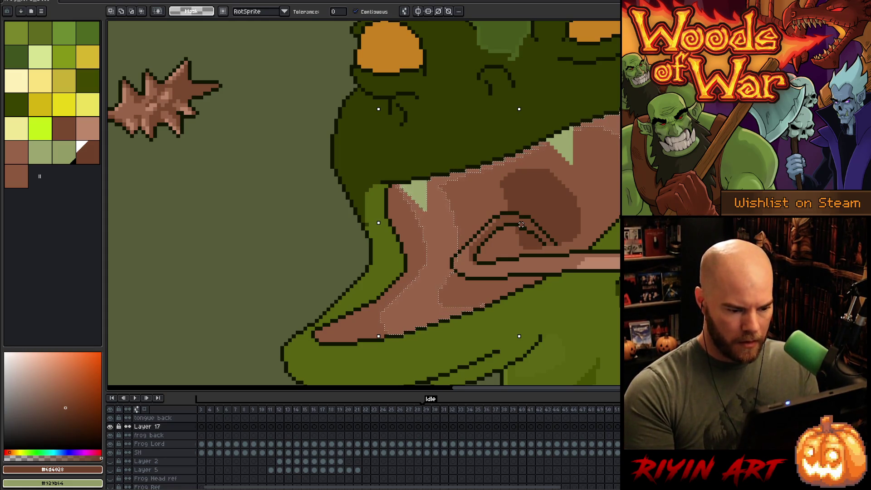
key(b)
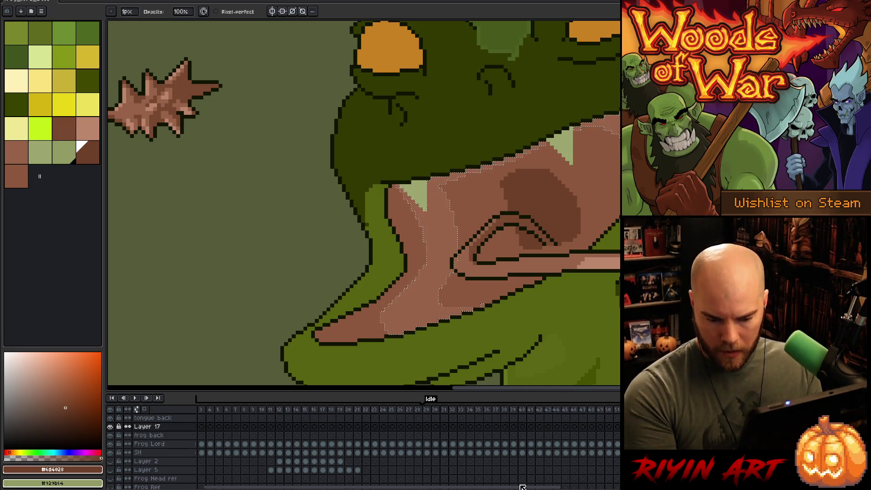
drag(522, 487, 617, 487)
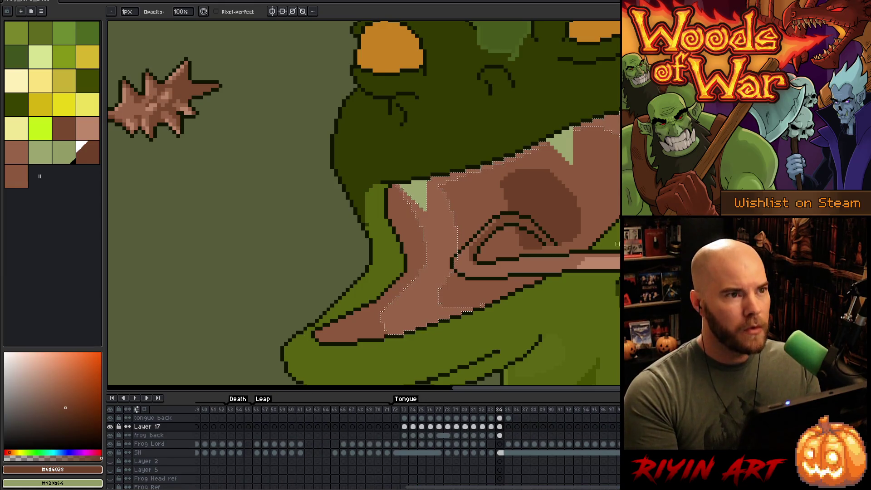
scroll(418, 220, right, 5)
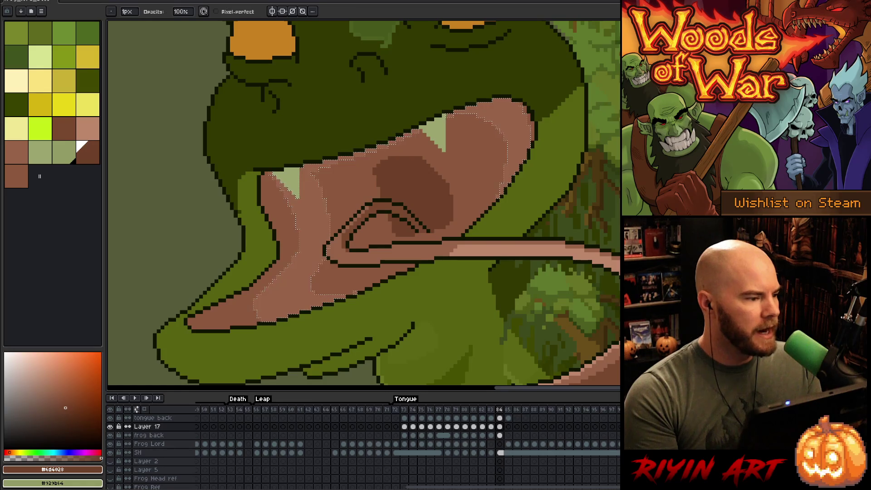
click(7, 1)
click(15, 11)
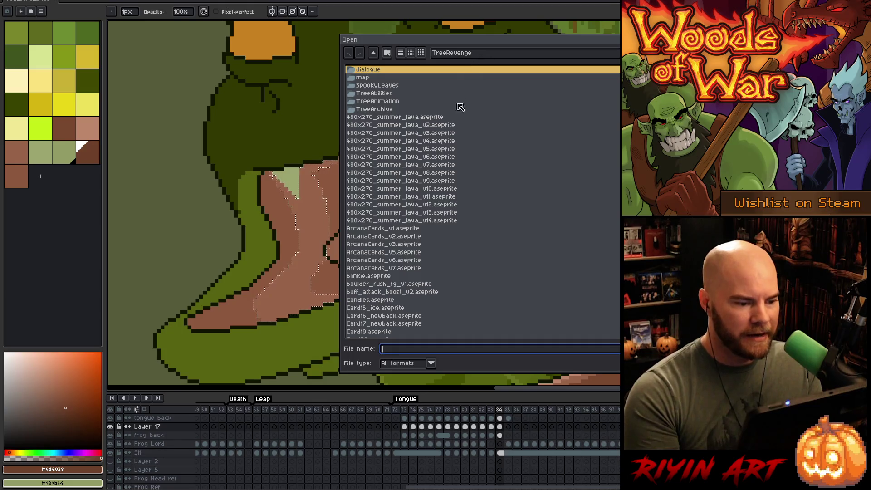
Open blinkie.aseprite from the TreeRevenge folder, then switch back to the frog tongue file
click(437, 222)
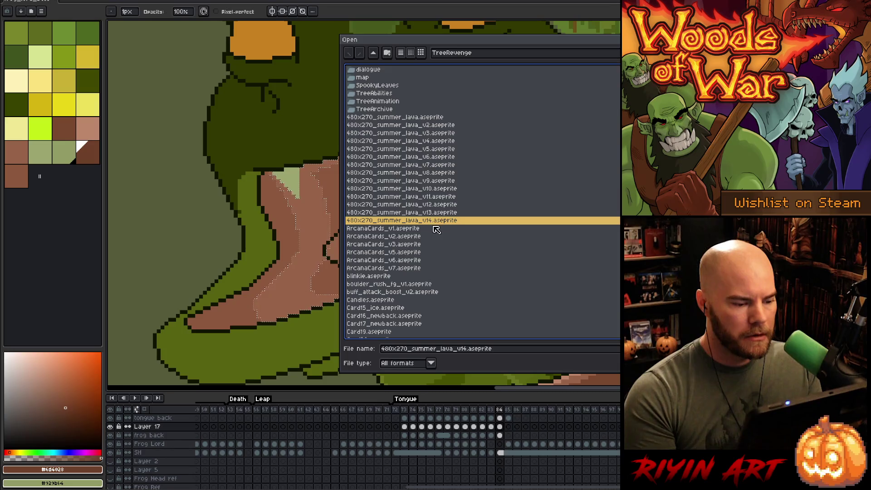
click(407, 277)
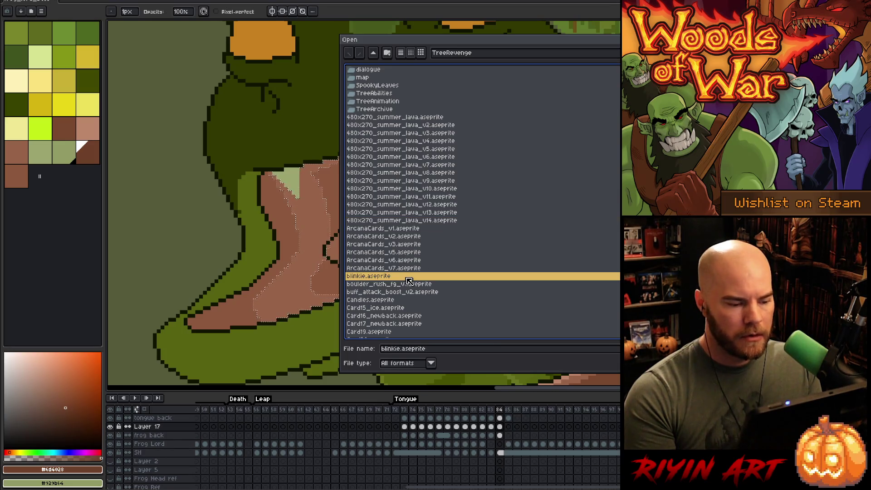
double_click(409, 281)
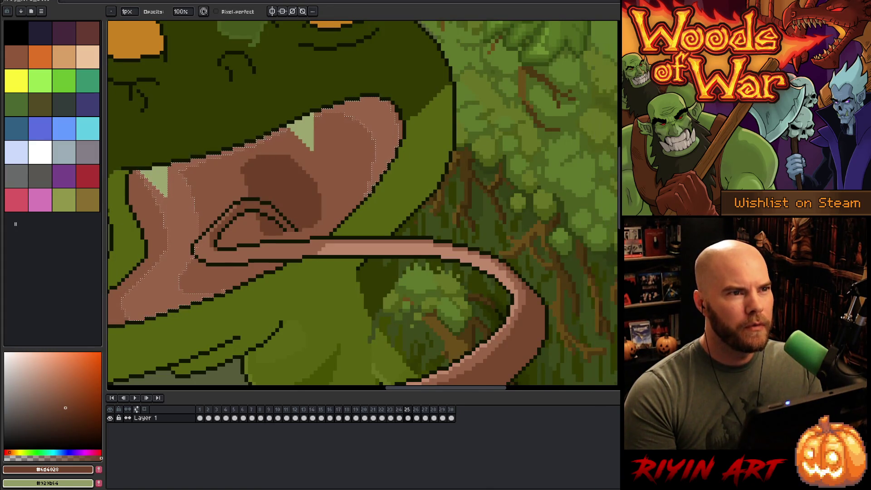
key(ctrl+Tab)
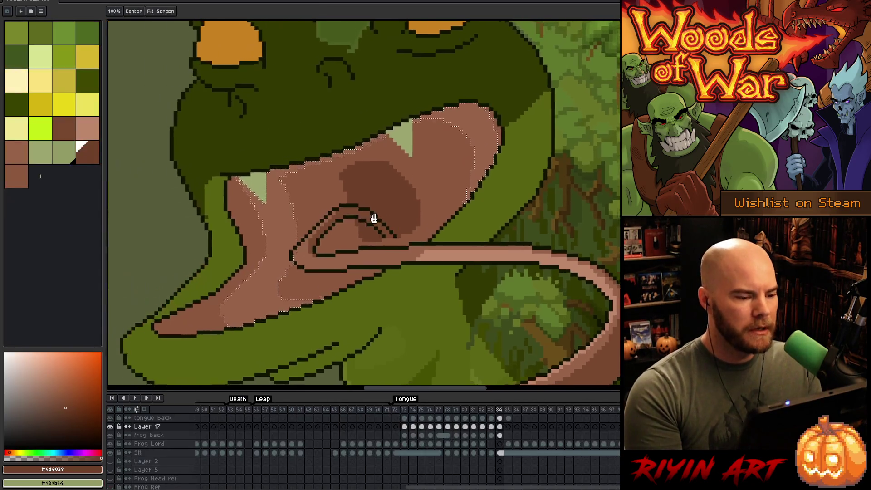
scroll(391, 213, up, 2)
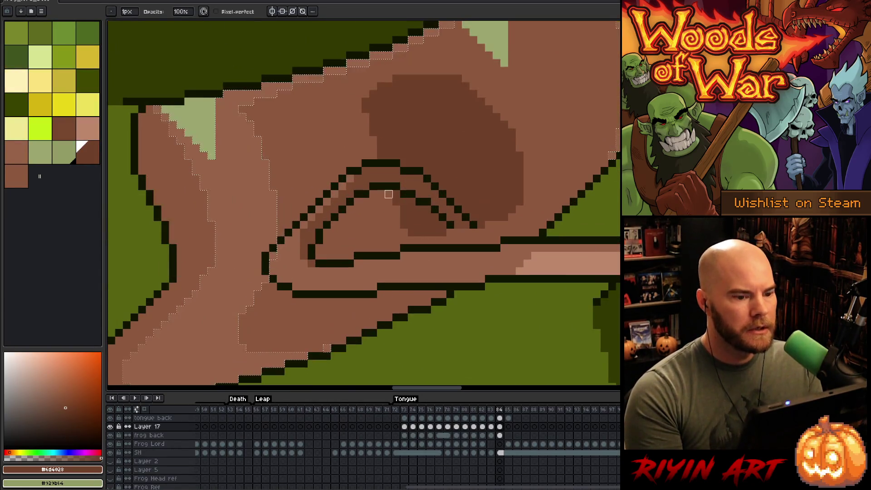
Pan around the tongue loop and add a new layer above Layer 17
scroll(390, 194, down, 1)
scroll(390, 195, up, 1)
scroll(389, 195, down, 1)
mouse_move(399, 224)
mouse_down()
mouse_move(410, 235)
mouse_move(404, 245)
mouse_move(404, 224)
mouse_up()
scroll(409, 236, up, 1)
scroll(424, 216, down, 1)
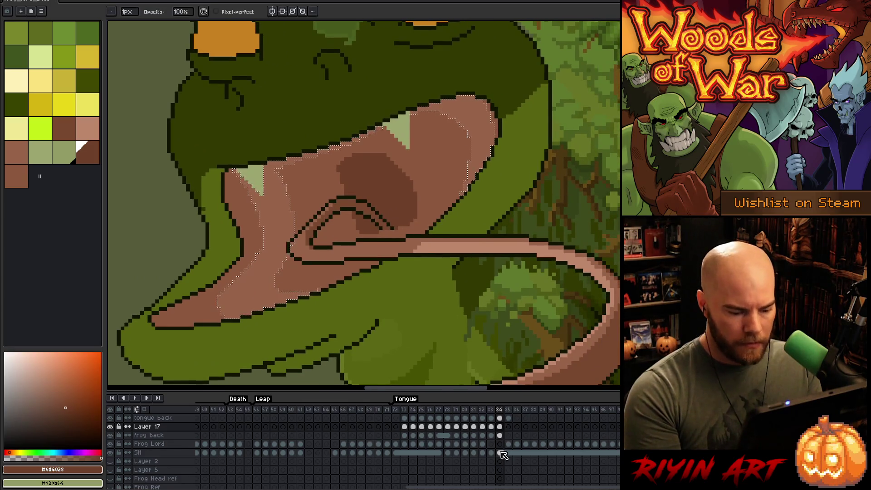
scroll(501, 429, up, 1)
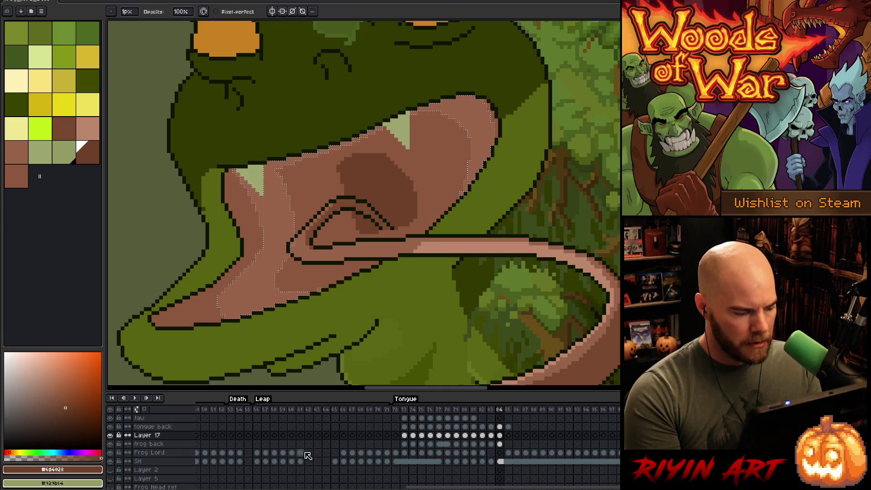
key(shift+n)
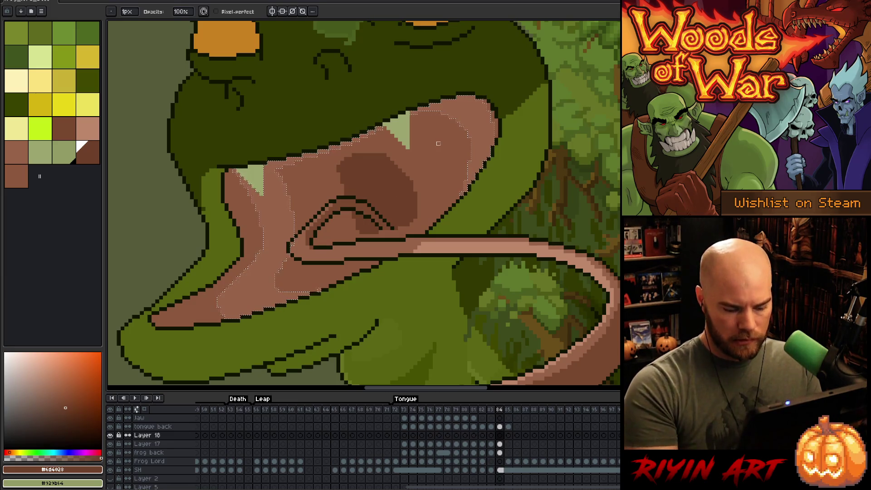
Eyedrop the tongue's light and darker browns and clear the selection
key(i)
click(476, 110)
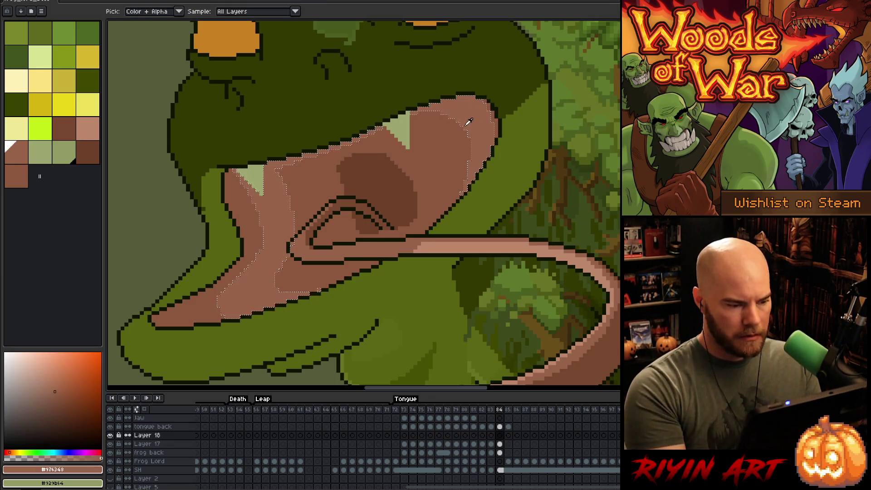
key(ctrl+d)
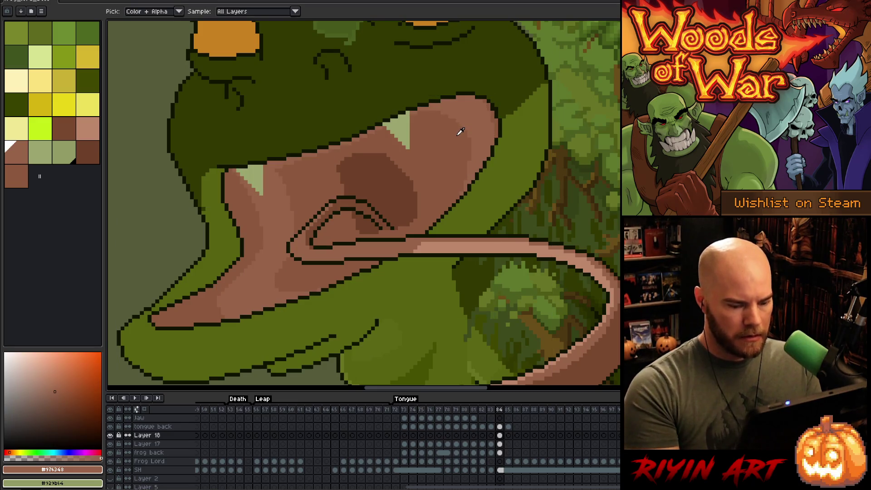
click(393, 175)
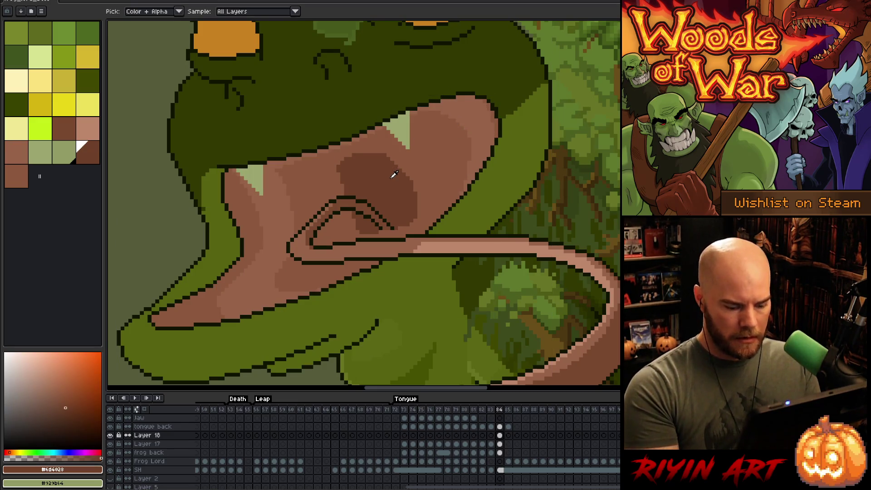
key(space)
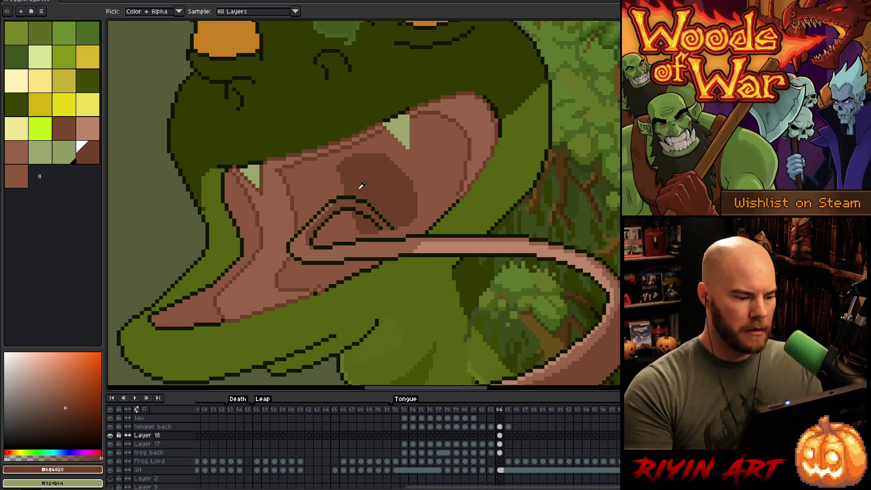
click(126, 11)
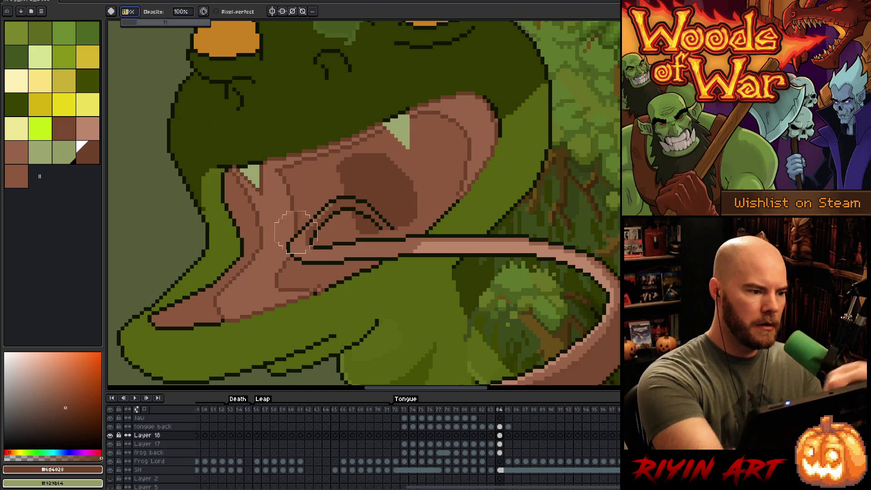
Set the brush size to 5 and extend the small light-green tooth downward
text(11)
drag(132, 23, 127, 22)
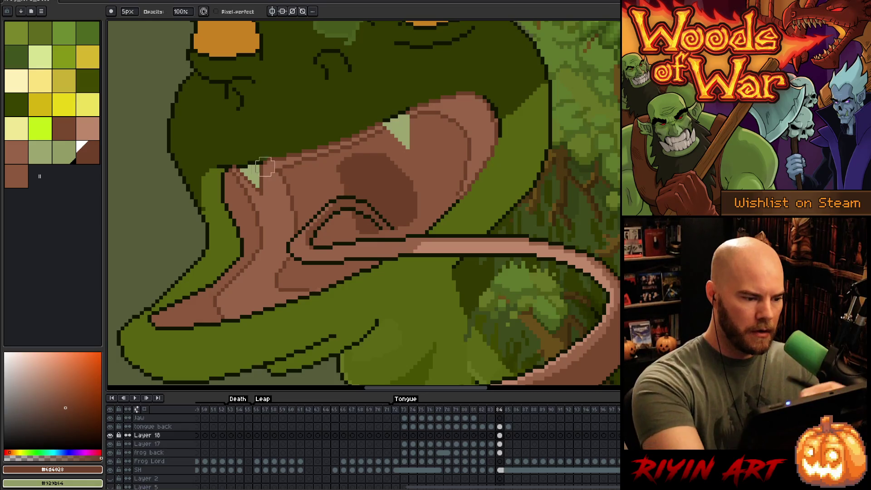
drag(262, 195, 266, 182)
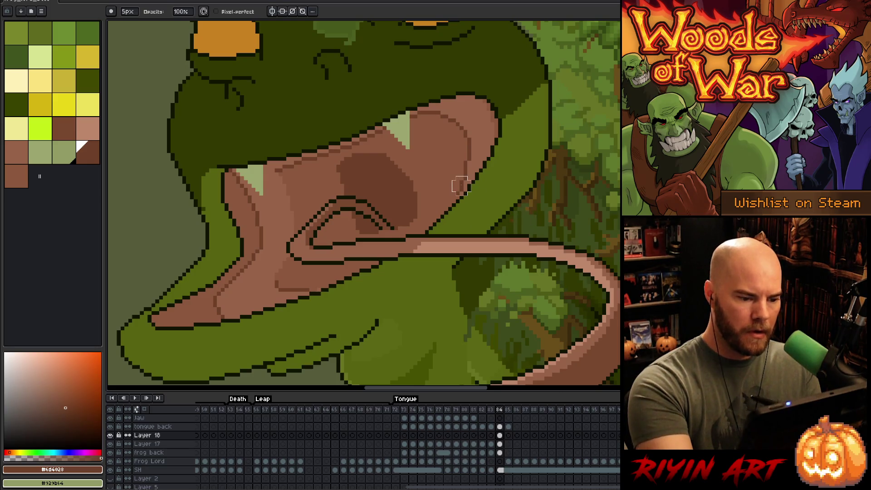
key(i)
key(b)
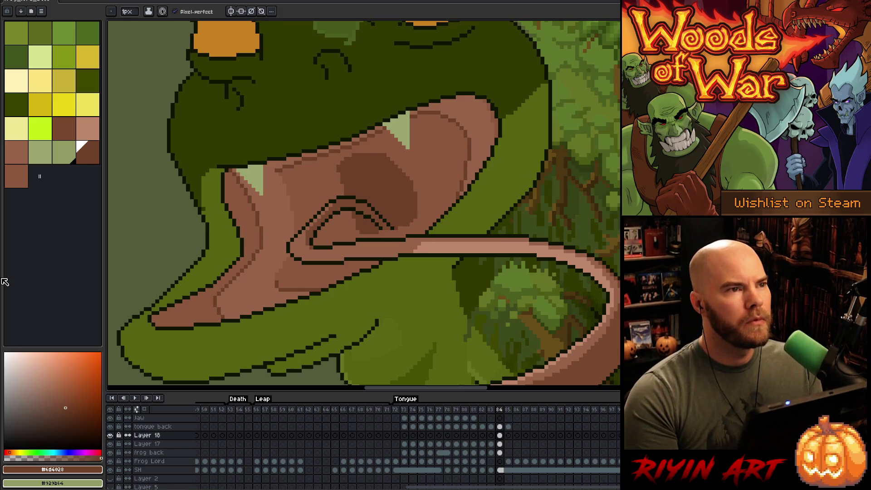
scroll(249, 282, down, 3)
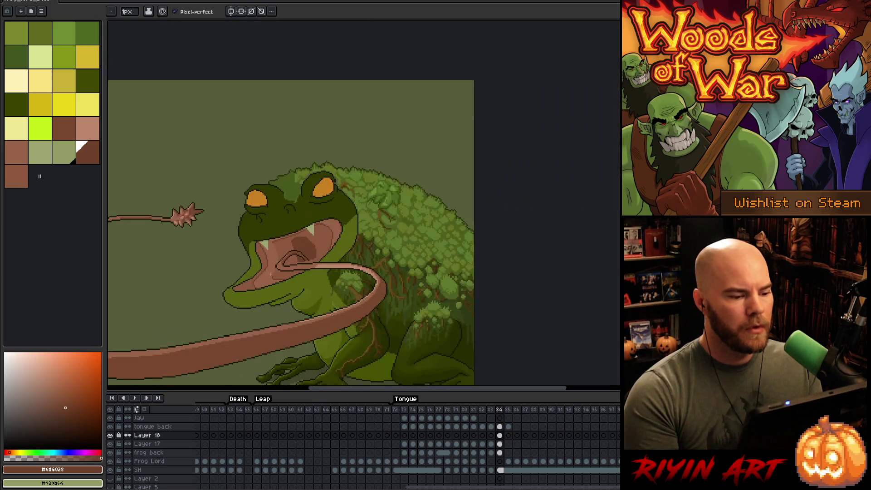
Draw dark ridge lines along the tongue's top edge and curving down through the mouth
scroll(268, 264, up, 2)
scroll(279, 264, up, 3)
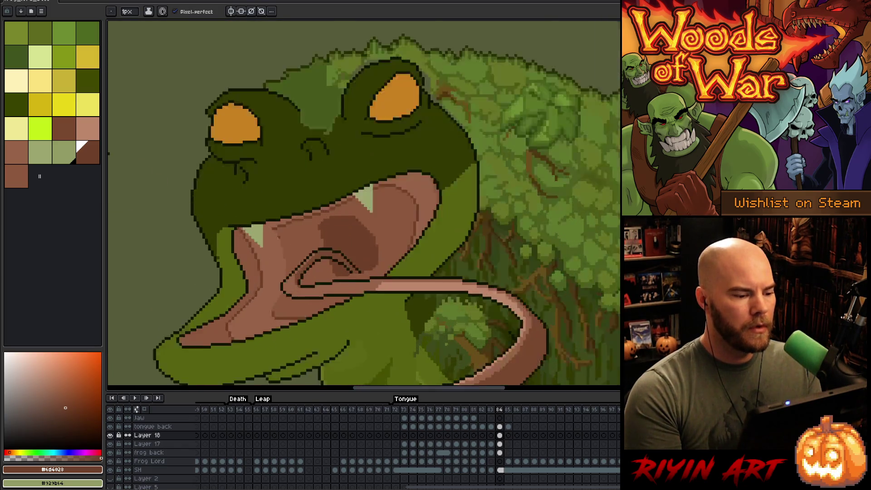
drag(262, 225, 248, 225)
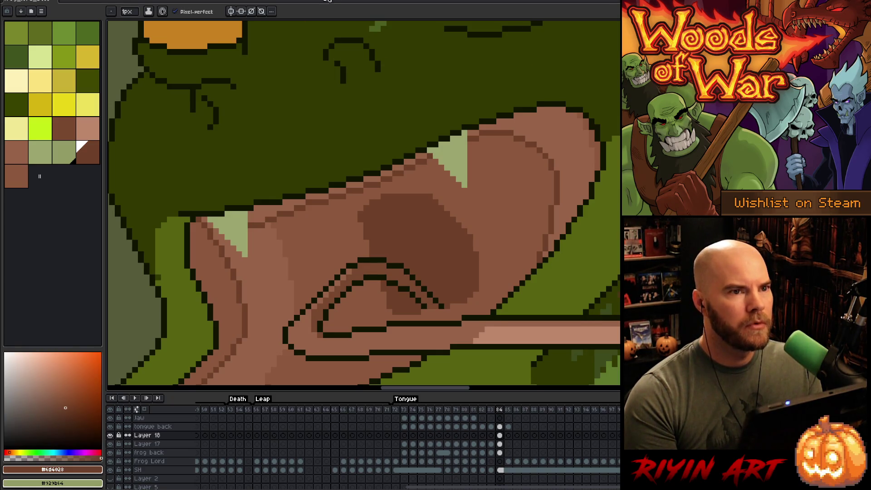
scroll(294, 273, down, 4)
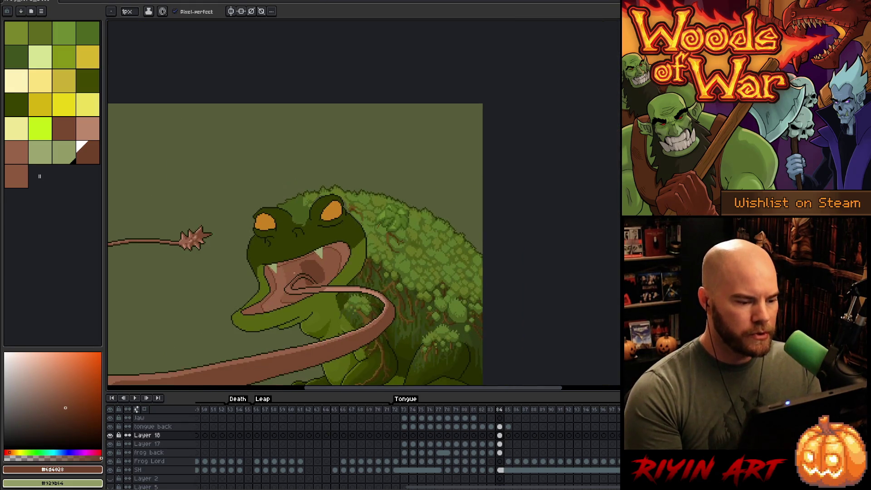
scroll(294, 273, down, 1)
scroll(463, 198, up, 4)
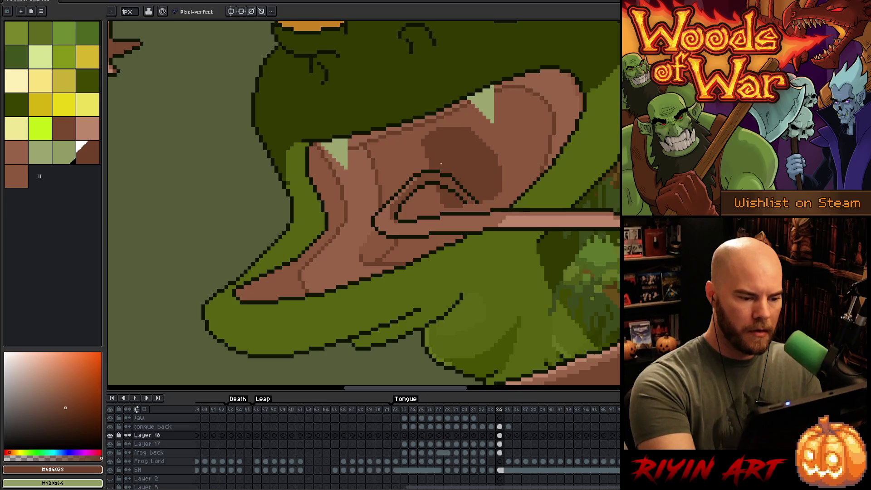
drag(383, 140, 395, 194)
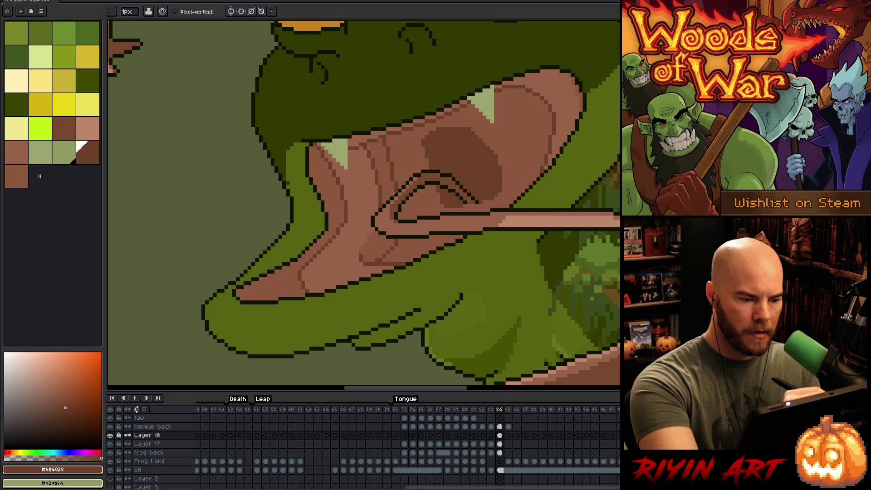
Sample the light and dark tongue browns, then merge Layer 18 down into Layer 17
alt+click(365, 154)
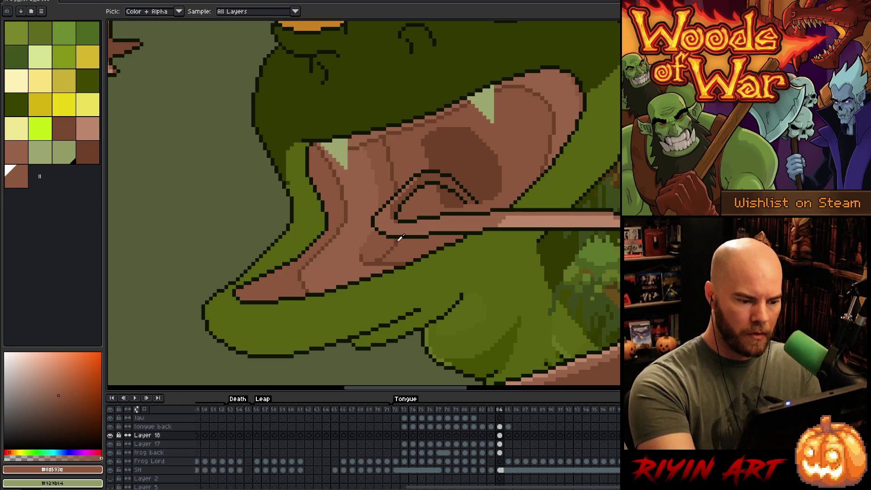
alt+click(441, 205)
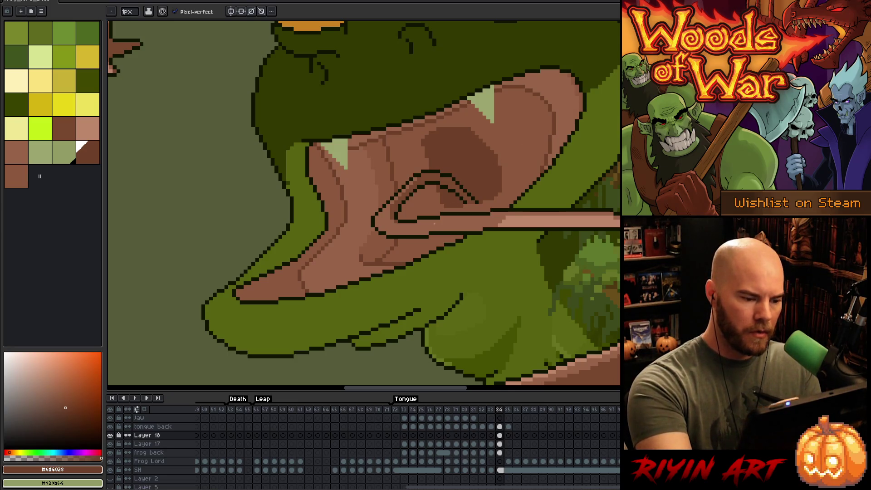
key(alt)
key(alt)
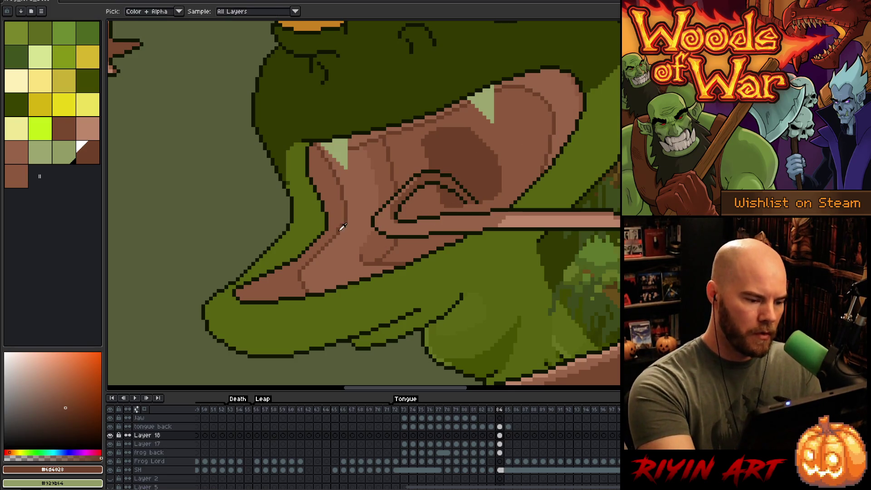
alt+click(340, 219)
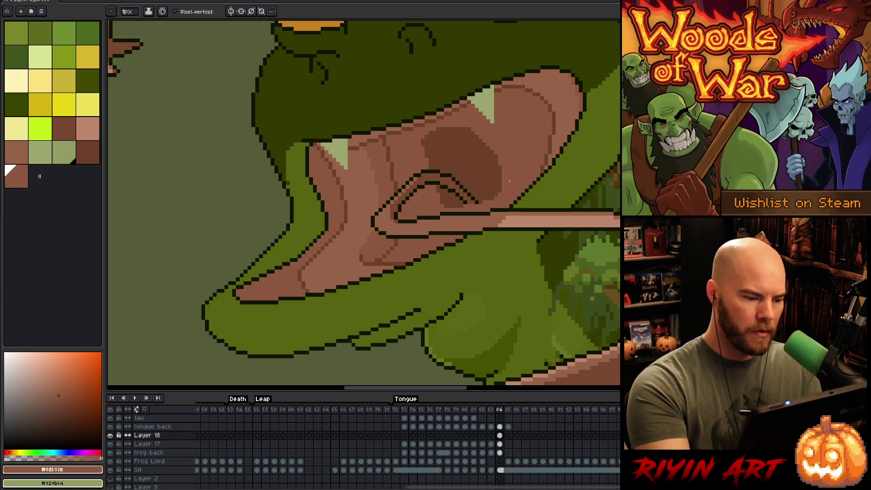
click(145, 437)
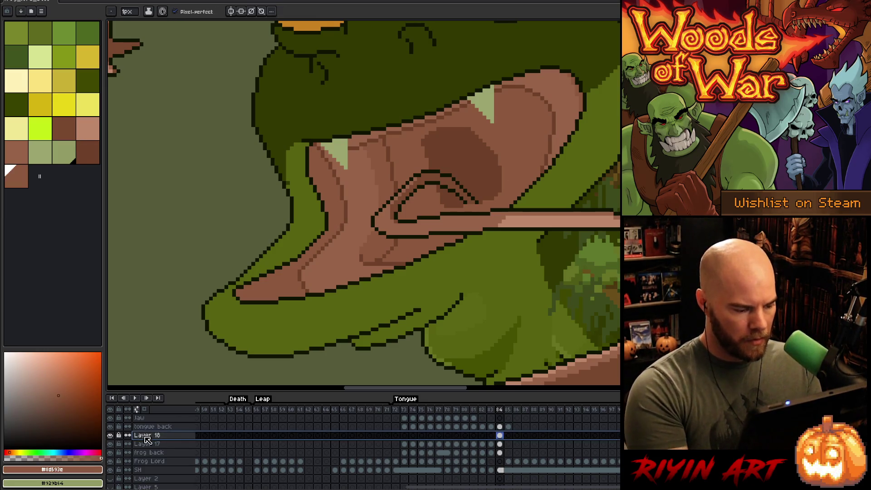
key(Delete)
Recentre the frog and set the foreground colour to muted brown 20°60,50
scroll(278, 236, down, 5)
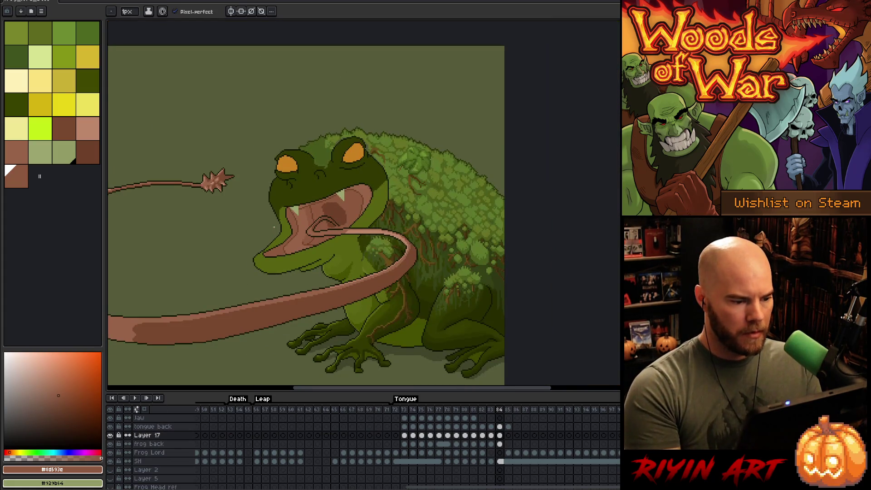
scroll(275, 227, down, 1)
drag(273, 245, 381, 214)
scroll(454, 191, up, 2)
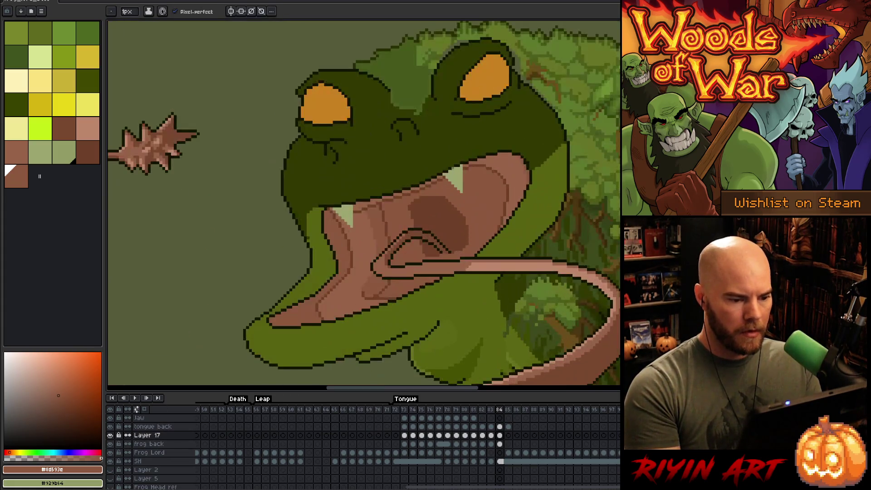
scroll(385, 206, up, 2)
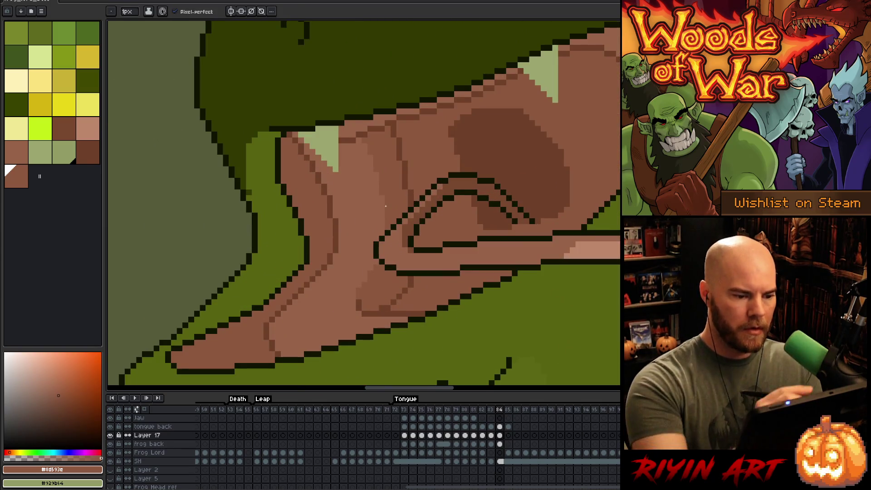
key(alt)
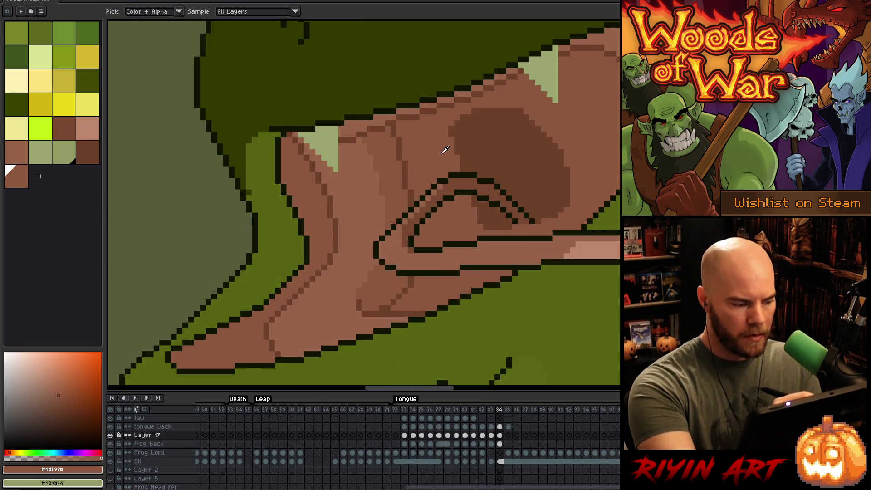
click(445, 149)
click(65, 394)
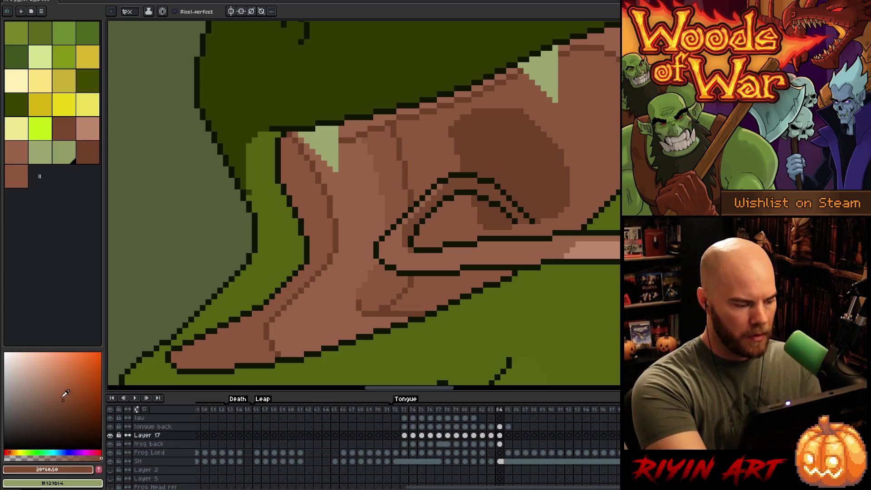
scroll(363, 205, right, 3)
Select the mouth interior regions and alternate bucket fill and pencil to shade them
key(ctrl+h)
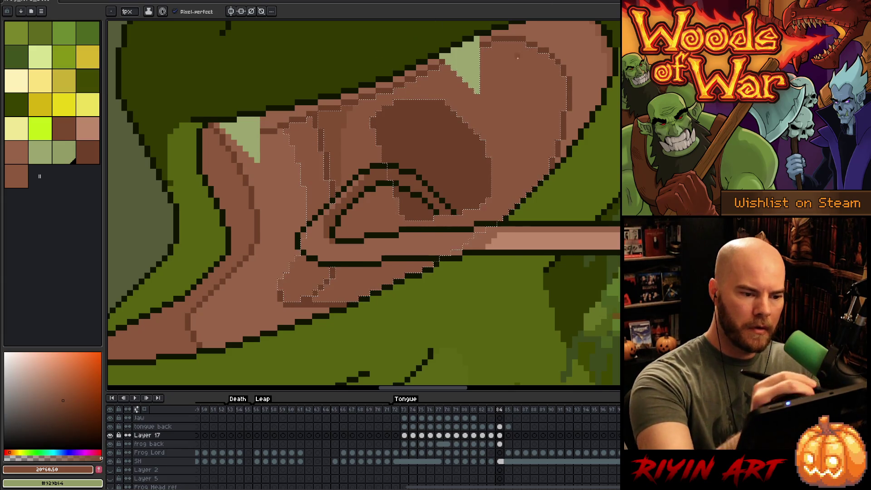
key(g)
mouse_move(562, 154)
mouse_down()
mouse_move(541, 171)
mouse_move(570, 63)
mouse_move(564, 102)
mouse_up()
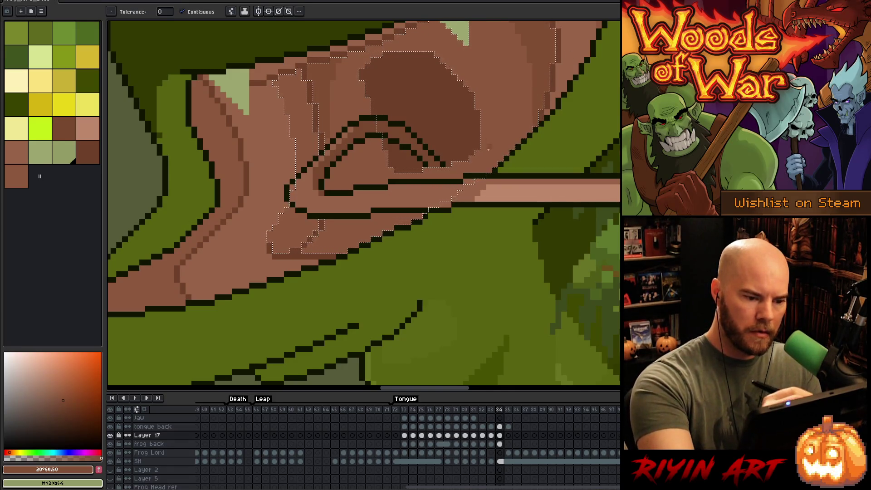
key(b)
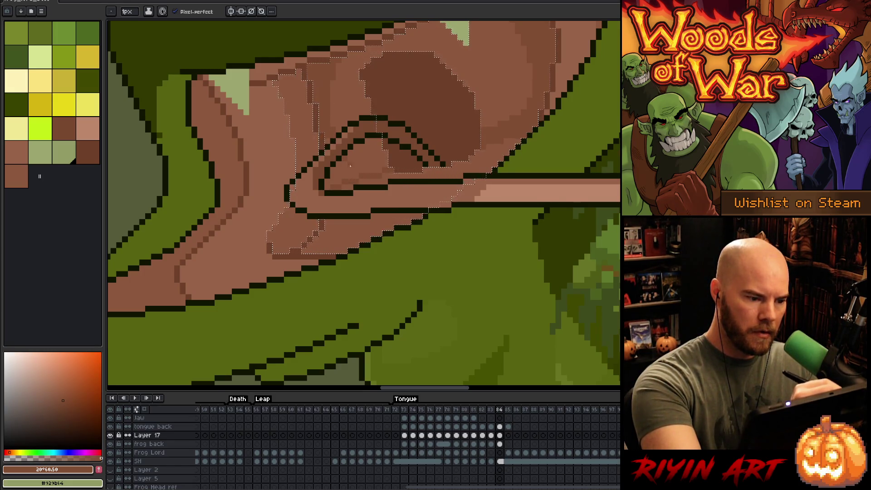
key(g)
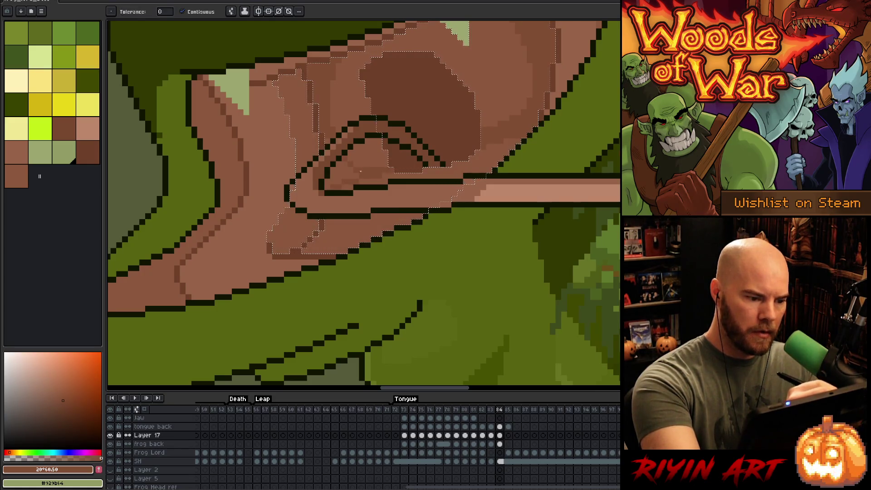
key(b)
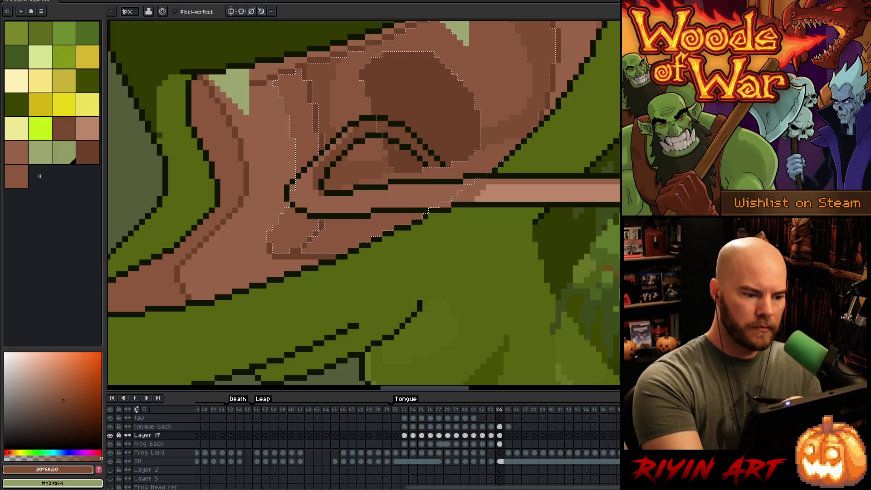
scroll(452, 154, up, 3)
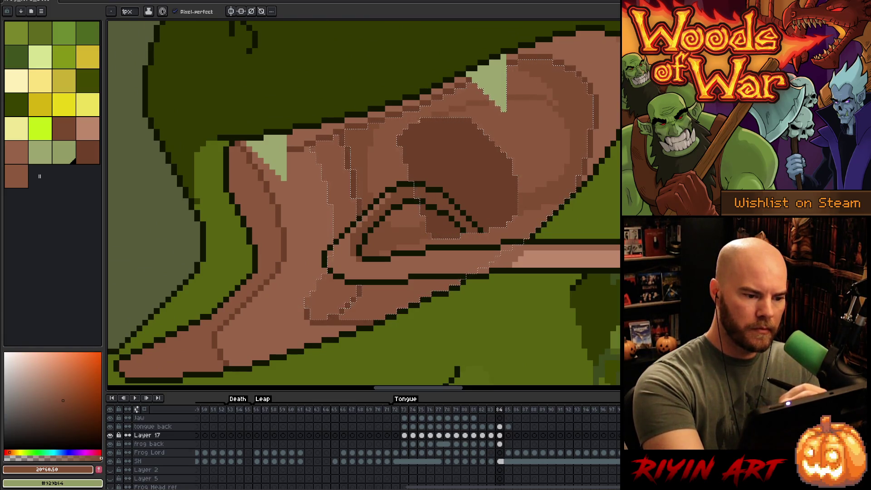
Pencil layered browns into the mouth around the tongue loop, then zoom out to review the frog
key(g)
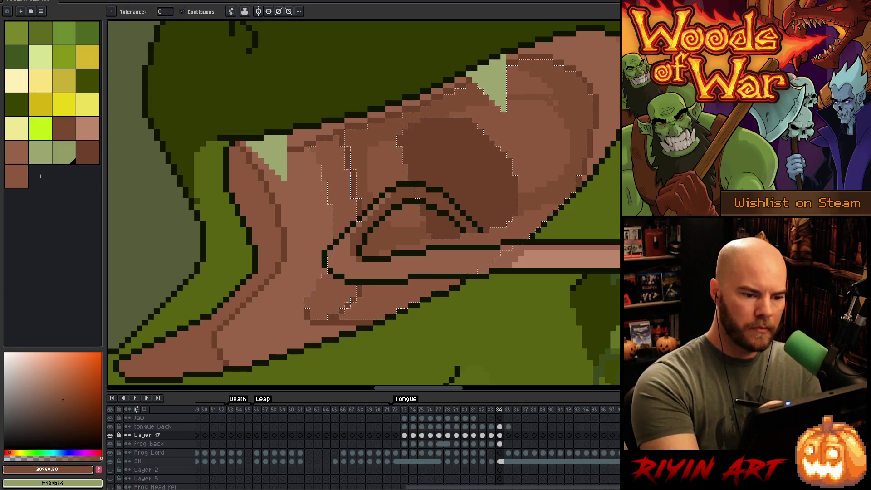
key(b)
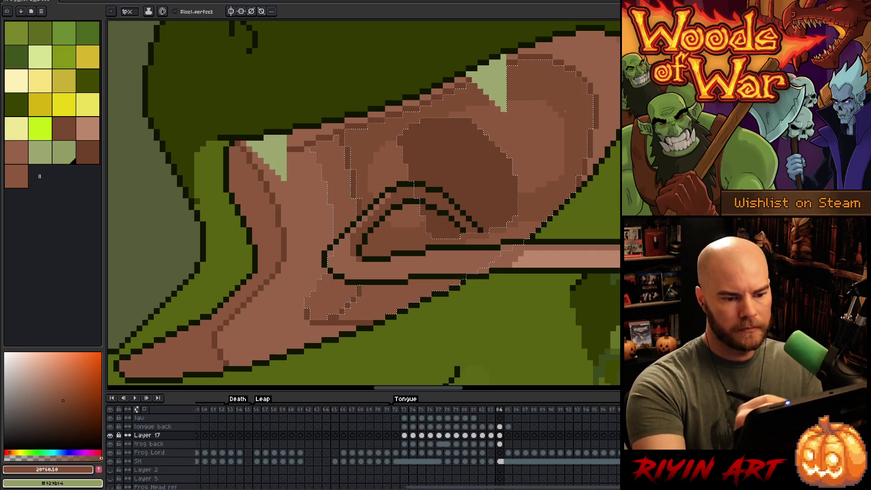
scroll(549, 161, down, 5)
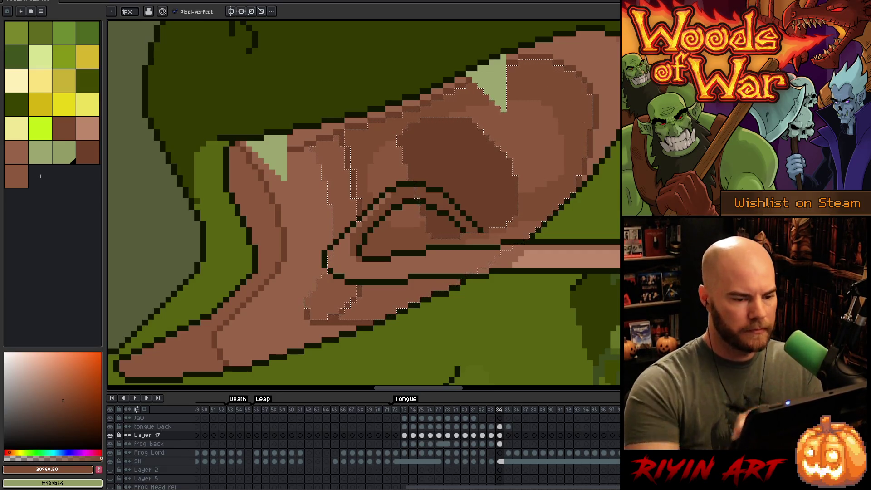
scroll(513, 179, up, 2)
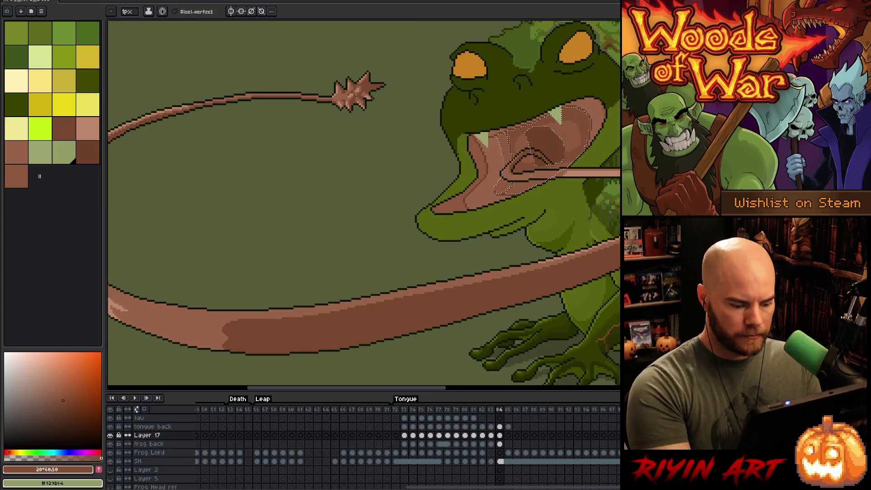
Sample the #804d32 and #8d593e mouth browns and select the light-brown area at the tongue tip
scroll(534, 171, down, 3)
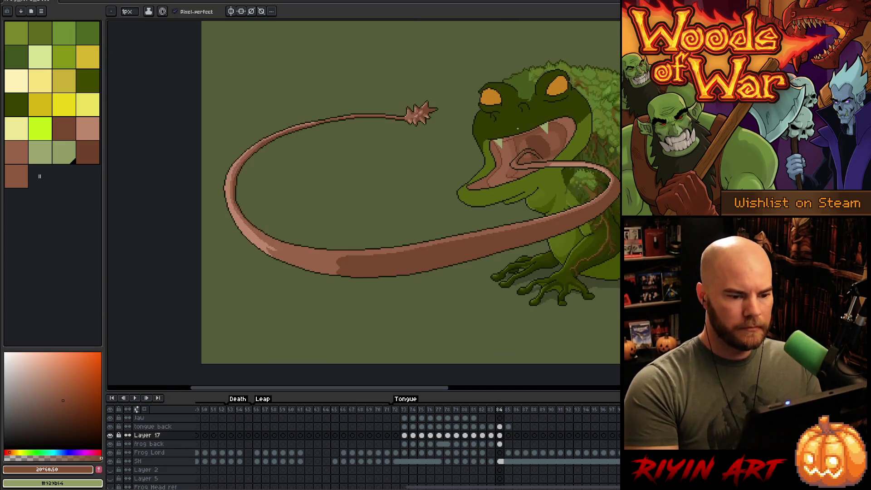
scroll(551, 179, up, 4)
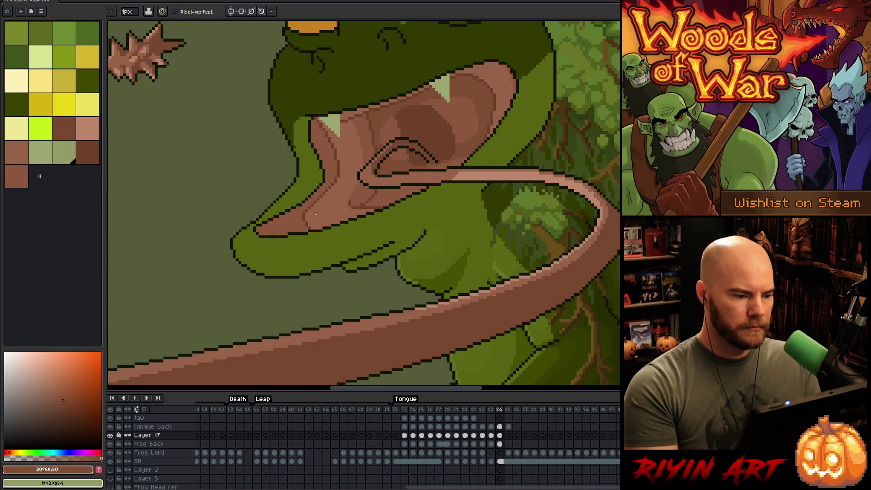
scroll(315, 214, up, 2)
key(w)
click(363, 172)
alt+click(445, 76)
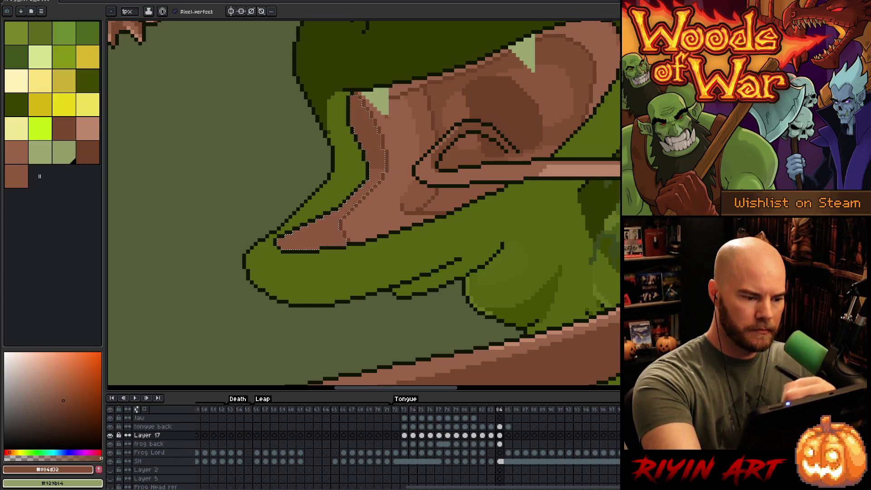
key(g)
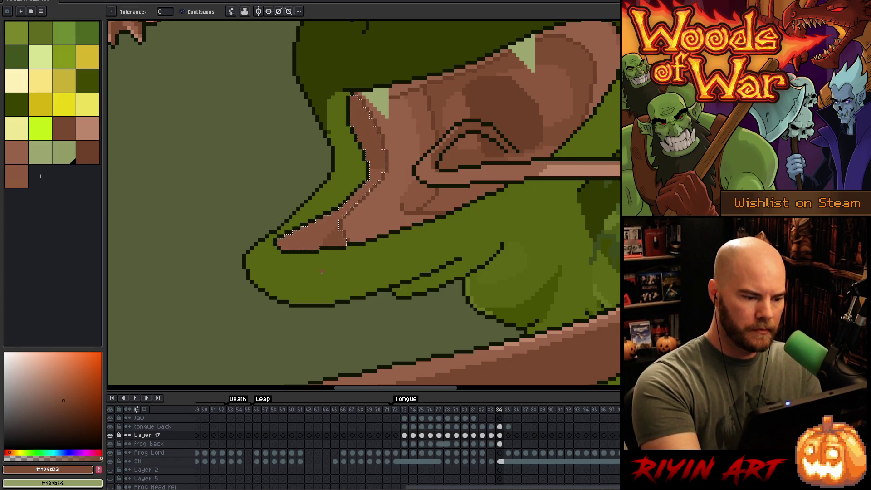
key(b)
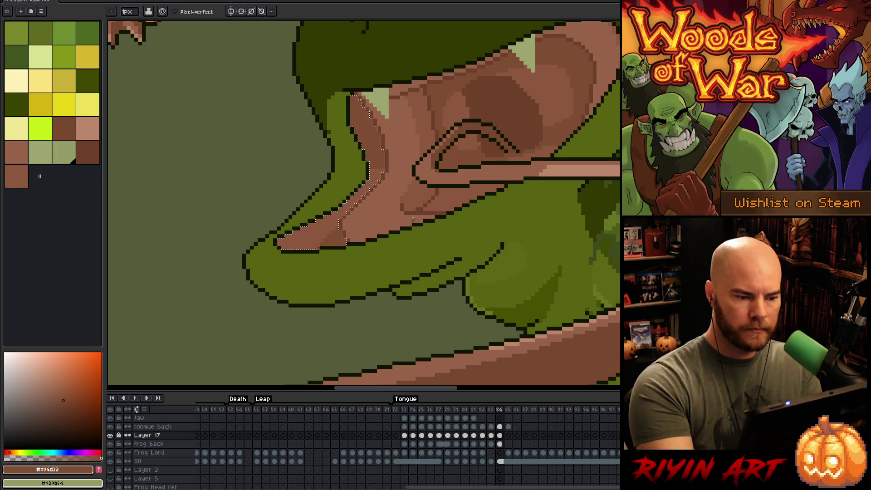
drag(441, 236, 357, 309)
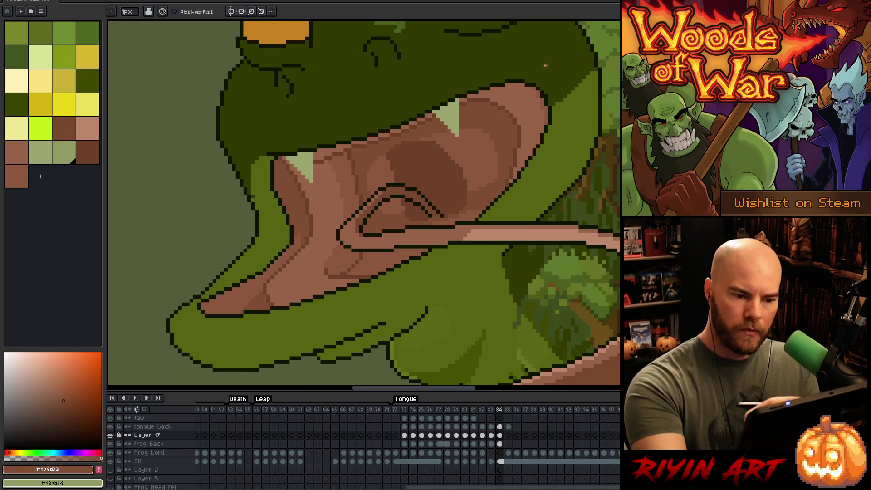
alt+click(549, 107)
click(531, 98)
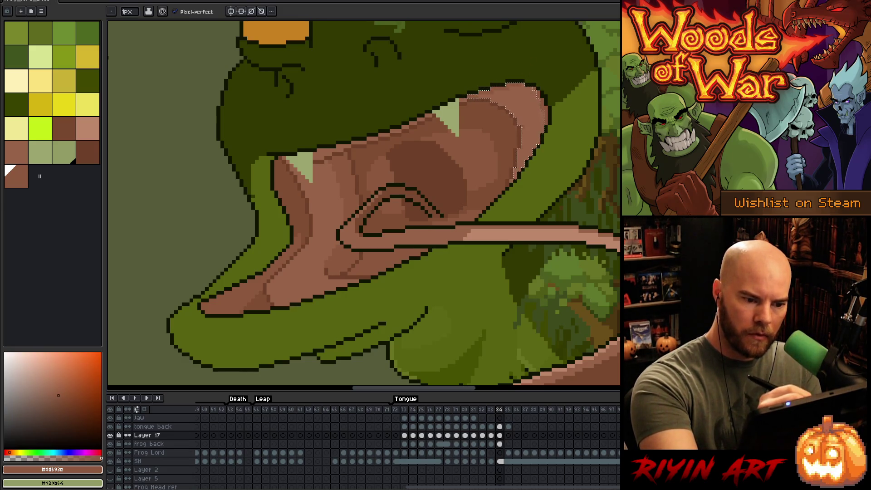
Shade the mouth's left side with the #804d32 and #8d593e browns using fill and pencil
key(g)
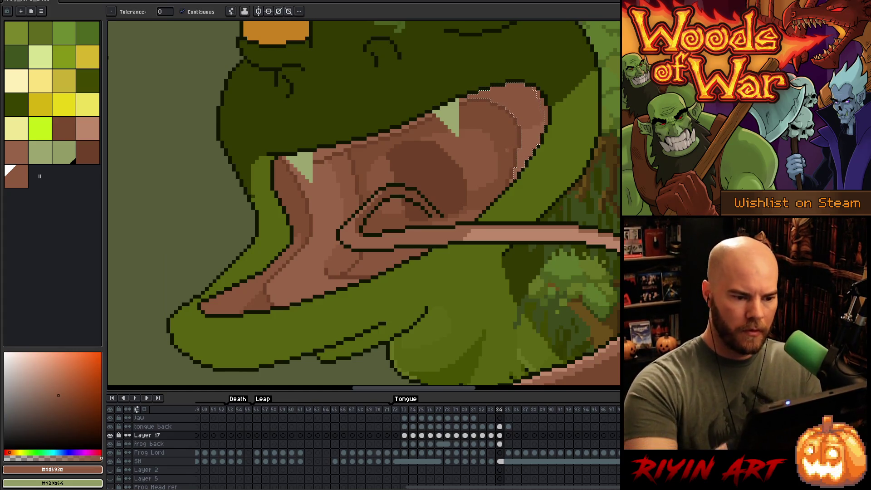
key(b)
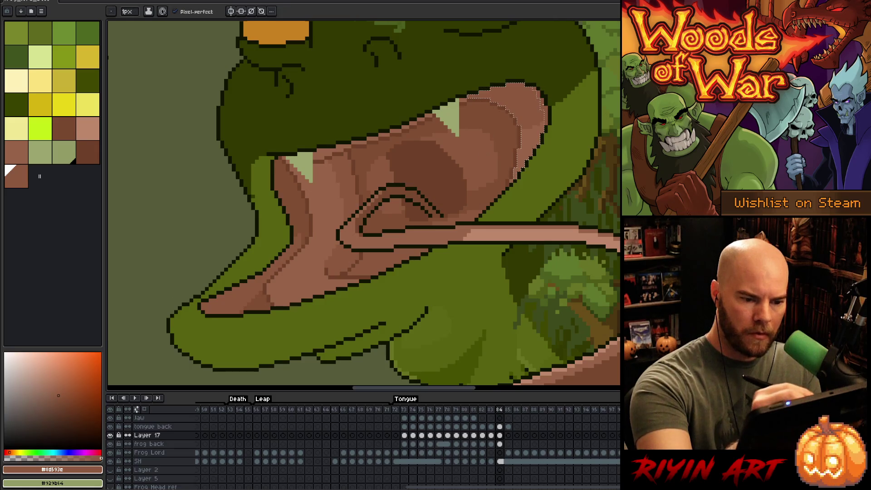
alt+click(496, 122)
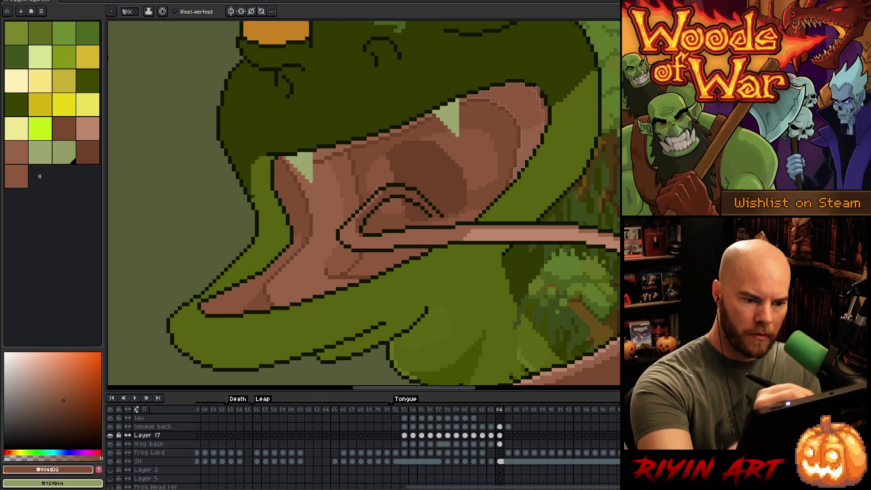
drag(520, 193, 578, 173)
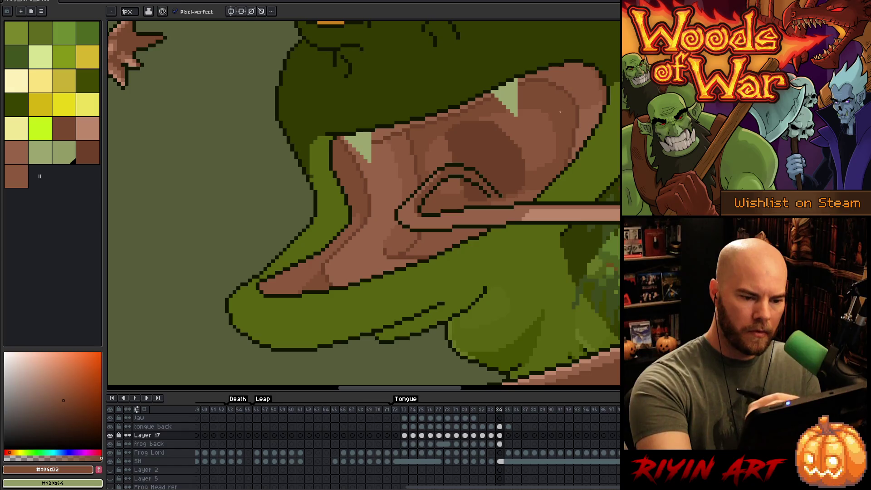
alt+click(572, 94)
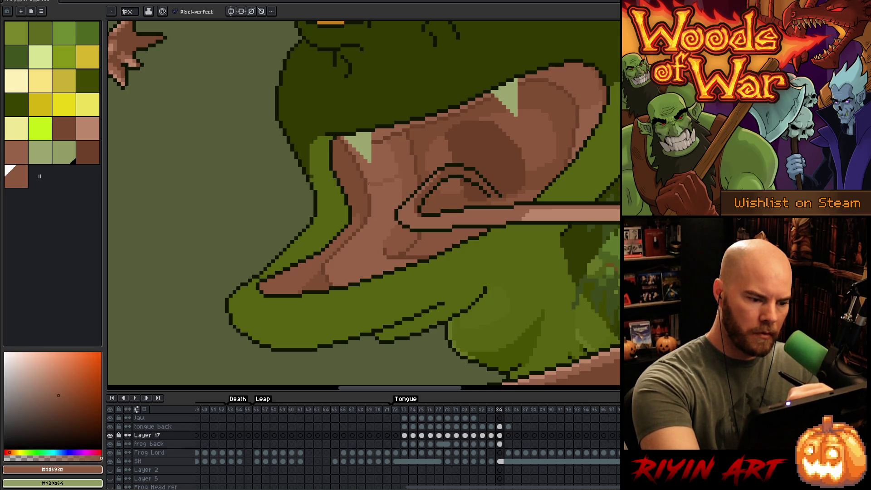
key(g)
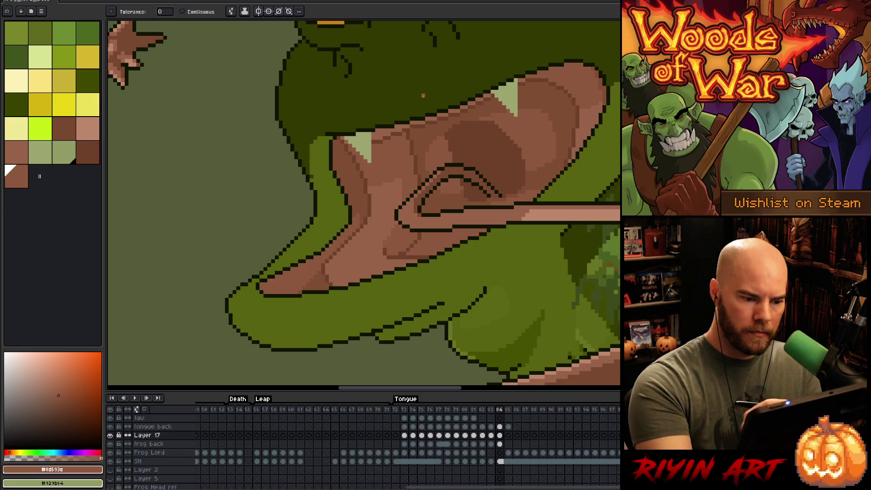
drag(423, 95, 383, 120)
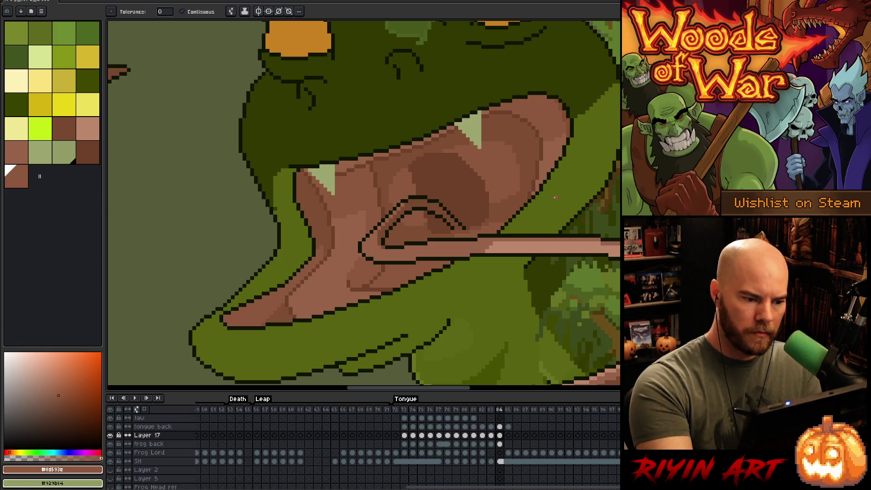
key(b)
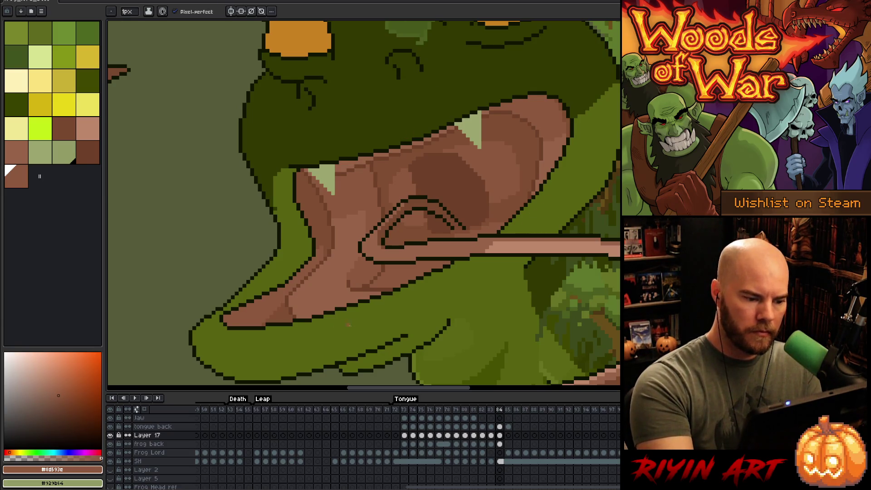
Paint lighter pink highlights on the tongue edge and lower-left mouth, undoing the right-edge stroke
alt+click(410, 194)
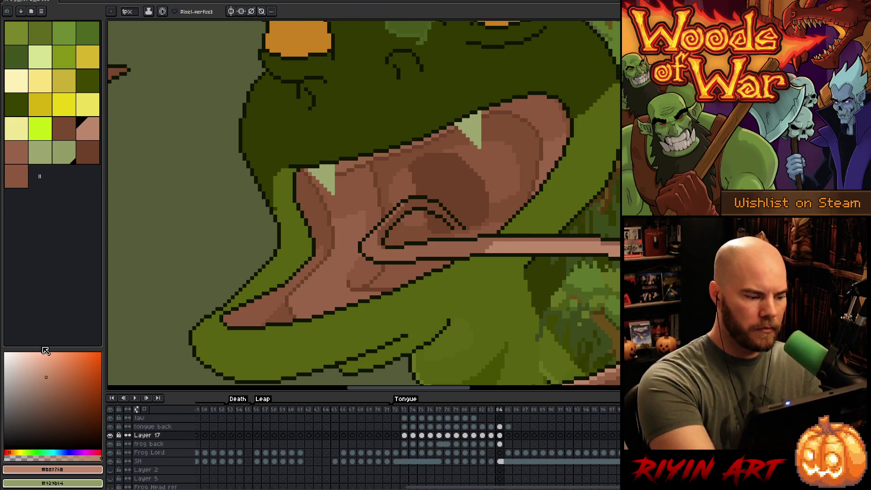
click(50, 381)
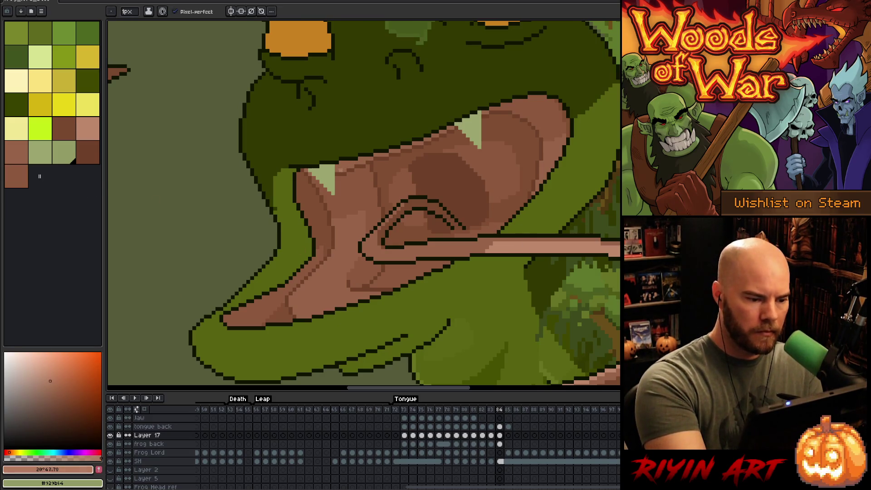
click(343, 167)
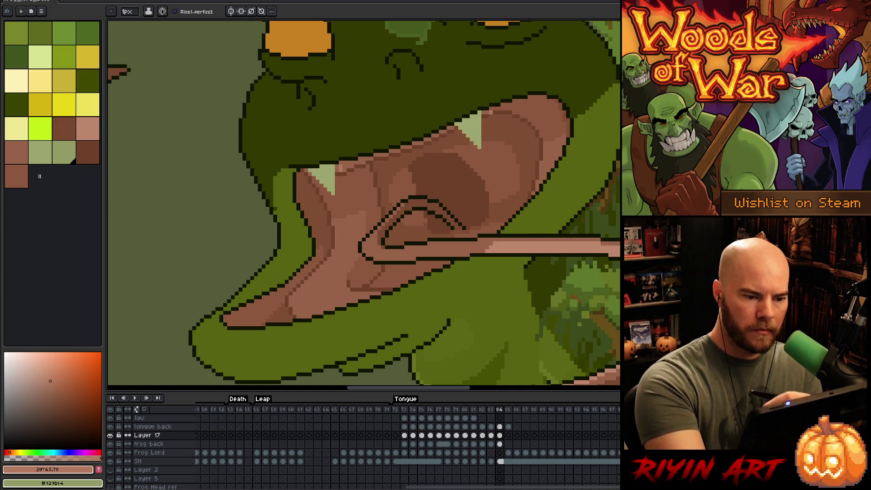
drag(302, 294, 303, 306)
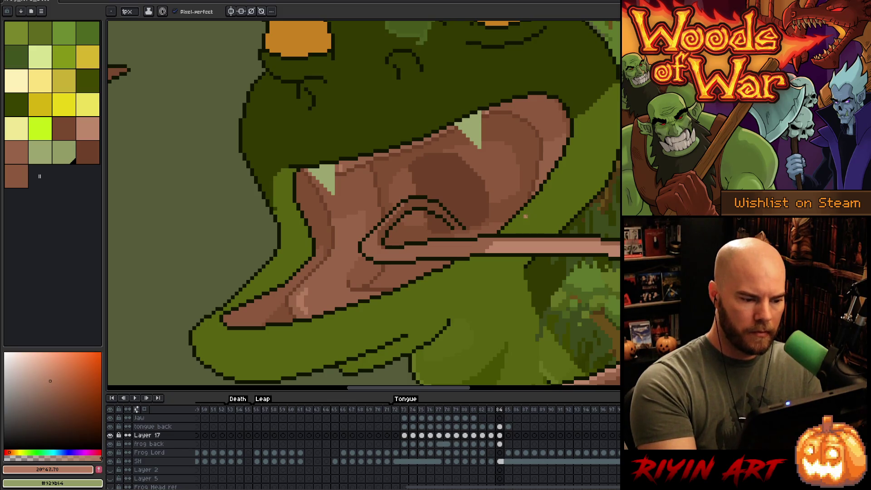
mouse_move(549, 150)
mouse_down()
mouse_move(546, 168)
mouse_move(553, 155)
mouse_up()
key(ctrl+z)
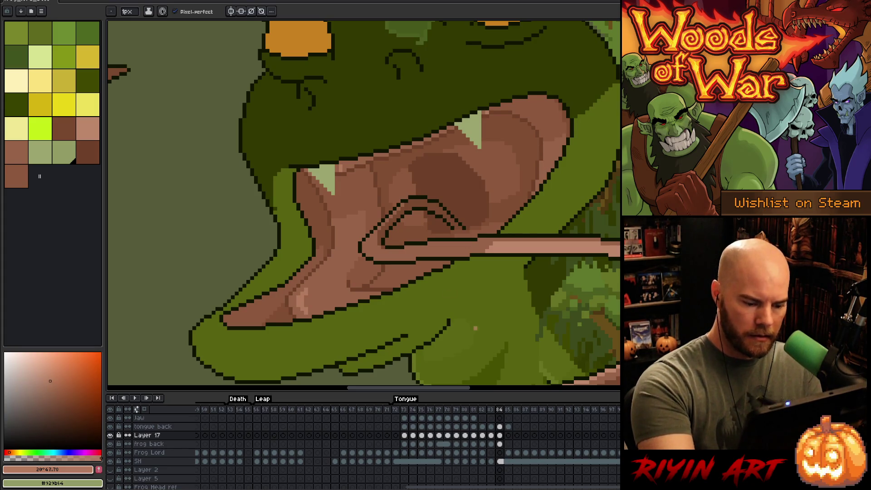
Return to Layer 17 and fill the tongue tip region with darker brown #804d32
click(500, 427)
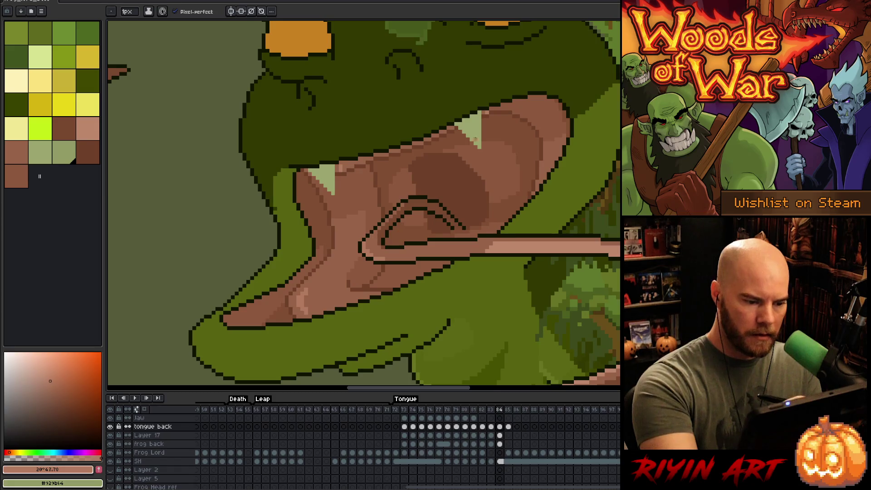
key(v)
click(308, 302)
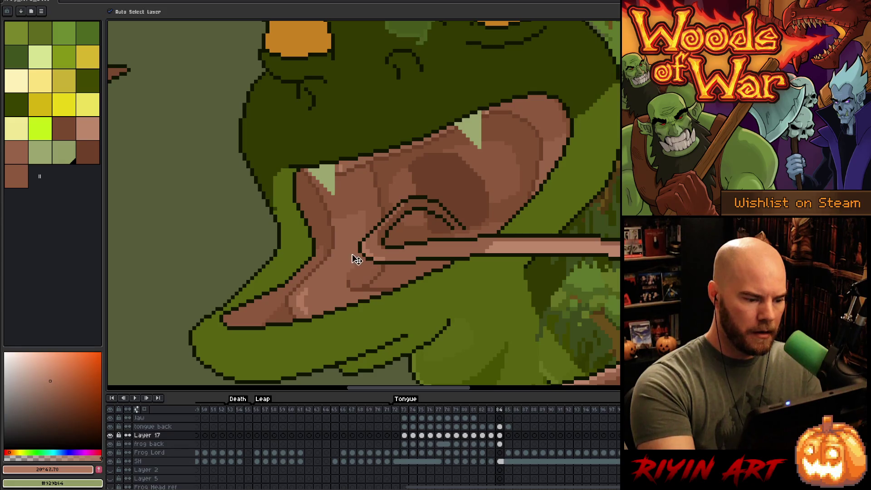
key(g)
alt+click(257, 312)
click(256, 312)
scroll(522, 274, down, 5)
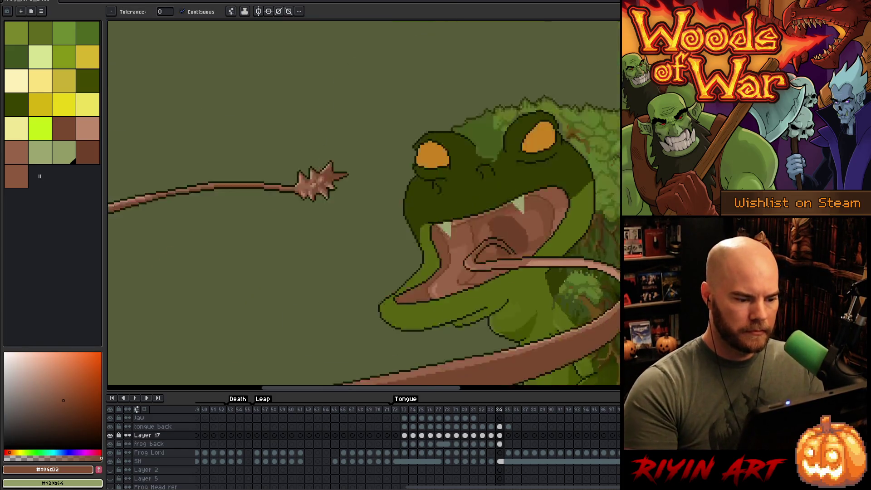
Draw a dark brown ridge line inside the mouth and resample browns #8d593c and #6d4028
scroll(422, 176, up, 1)
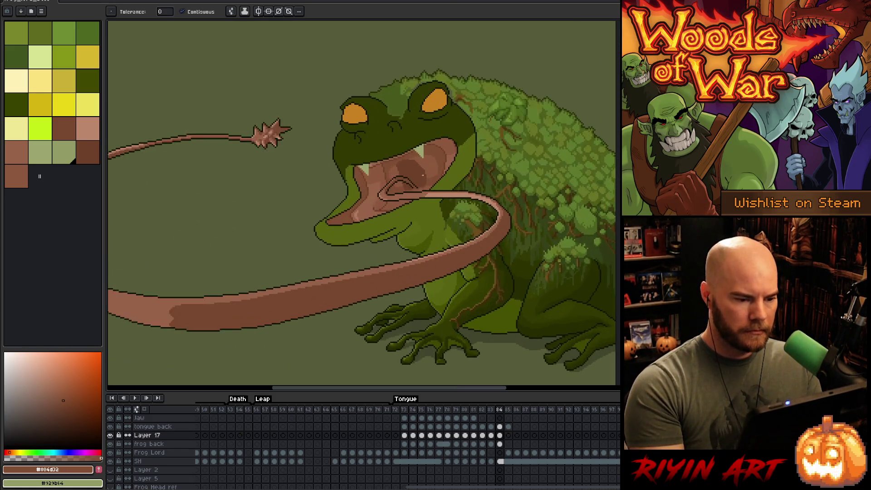
scroll(422, 163, up, 2)
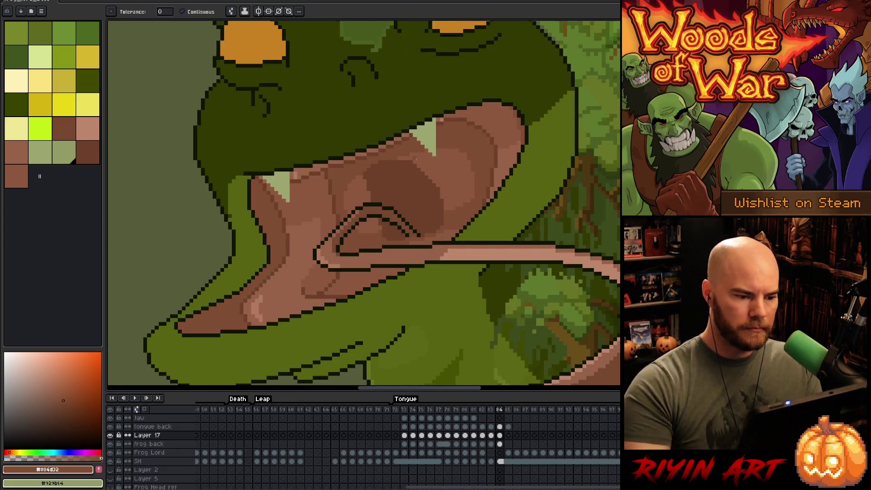
key(b)
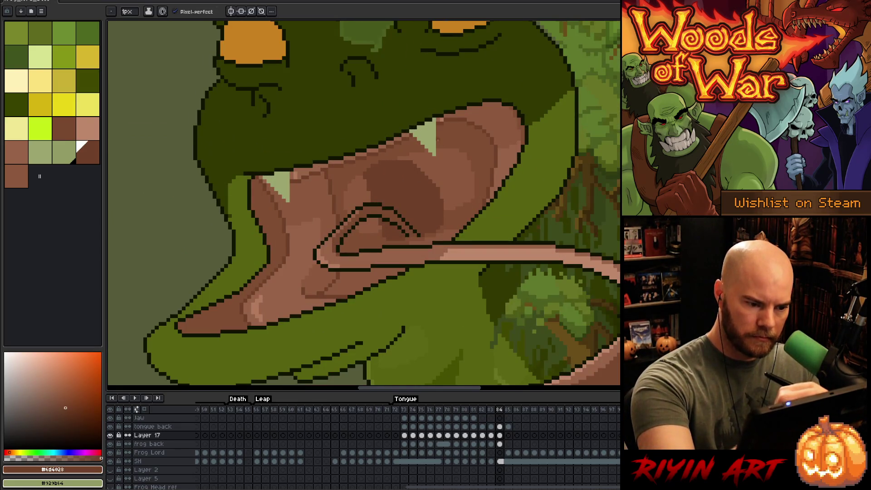
mouse_move(437, 142)
mouse_down()
mouse_move(462, 159)
mouse_move(475, 204)
mouse_up()
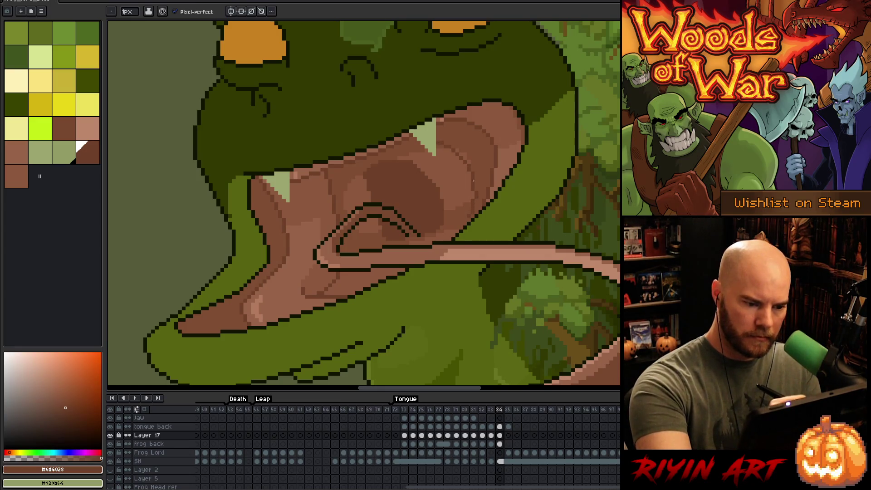
alt+click(471, 193)
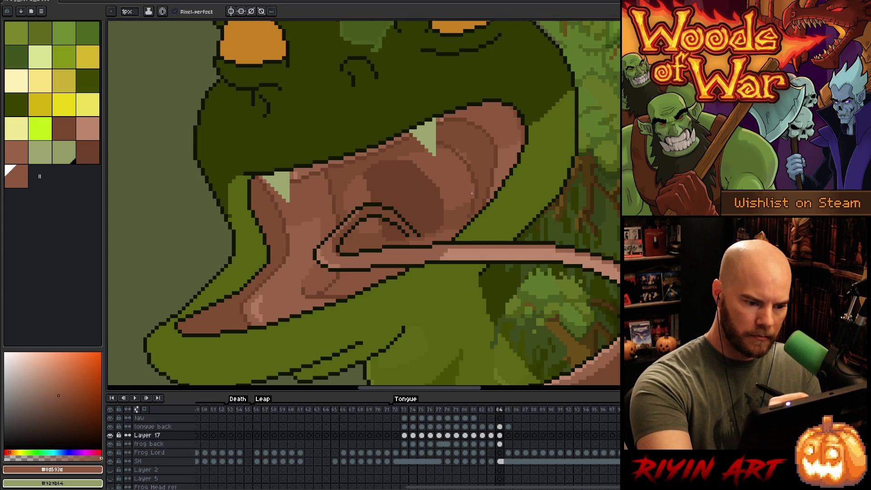
alt+click(462, 148)
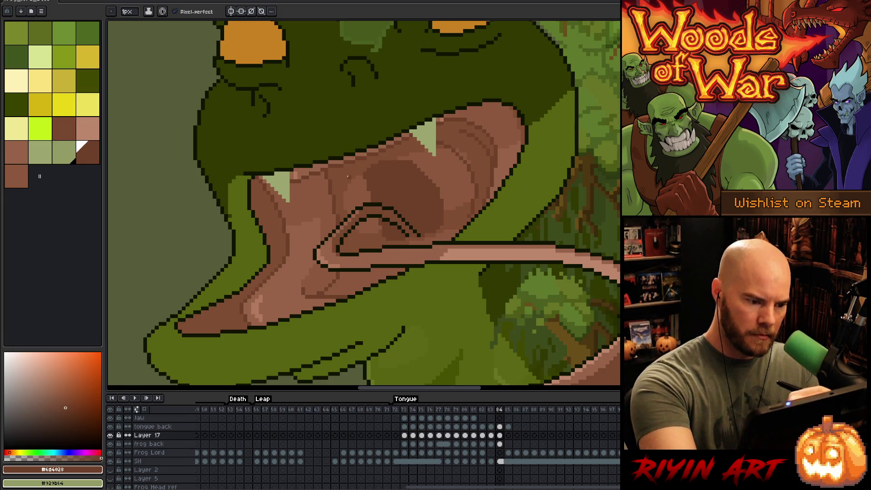
Add short dark vertical ridge strokes, then Magic Wand-select the dark brown shading area
drag(350, 176, 350, 203)
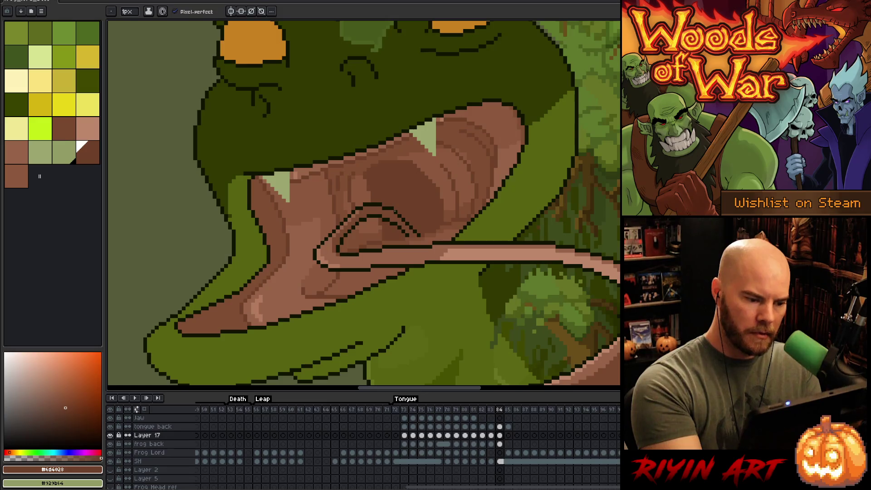
drag(361, 235, 364, 238)
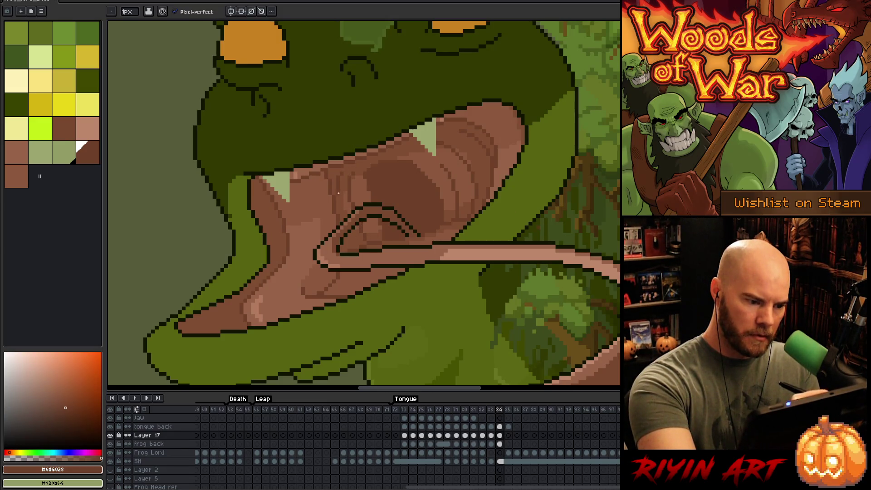
drag(341, 199, 342, 210)
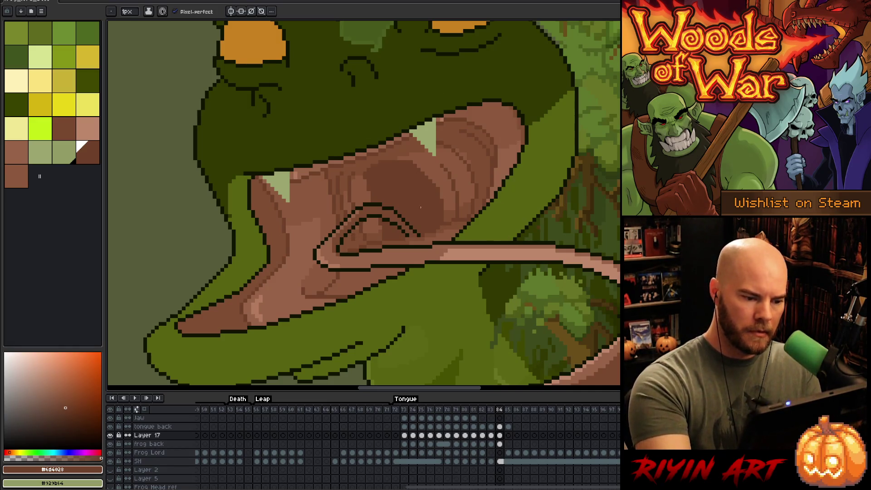
key(alt)
click(423, 211)
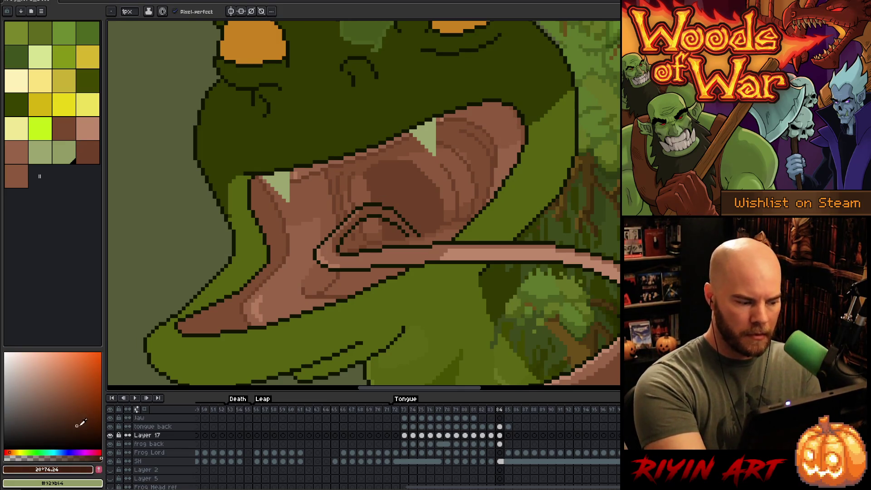
key(w)
click(418, 211)
Paint a #6d4028 dark brown shadow inside the selected patch above the tongue, then deselect
key(b)
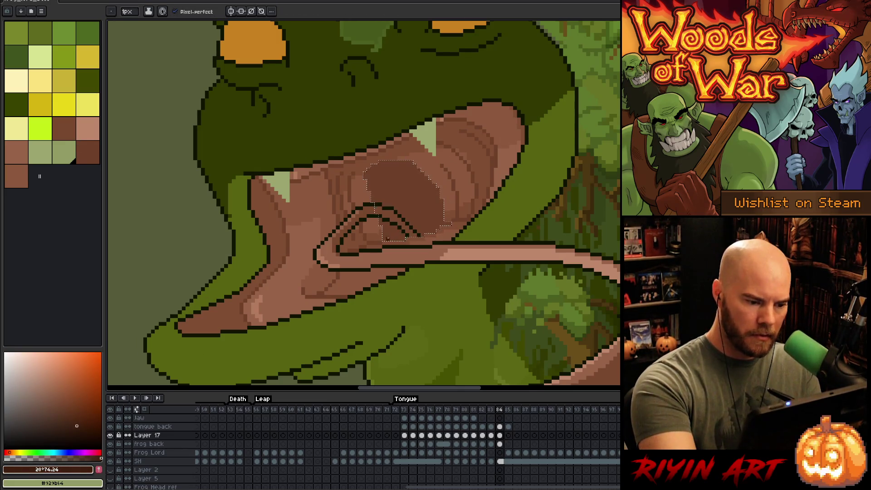
mouse_move(385, 238)
mouse_down()
mouse_move(394, 228)
mouse_move(447, 225)
mouse_move(411, 236)
mouse_up()
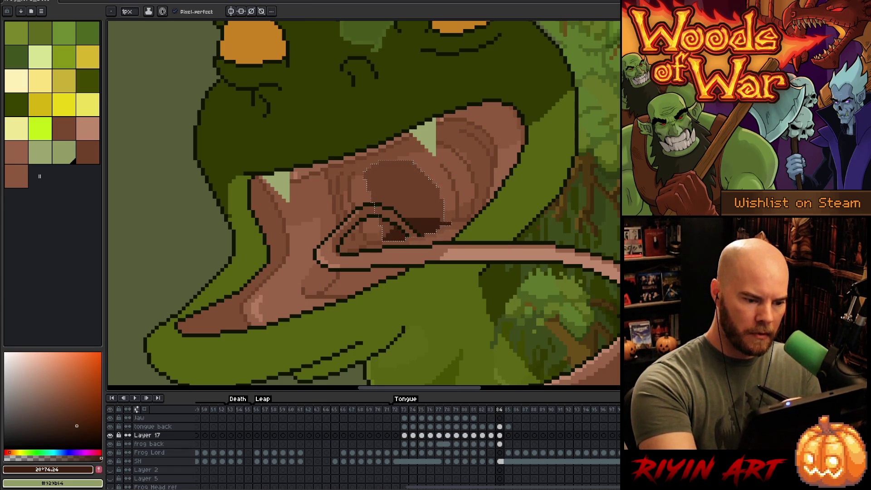
alt+click(426, 206)
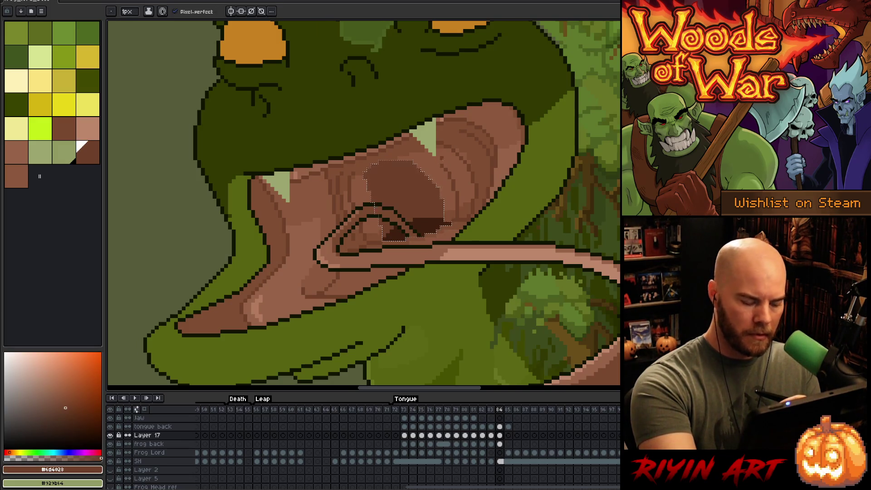
key(ctrl+d)
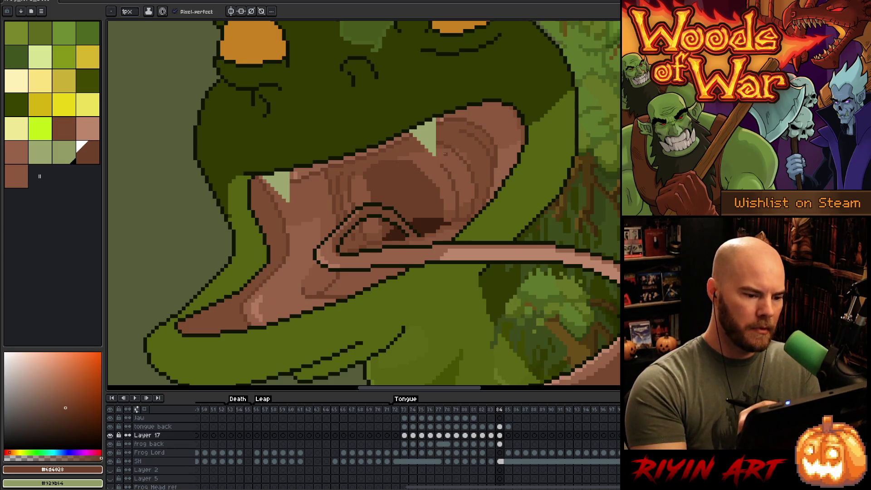
scroll(429, 192, down, 5)
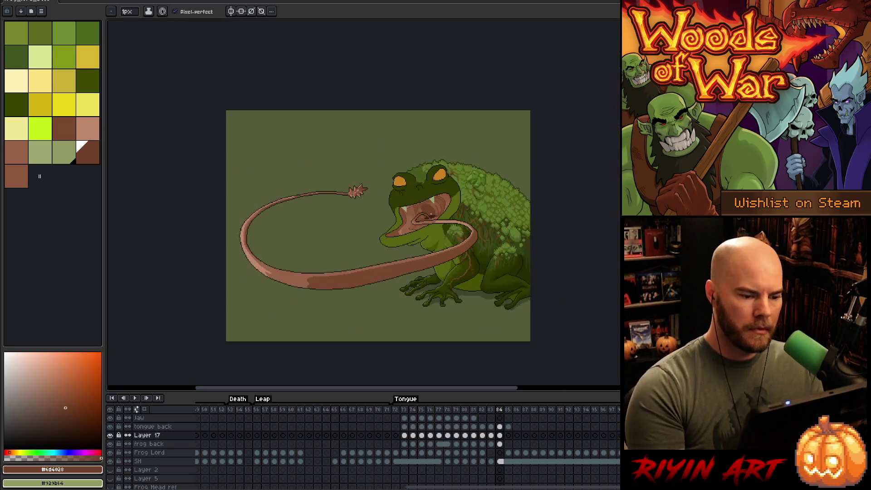
scroll(401, 209, up, 2)
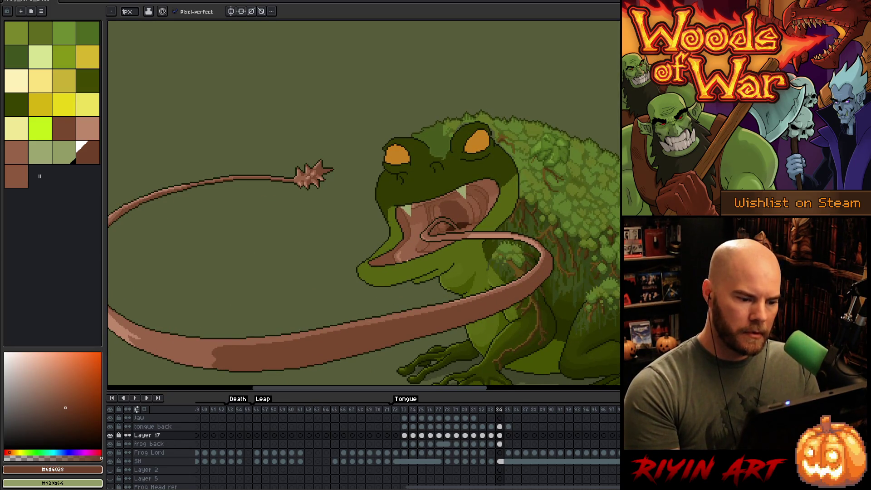
scroll(483, 202, down, 1)
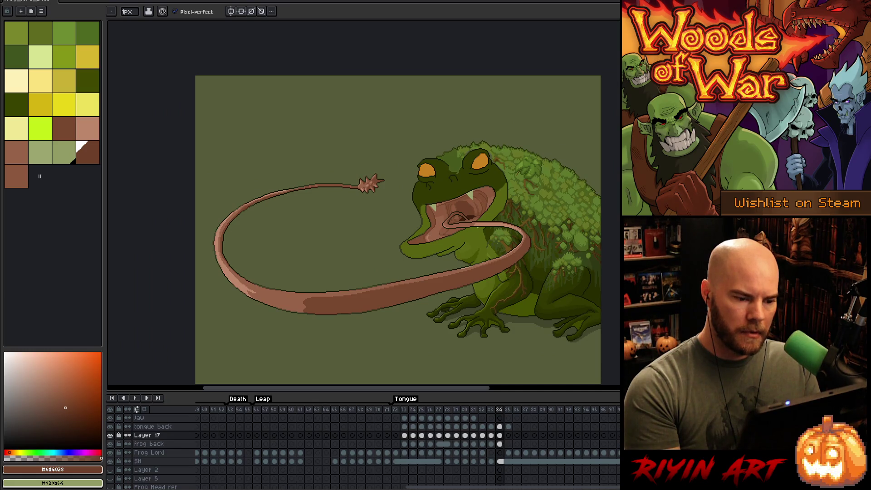
scroll(472, 215, up, 1)
scroll(472, 215, up, 2)
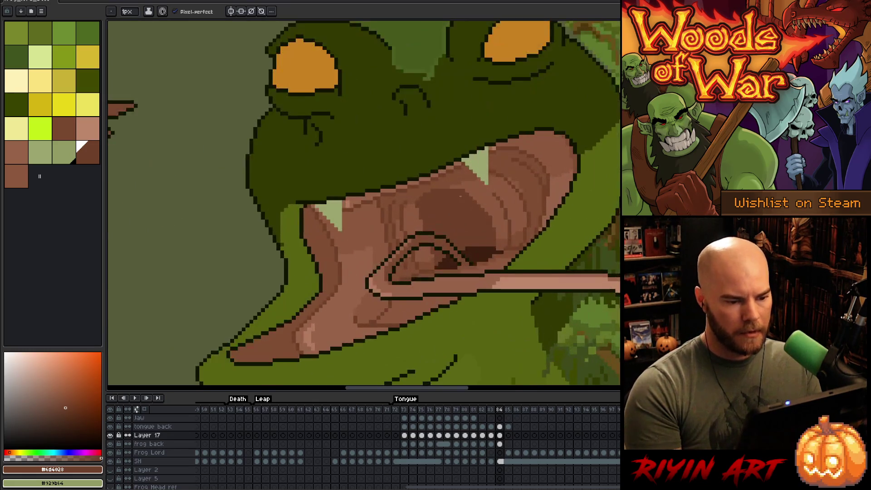
alt+click(475, 184)
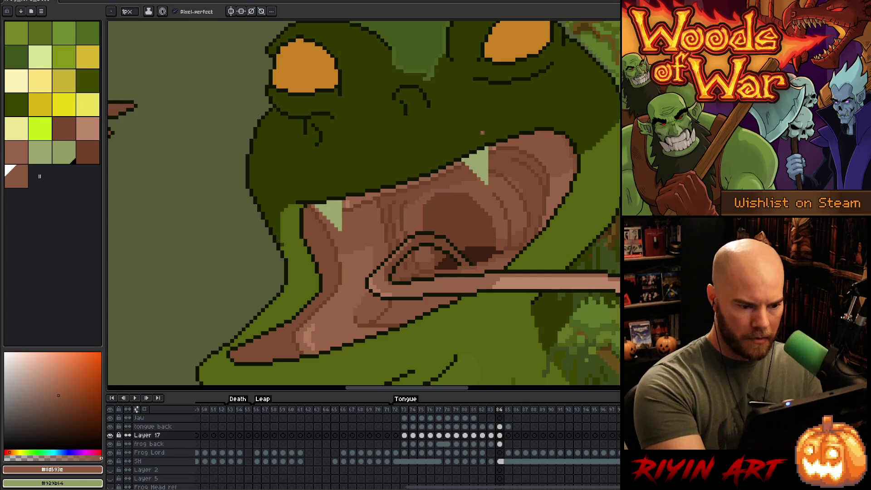
alt+click(439, 179)
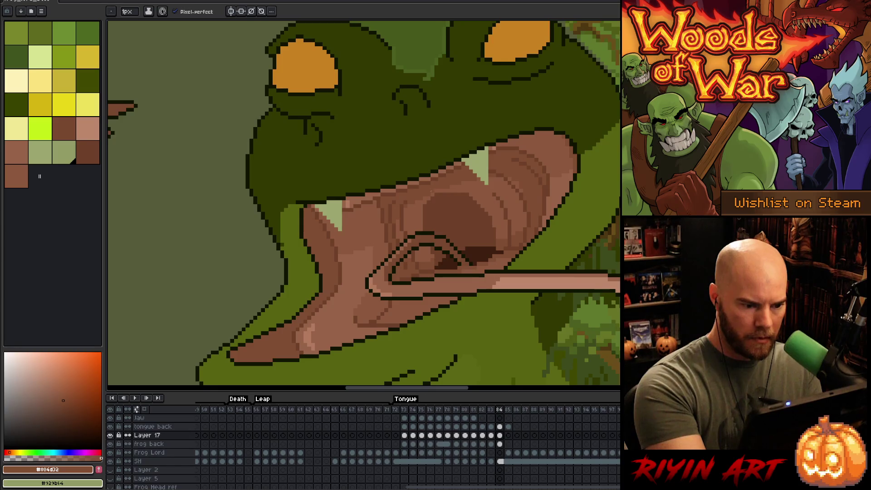
alt+click(495, 148)
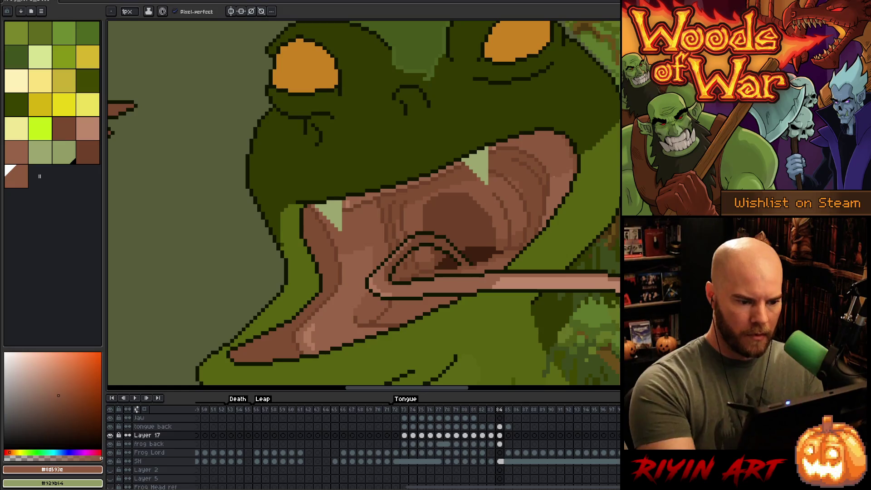
alt+click(521, 191)
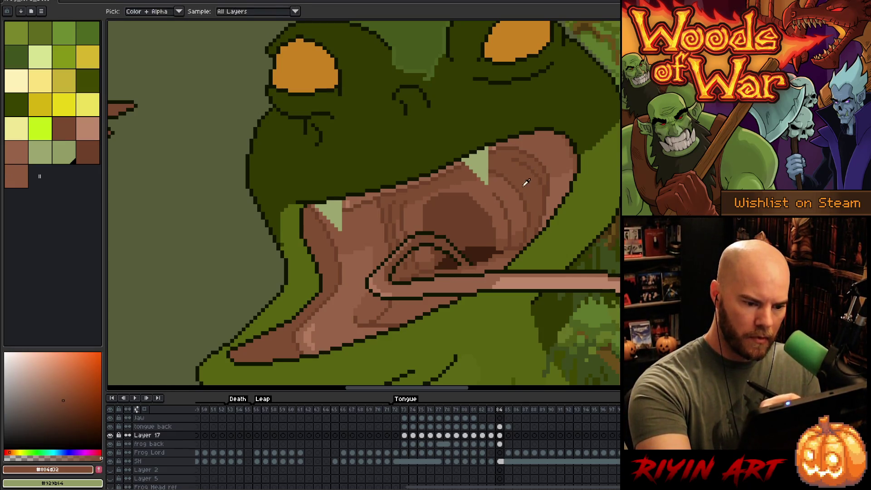
Select a shading band and a freehand area near the tongue's curl, then deselect
key(m)
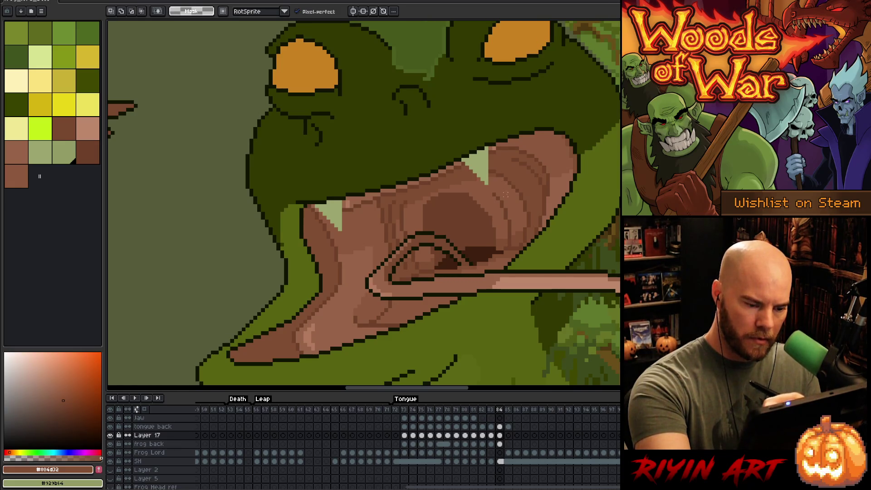
click(510, 194)
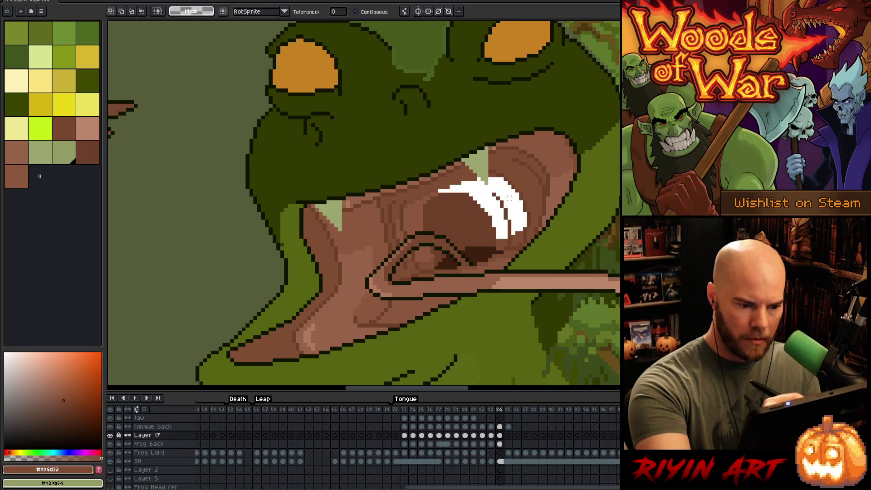
key(b)
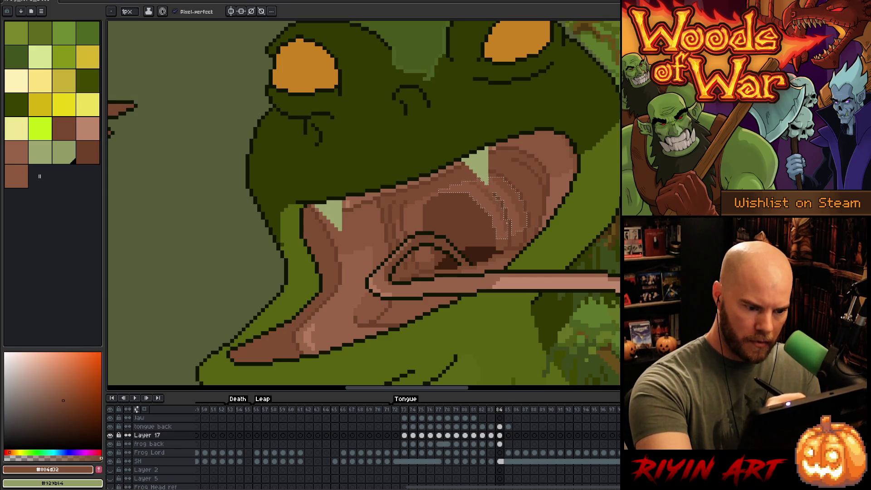
drag(429, 198, 431, 261)
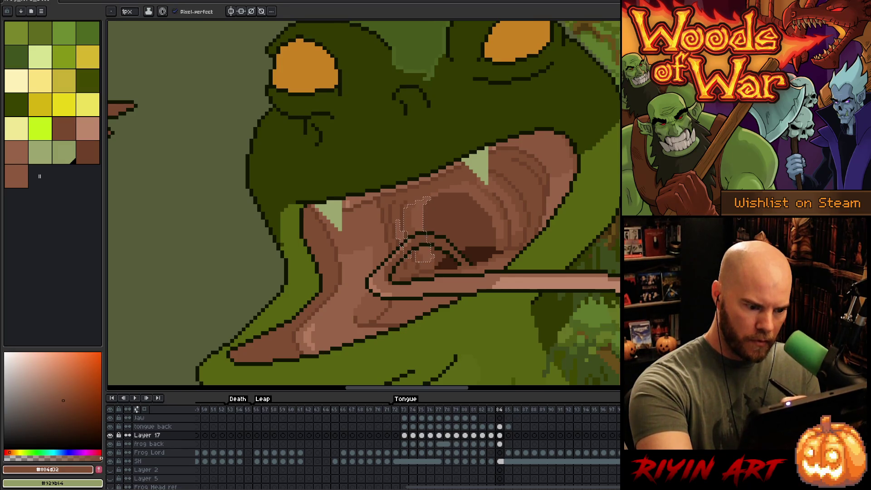
key(ctrl+d)
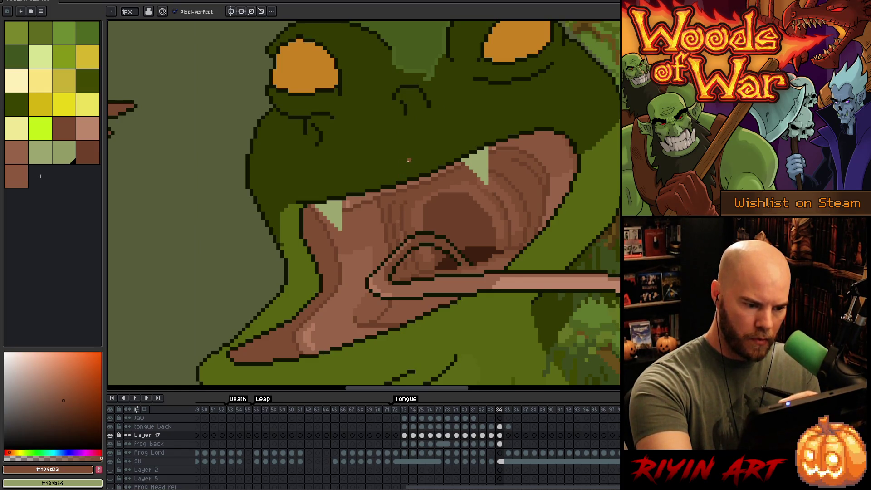
Resample the #8d593e, #804d32 and #6d4028 browns and pencil back onto the mouth shading
alt+click(407, 235)
alt+click(399, 209)
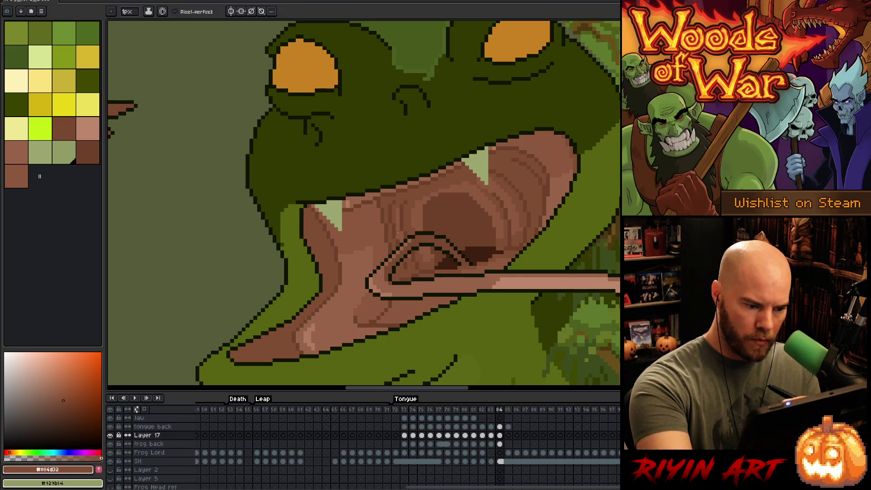
alt+click(421, 233)
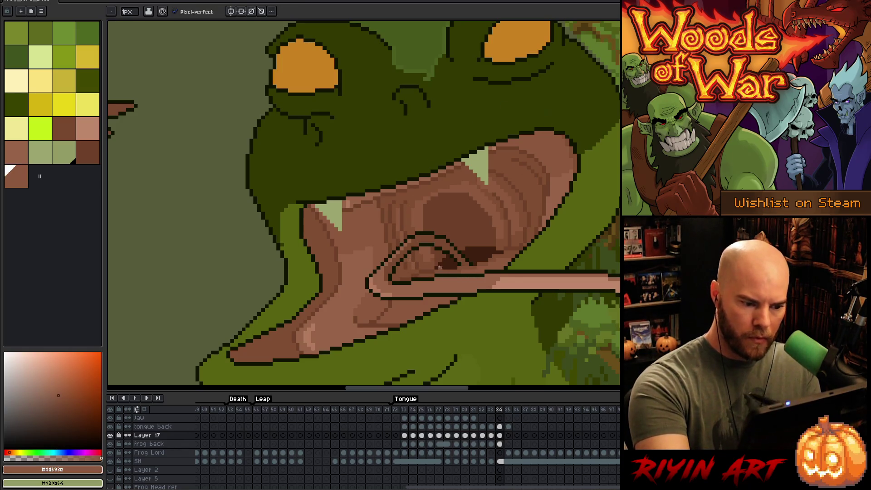
alt+click(435, 252)
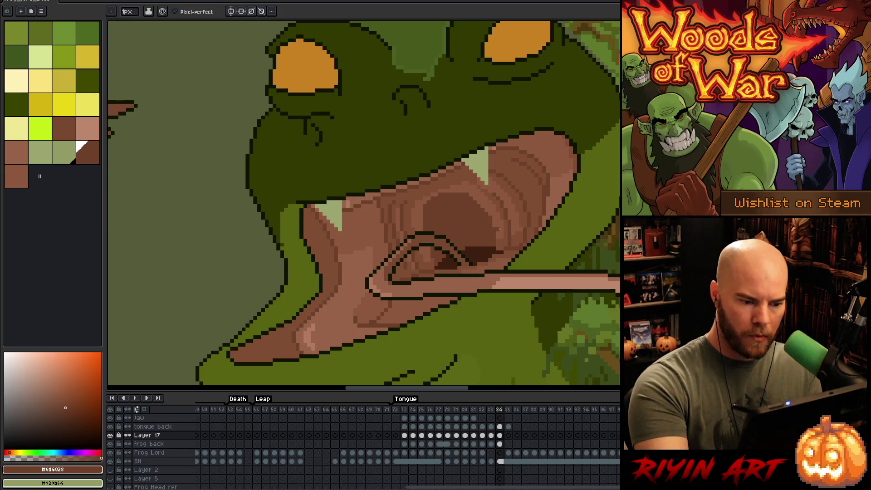
key(v)
key(b)
alt+click(498, 250)
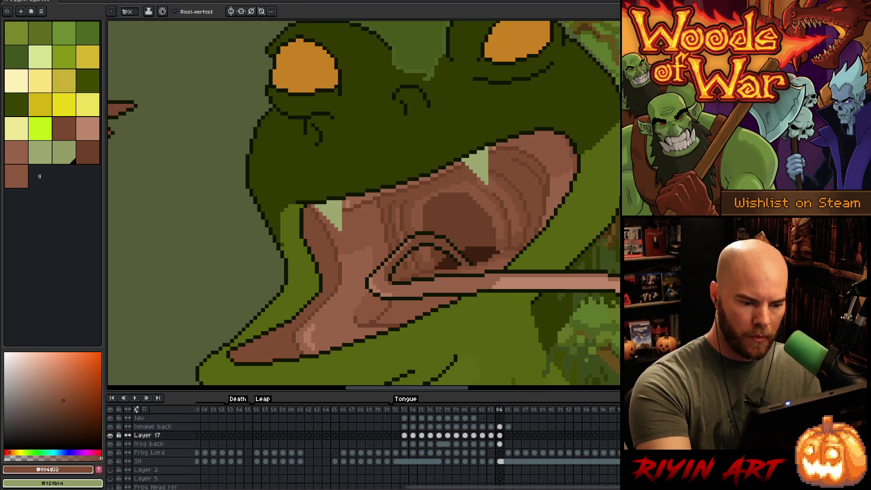
right_click(519, 185)
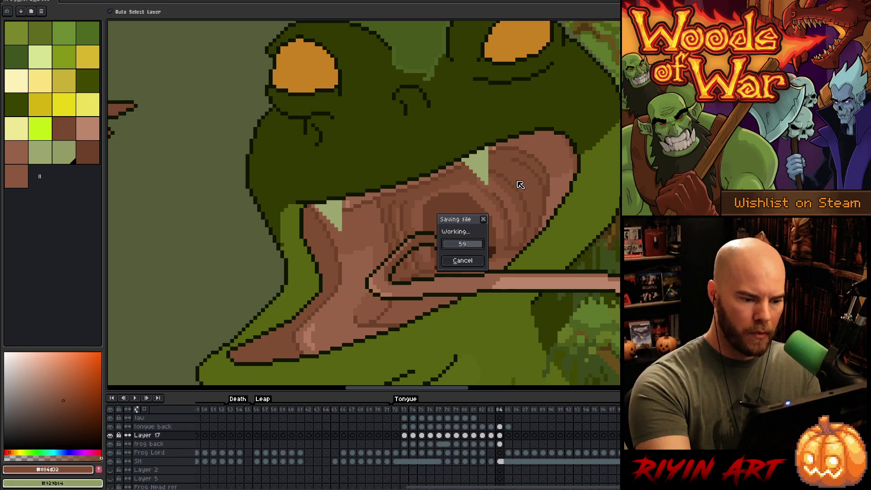
key(Escape)
key(alt)
alt+click(456, 187)
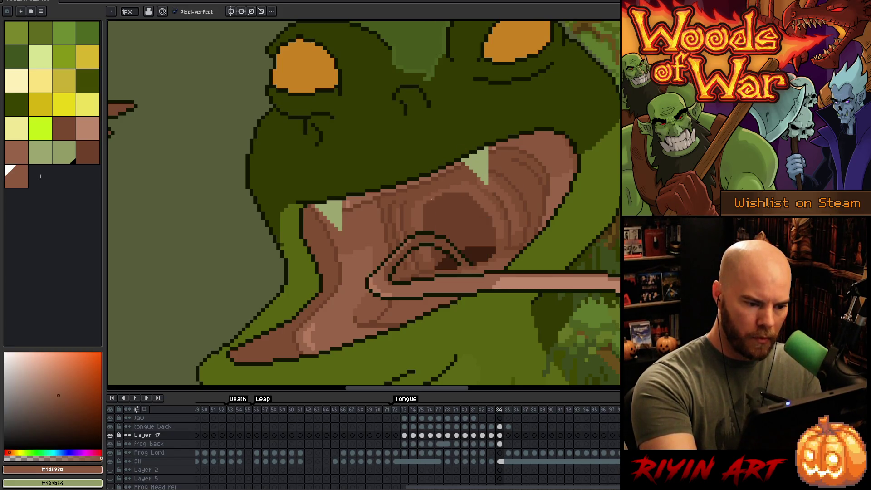
key(ctrl+s)
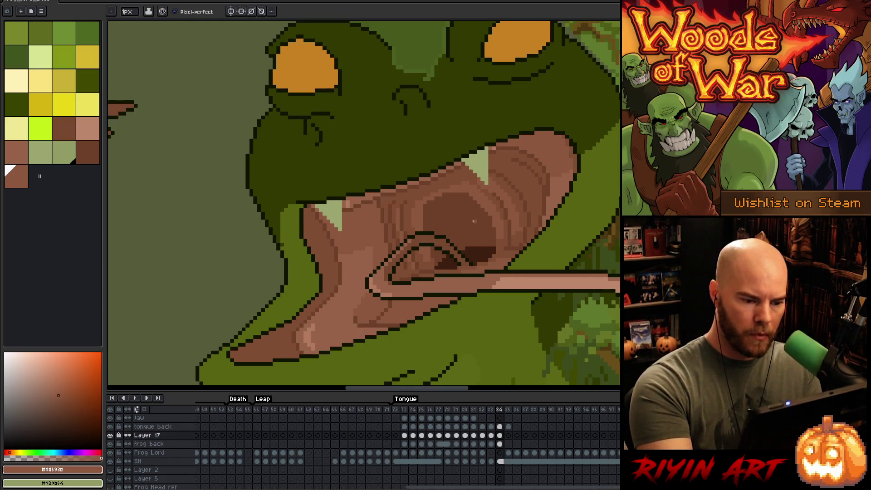
alt+click(494, 236)
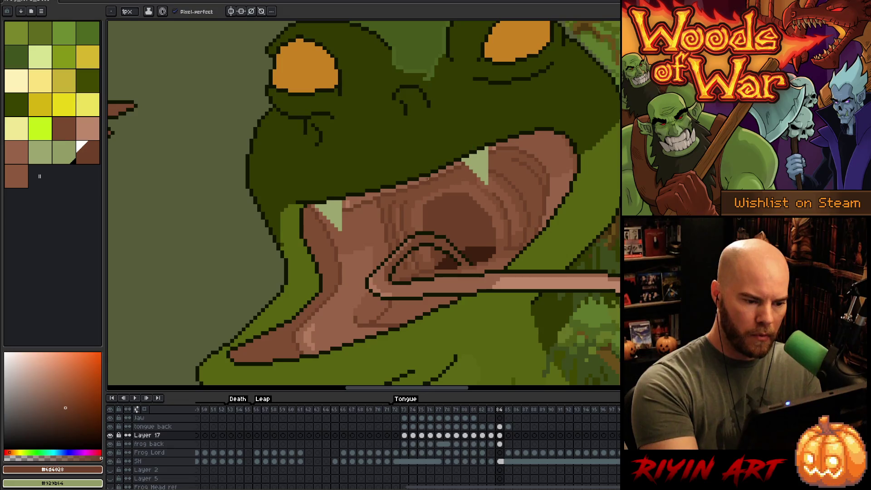
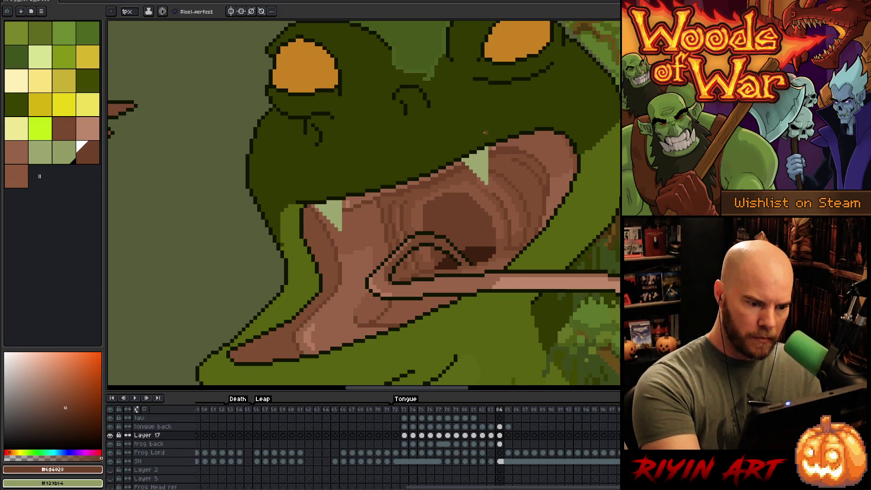
Sample and compare the lighter and darker browns of the mouth interior
alt+click(429, 181)
alt+click(414, 191)
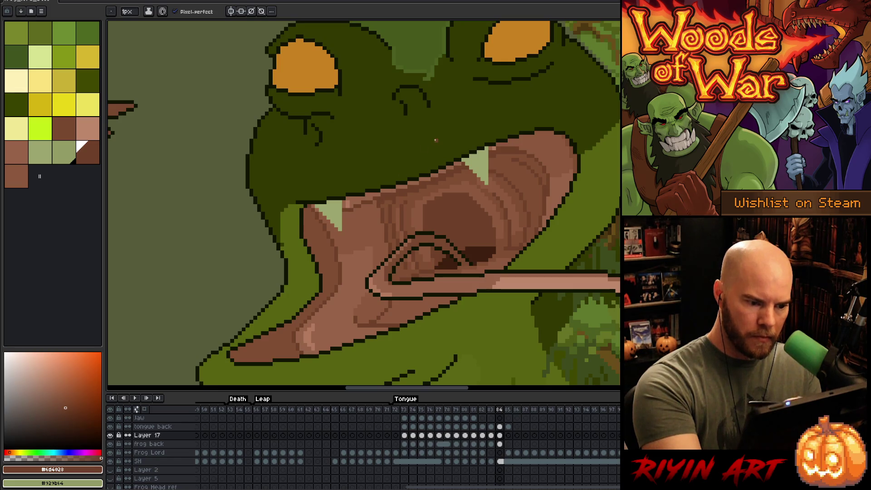
alt+click(405, 193)
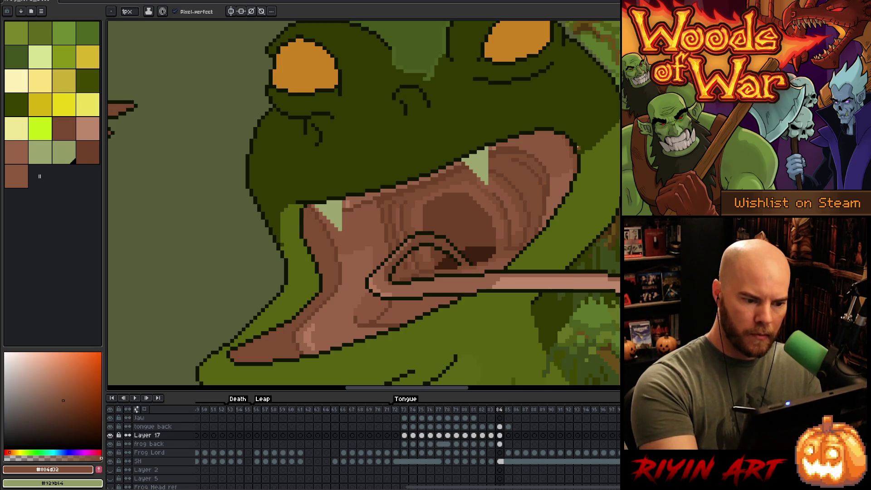
alt+click(522, 154)
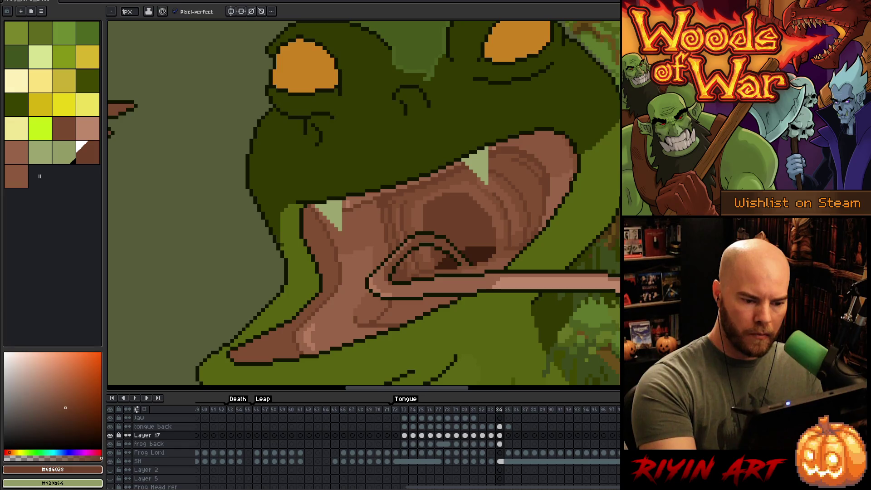
alt+click(534, 228)
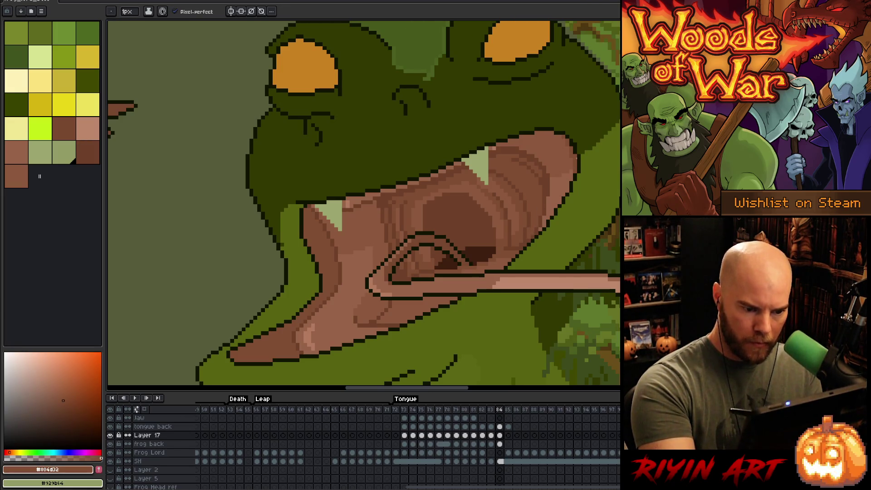
Reframe the view on the whole frog, then magic-wand select the green lower jaw and deselect it
scroll(436, 242, down, 4)
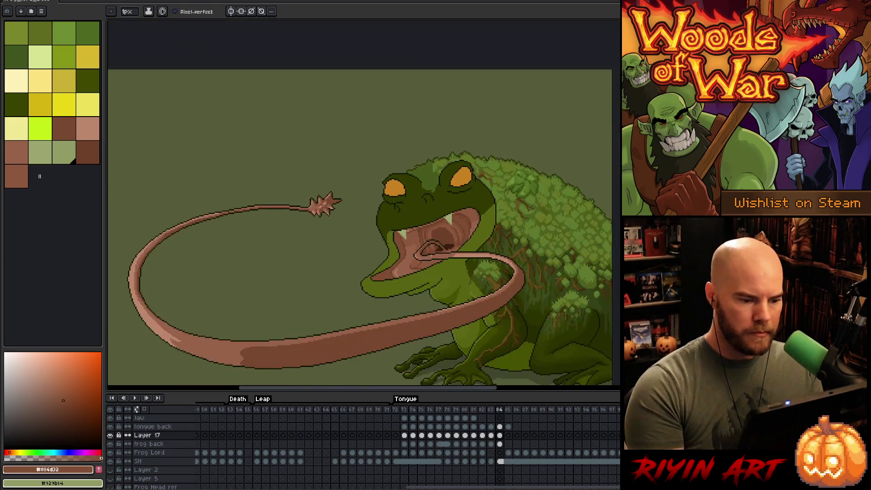
drag(435, 259, 458, 229)
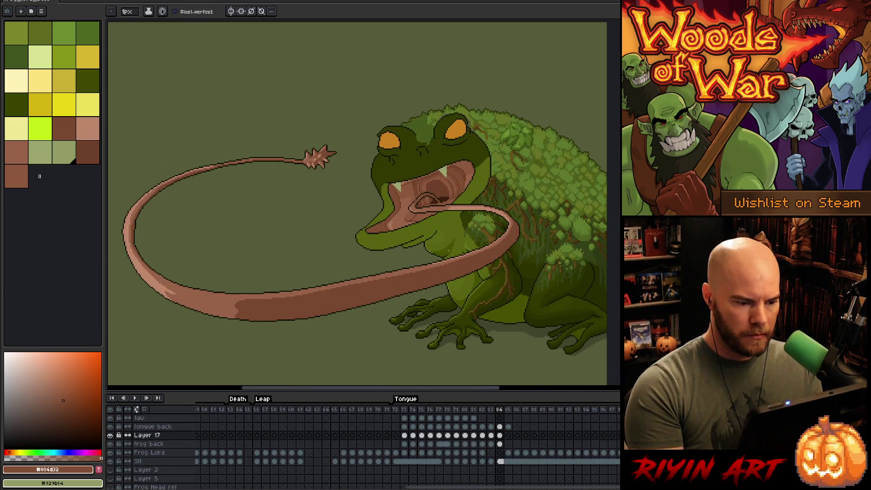
ctrl+right_click(448, 251)
key(Escape)
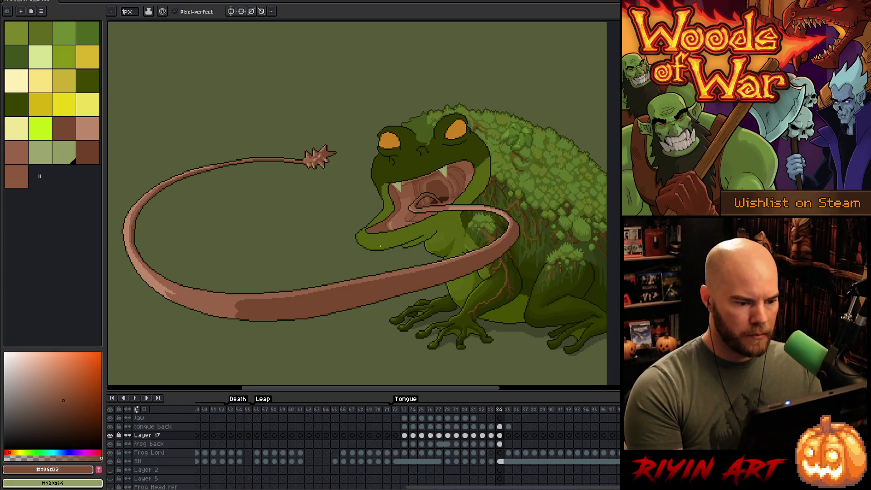
key(space)
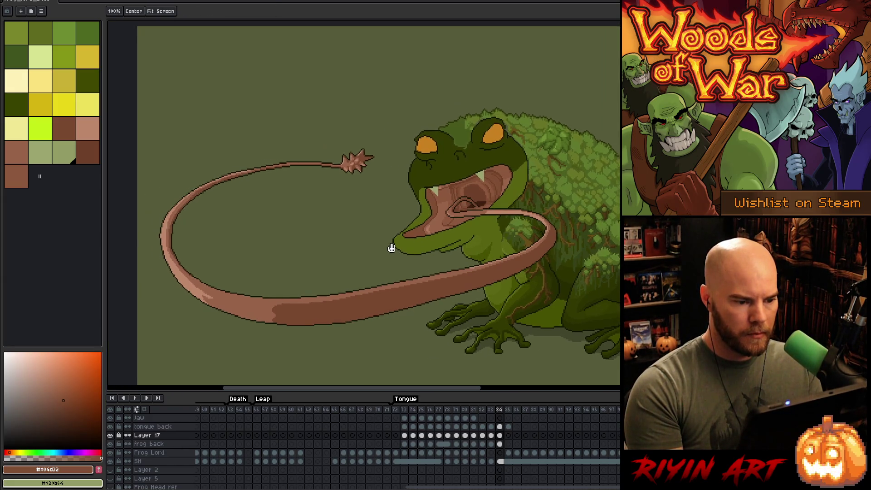
drag(414, 237, 419, 239)
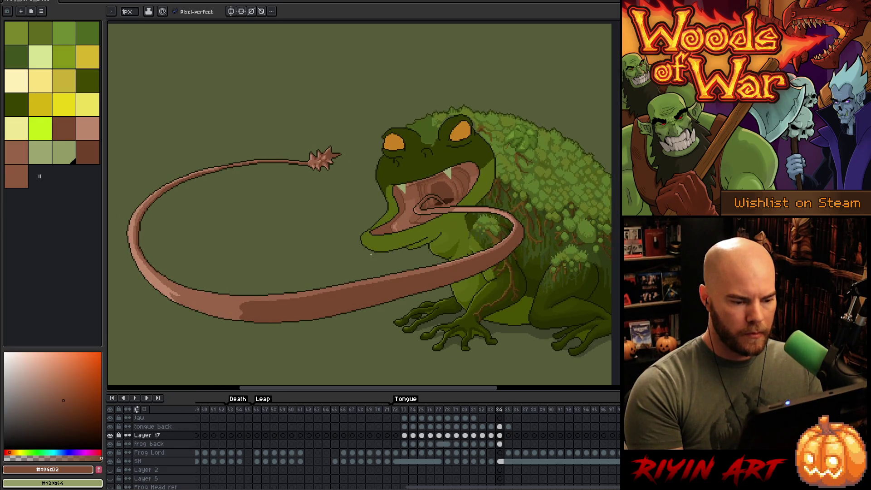
scroll(395, 250, up, 2)
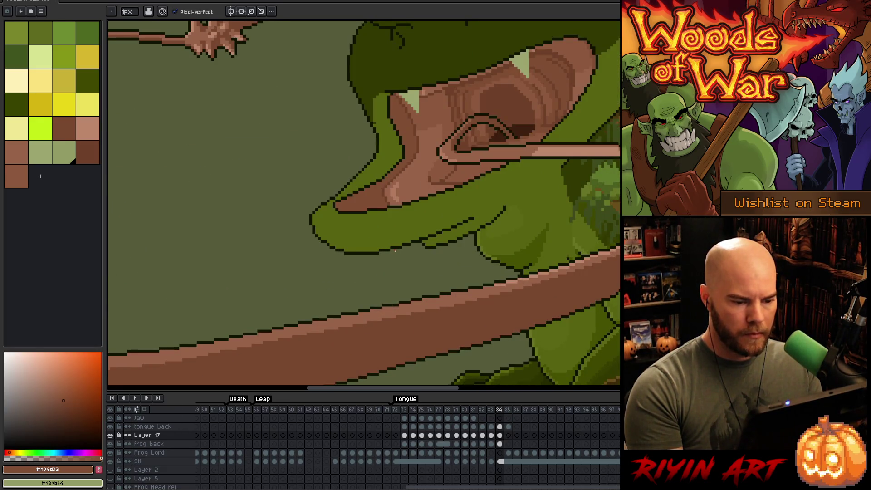
key(w)
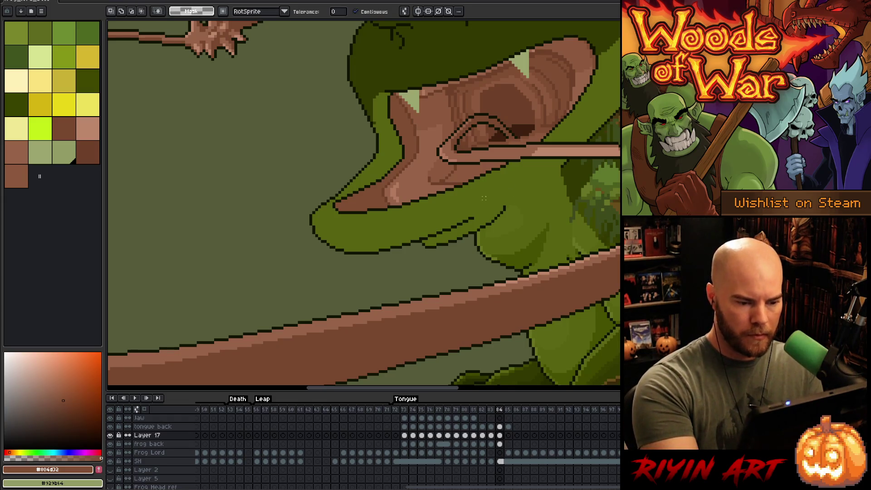
click(506, 179)
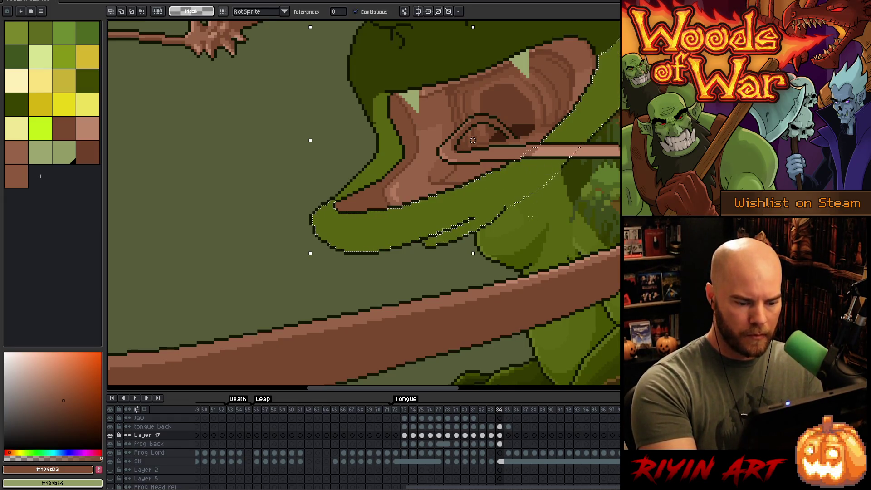
key(ctrl+d)
Try a dark green #465100 line along the lower lip, then undo it
key(b)
alt+click(452, 230)
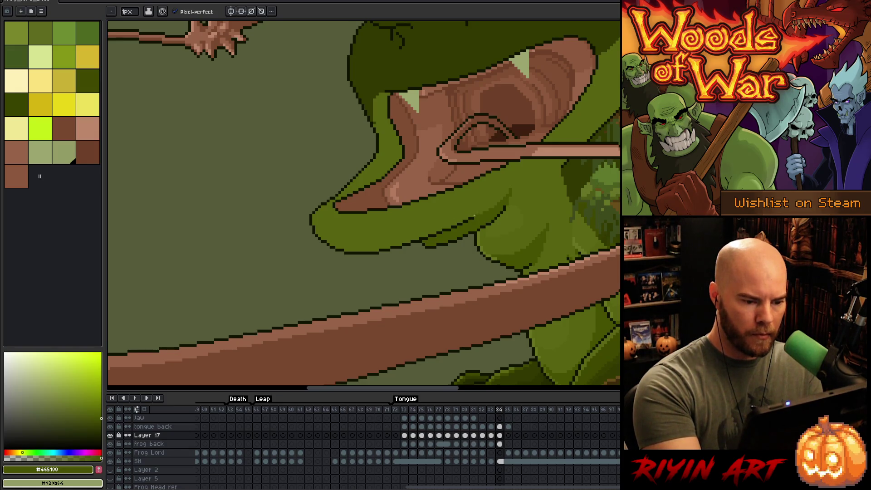
mouse_move(491, 192)
mouse_down()
mouse_move(460, 216)
mouse_move(376, 237)
mouse_move(321, 239)
mouse_up()
key(ctrl+z)
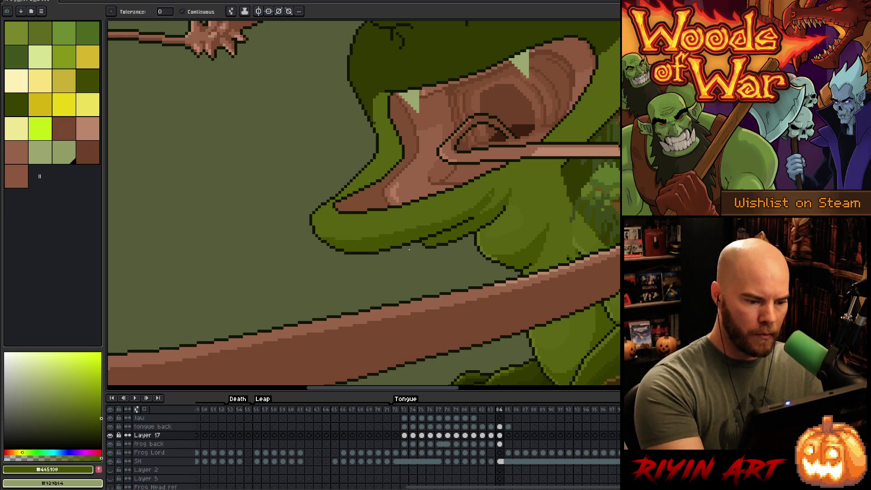
Sample the jaw's mid green #576310 and dark green #465100 to compare them
alt+click(481, 191)
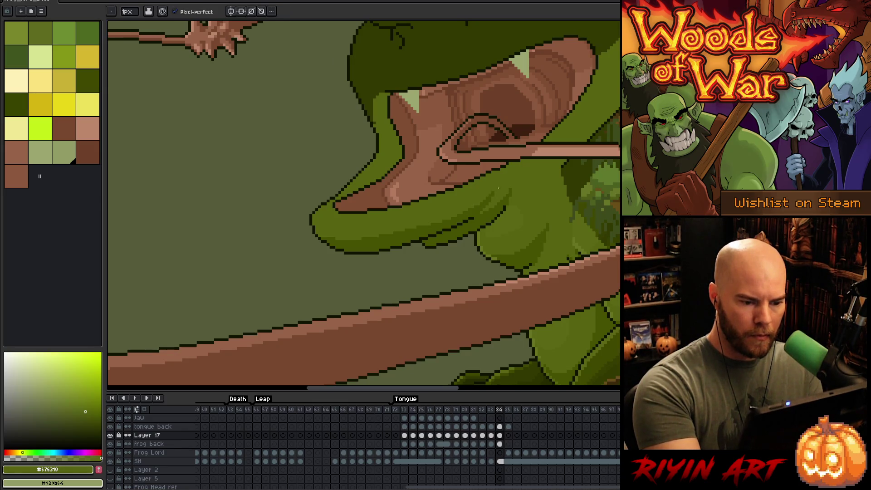
alt+click(473, 215)
scroll(481, 220, down, 1)
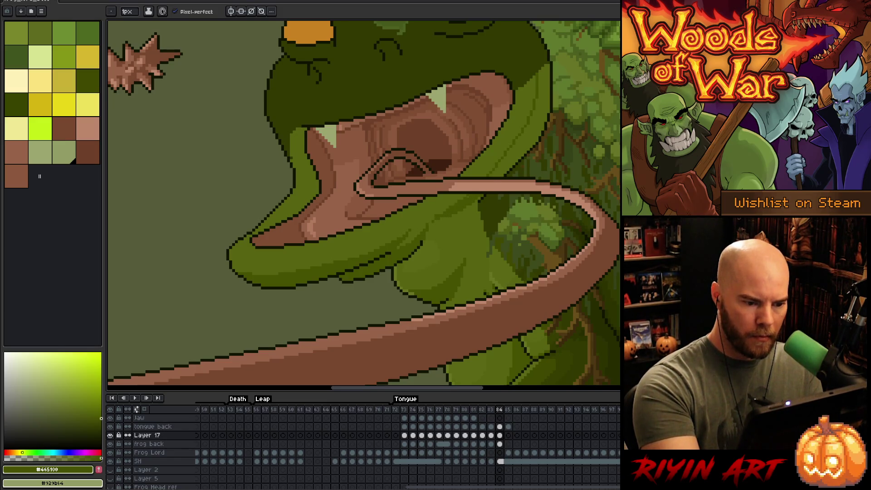
key(g)
key(b)
alt+click(432, 219)
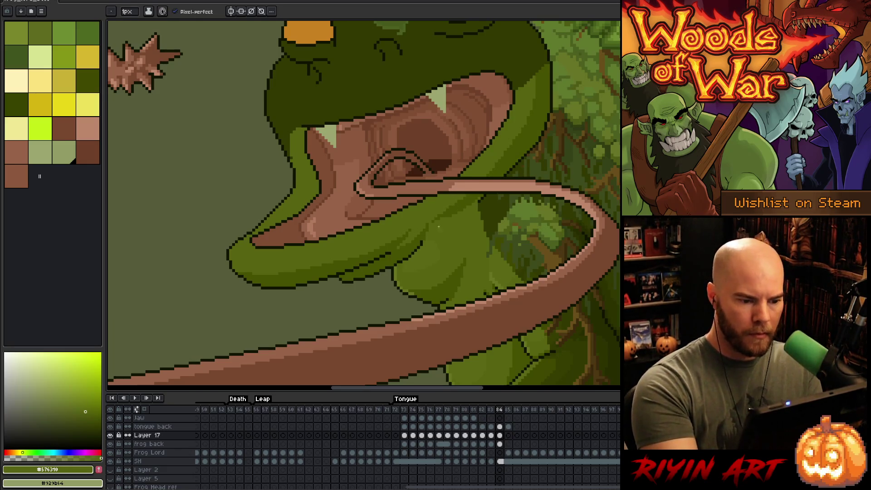
alt+click(428, 230)
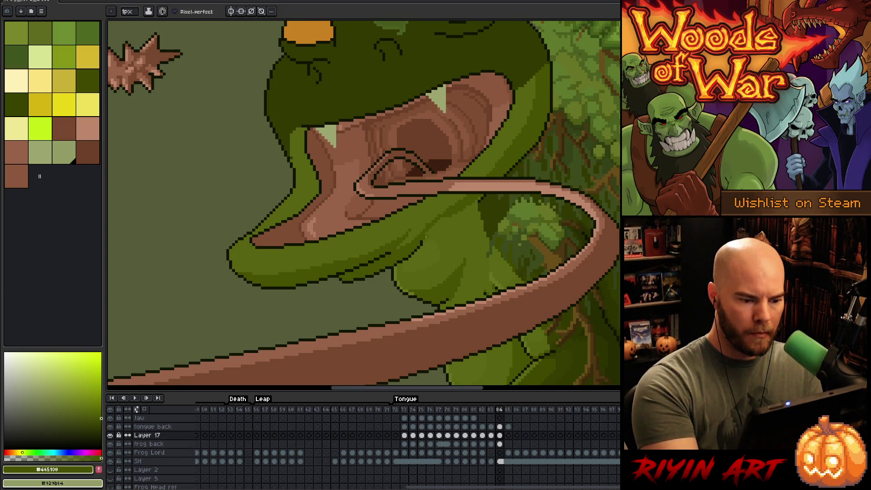
alt+click(435, 211)
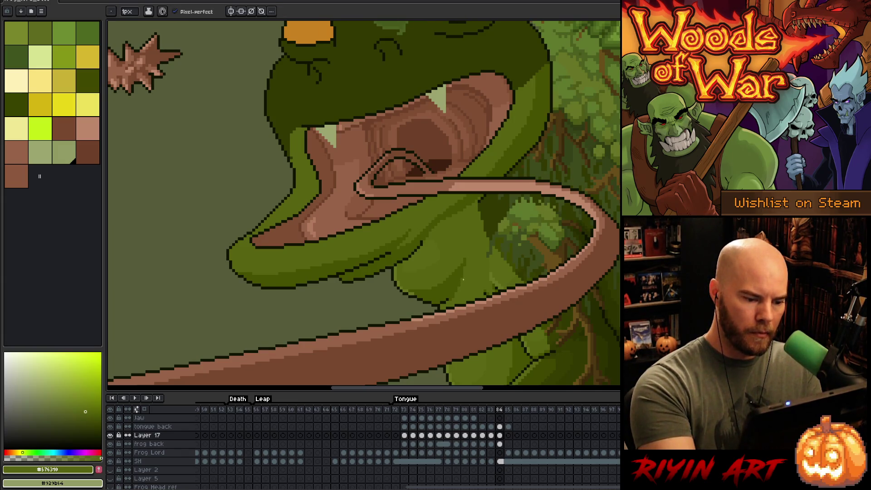
alt+click(428, 272)
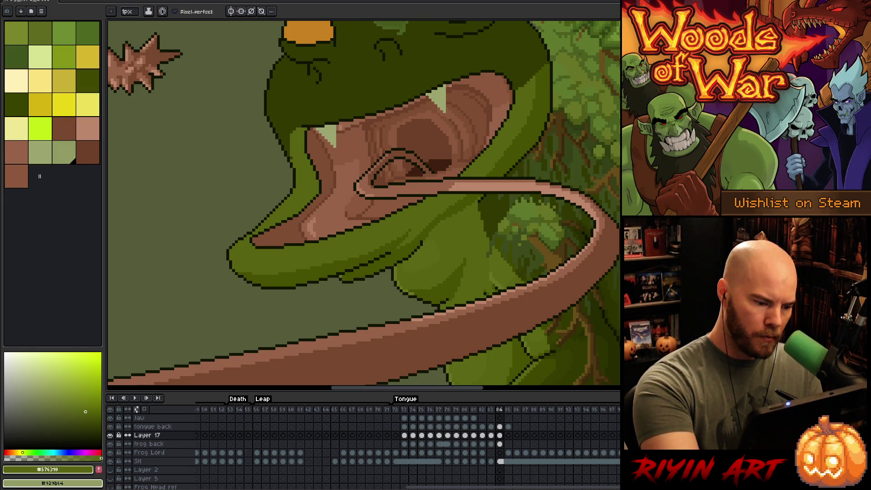
Compare the lighter green #687421 with the frog's near-black outline colour, keeping a 1-pixel brush
alt+click(303, 253)
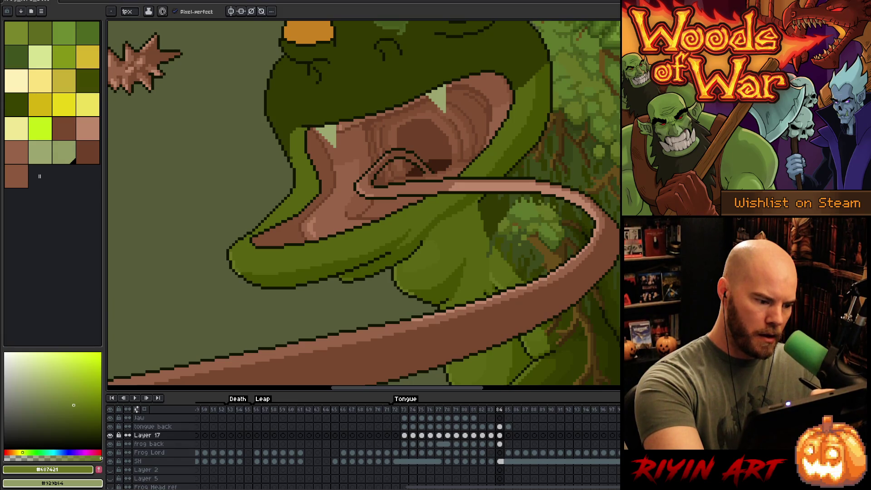
alt+click(246, 273)
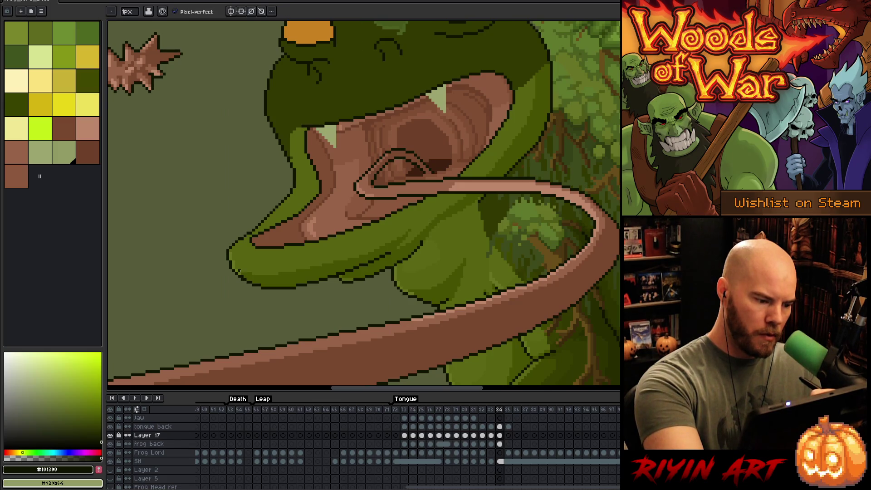
alt+click(241, 274)
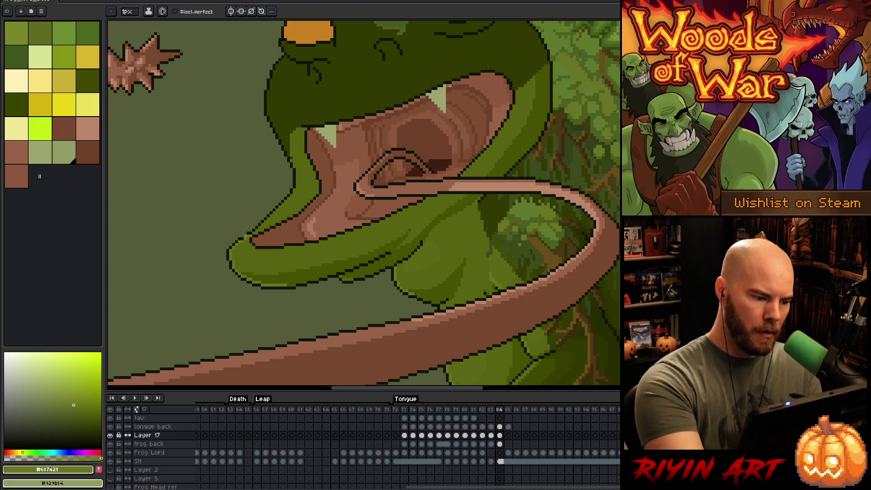
alt+click(242, 237)
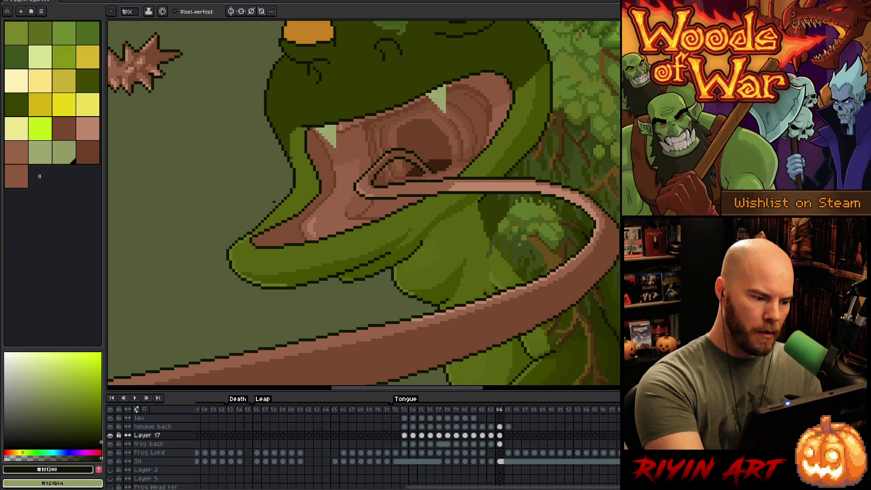
key(e)
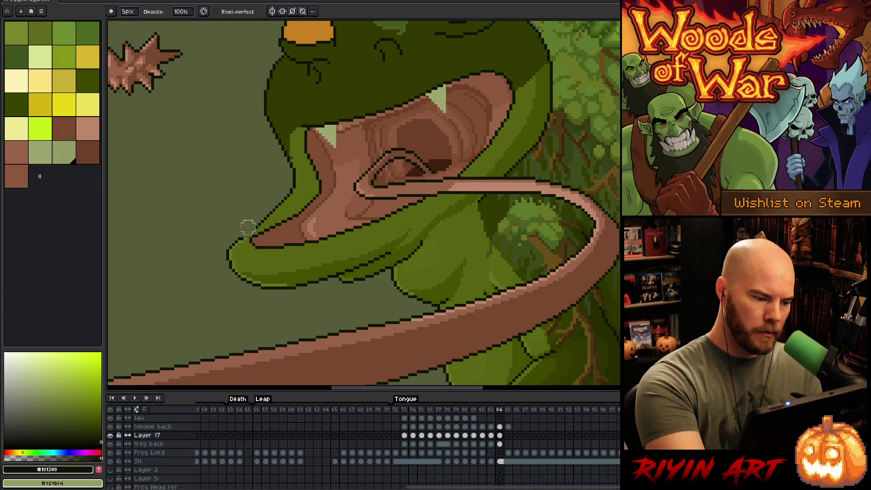
key(b)
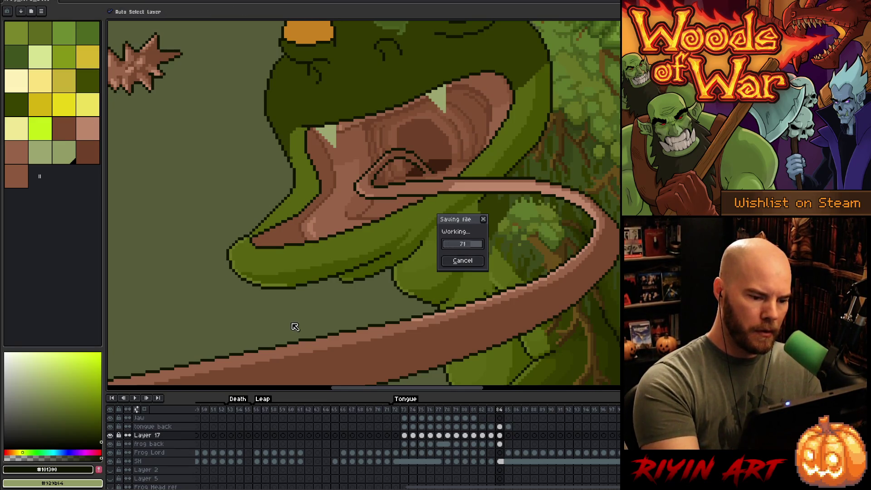
Sample body green #487421 and outline #313900, finishing on the skin's olive green
alt+click(250, 230)
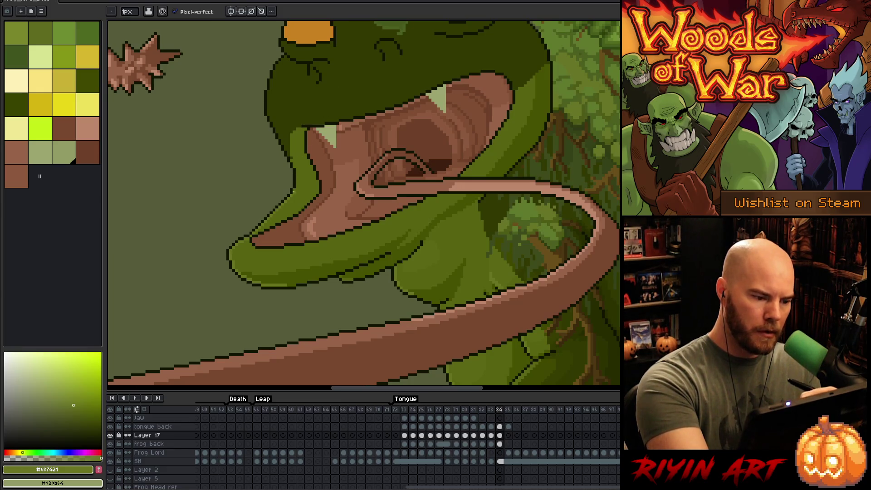
alt+click(292, 158)
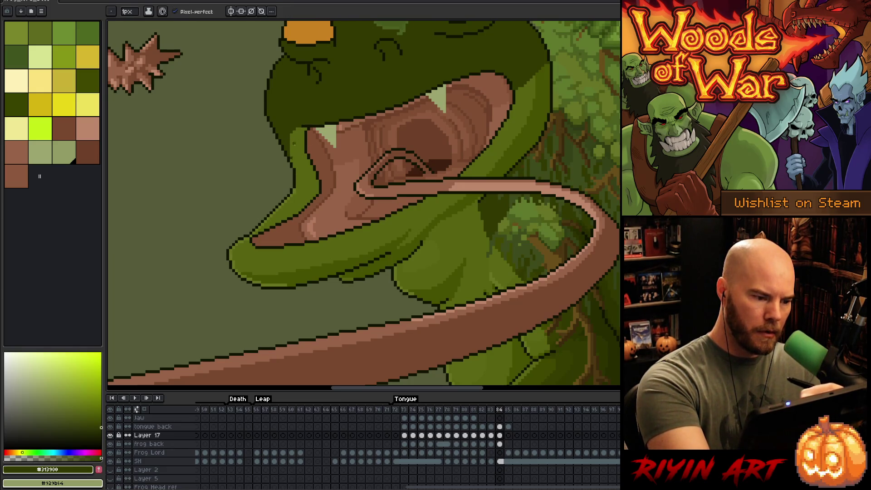
alt+click(297, 193)
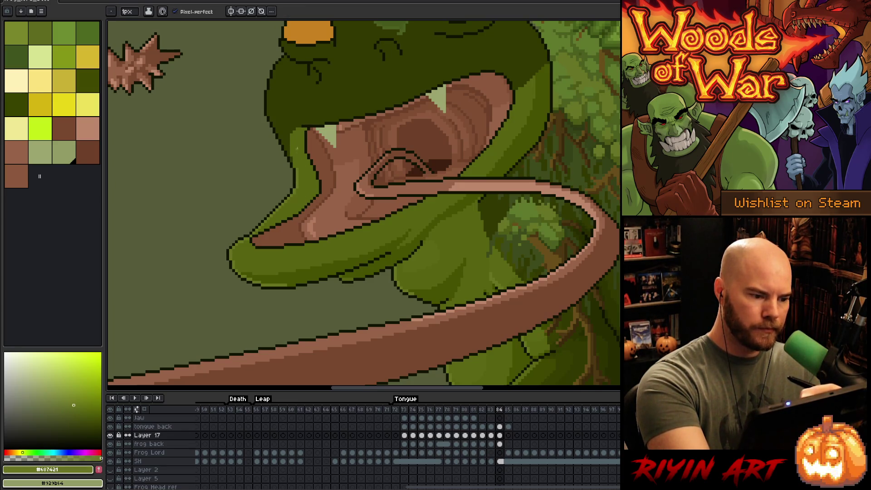
alt+click(297, 156)
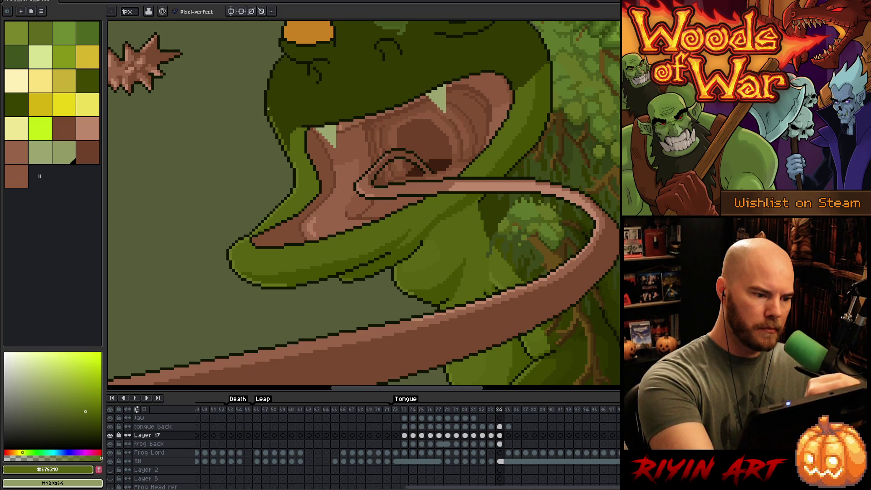
Repaint the nostril with light-green strokes down the snout and darker pixels in the highlight
mouse_move(387, 167)
mouse_down()
mouse_move(437, 237)
mouse_move(441, 267)
mouse_up()
drag(360, 181, 345, 213)
mouse_move(359, 181)
mouse_down()
mouse_move(347, 217)
mouse_move(358, 200)
mouse_up()
mouse_move(365, 170)
mouse_down()
mouse_move(351, 218)
mouse_move(359, 191)
mouse_up()
alt+click(365, 180)
alt+click(357, 157)
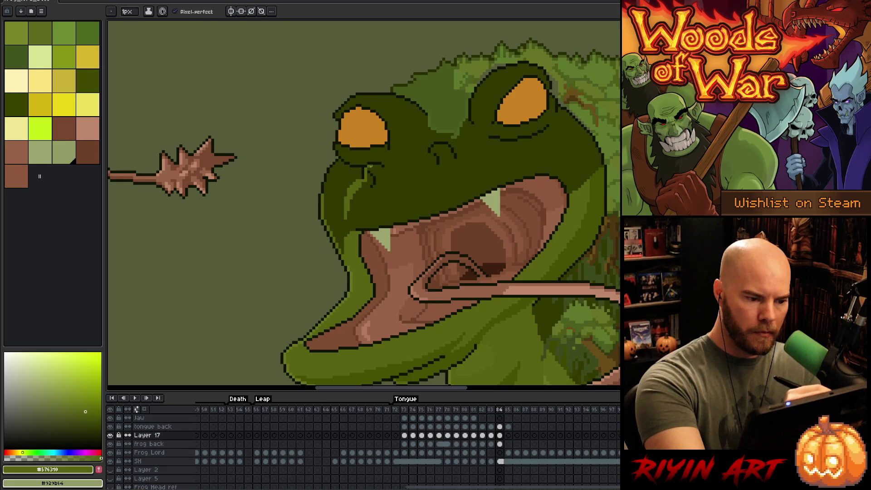
drag(431, 155, 429, 161)
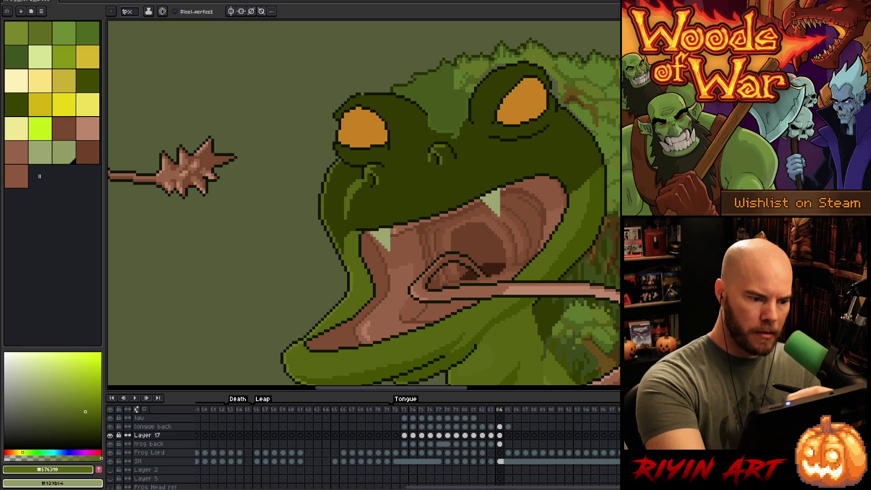
Sample the dark outline, then the mid green from the top of the frog's head
alt+click(338, 115)
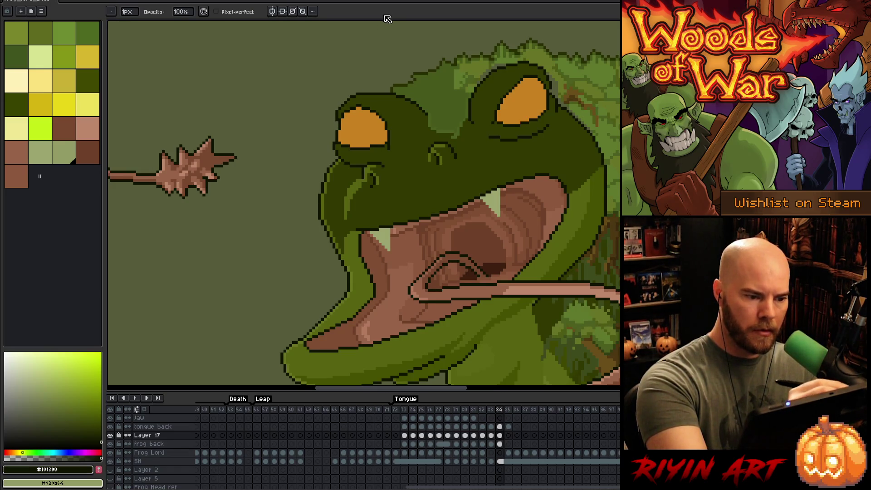
key(e)
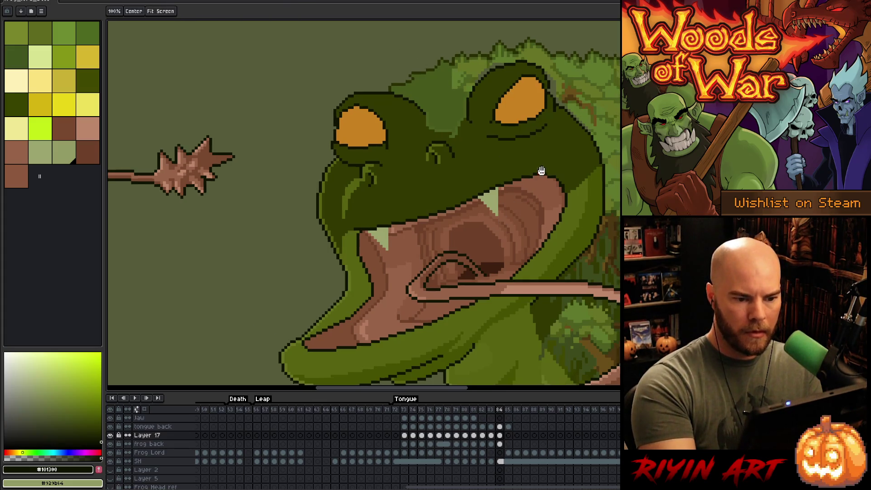
drag(541, 171, 425, 204)
alt+click(445, 105)
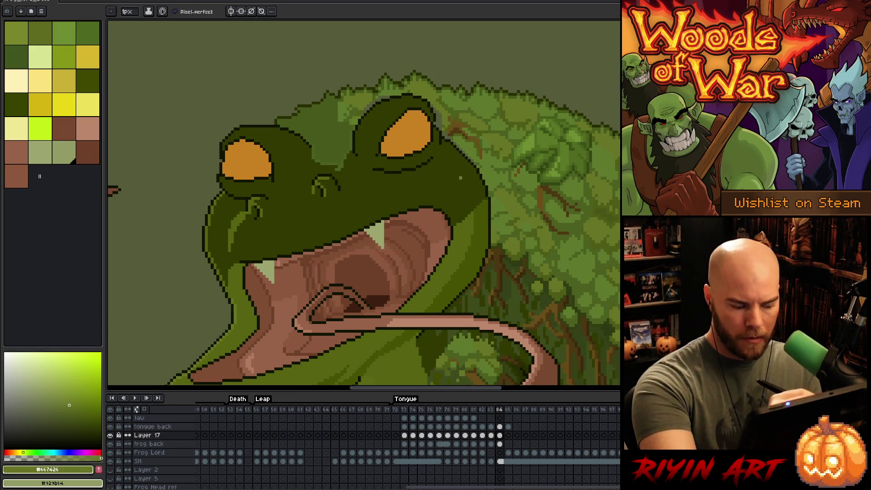
Lasso-select the top of the frog's head from cheek to crown
key(q)
mouse_move(475, 195)
mouse_down()
mouse_move(486, 134)
mouse_move(365, 81)
mouse_up()
mouse_move(477, 198)
mouse_down()
mouse_move(467, 113)
mouse_move(396, 88)
mouse_up()
drag(346, 163, 476, 198)
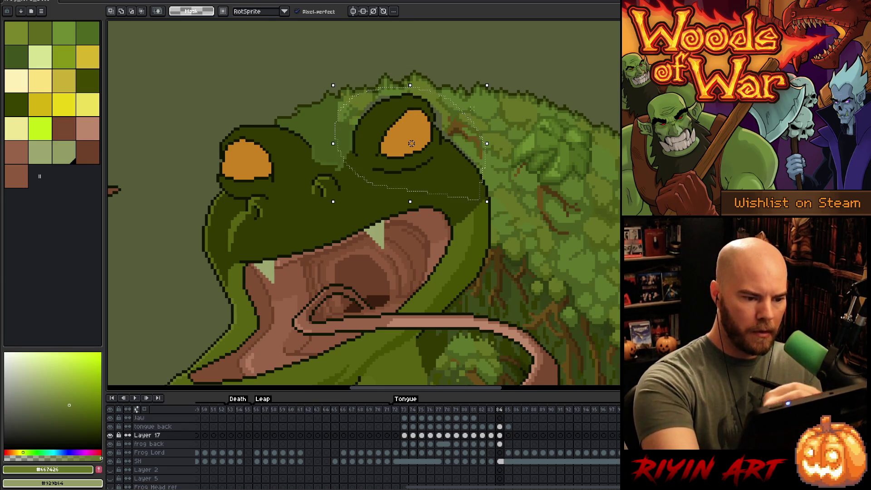
key(b)
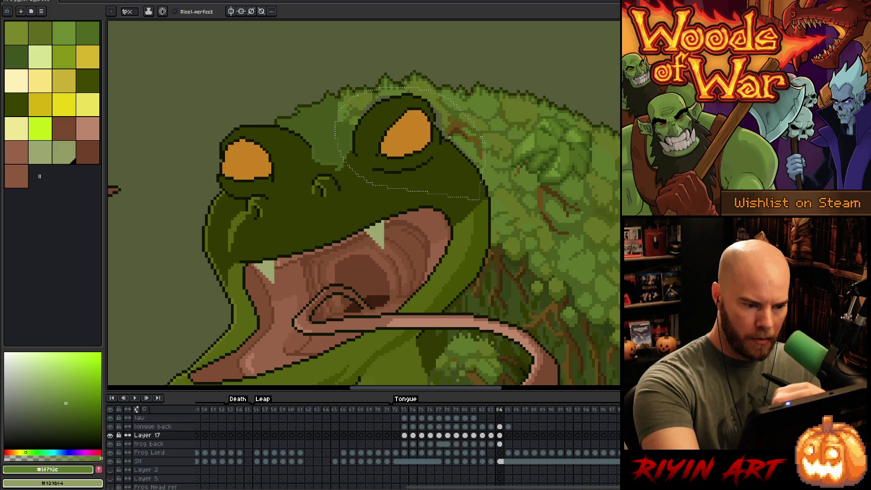
On the frog back layer, sample the moss browns and dark greens
click(501, 444)
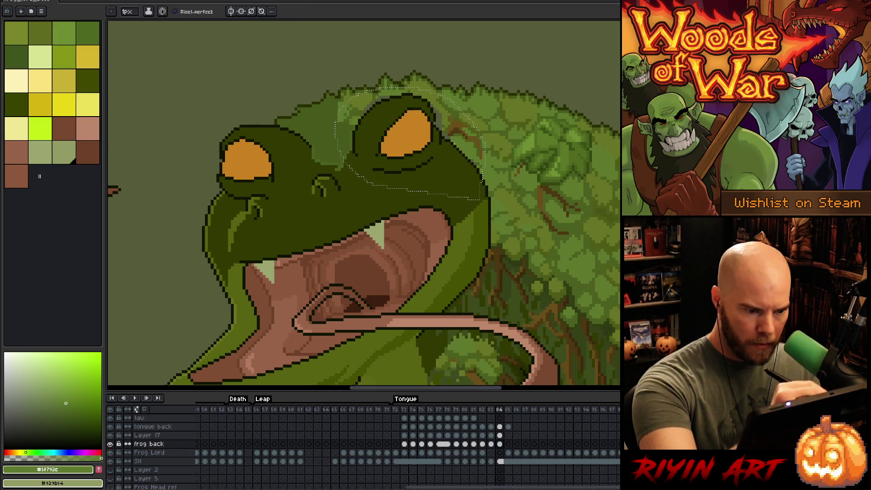
alt+click(542, 192)
alt+click(454, 124)
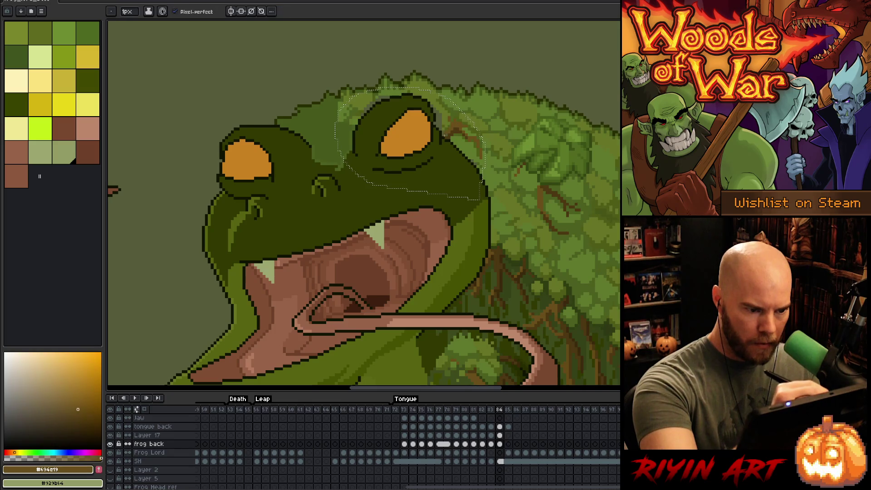
alt+click(458, 150)
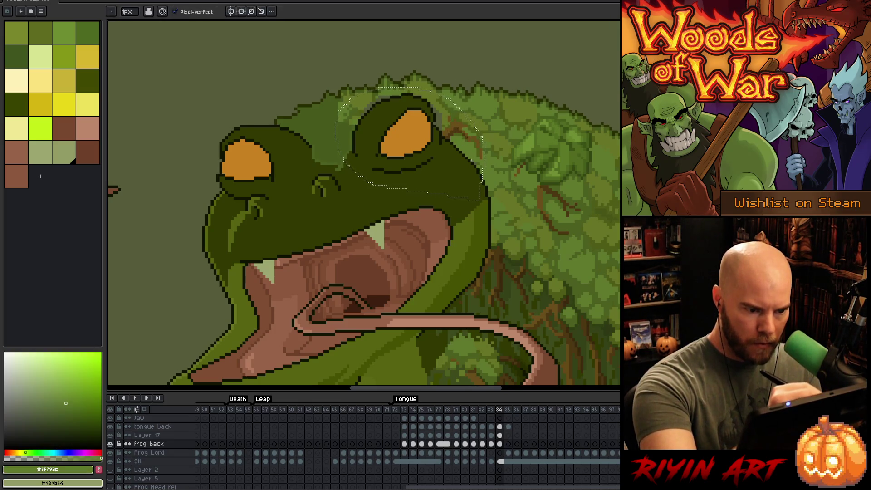
alt+click(453, 137)
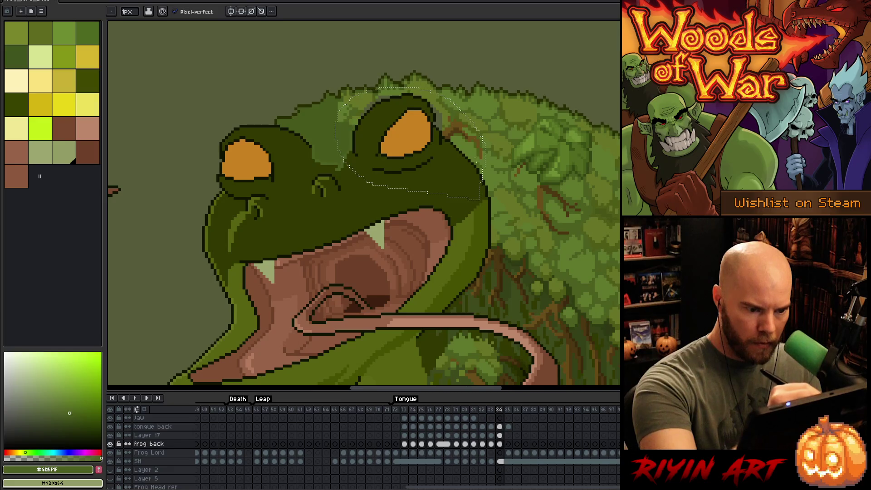
alt+click(443, 122)
alt+click(442, 127)
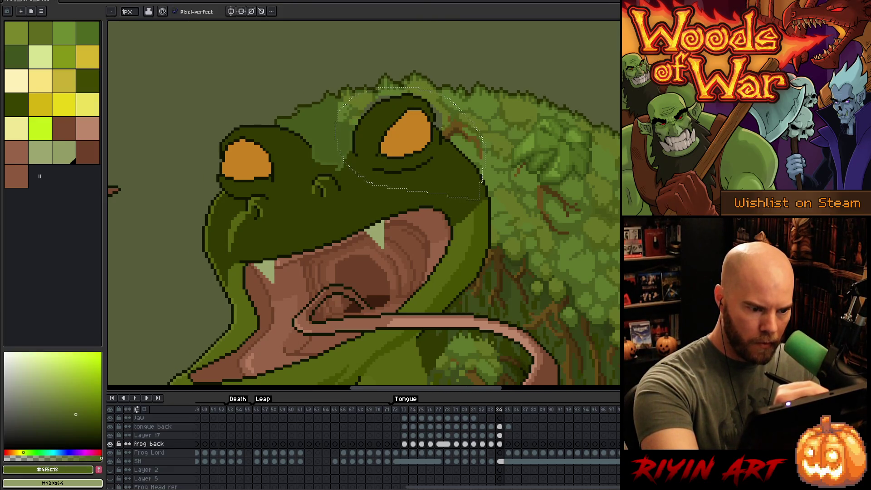
alt+click(449, 130)
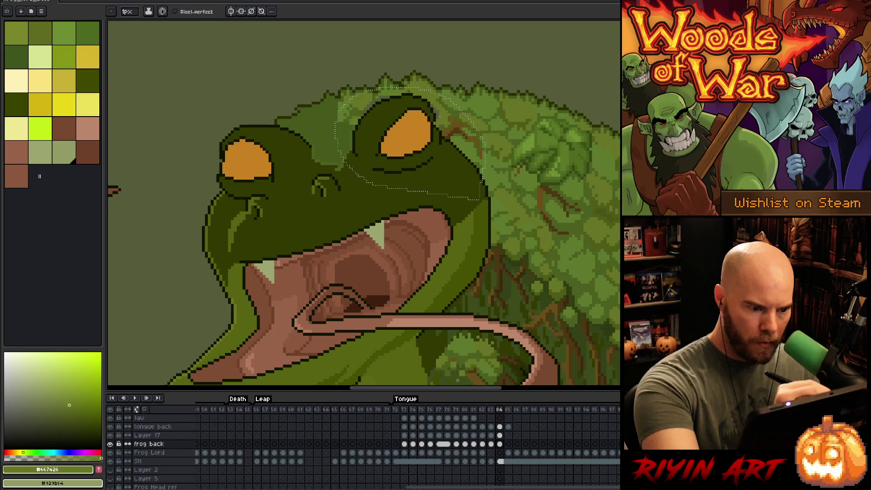
Compare the lighter and darker moss greens, settle on the head's mid green, and deselect
alt+click(377, 103)
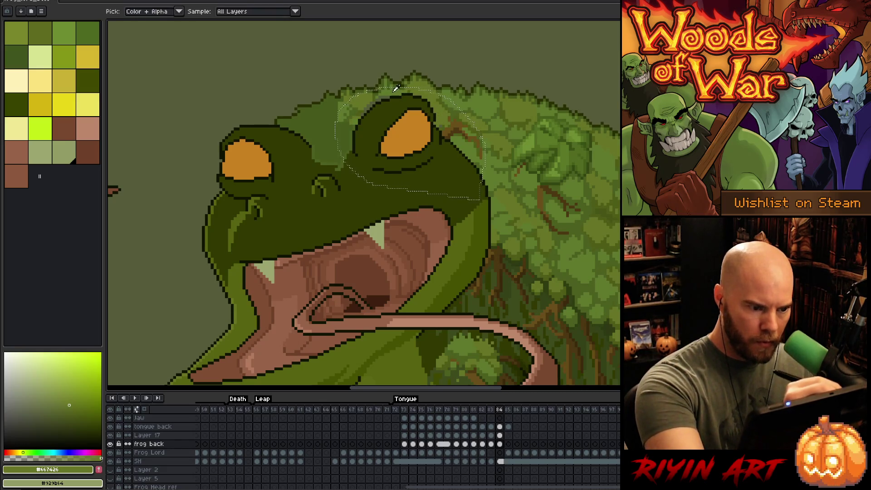
alt+click(373, 95)
alt+click(373, 94)
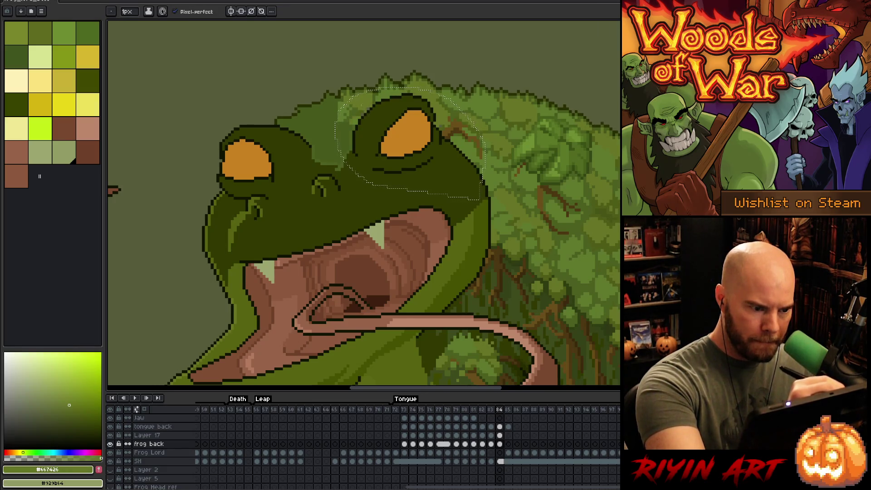
alt+click(363, 111)
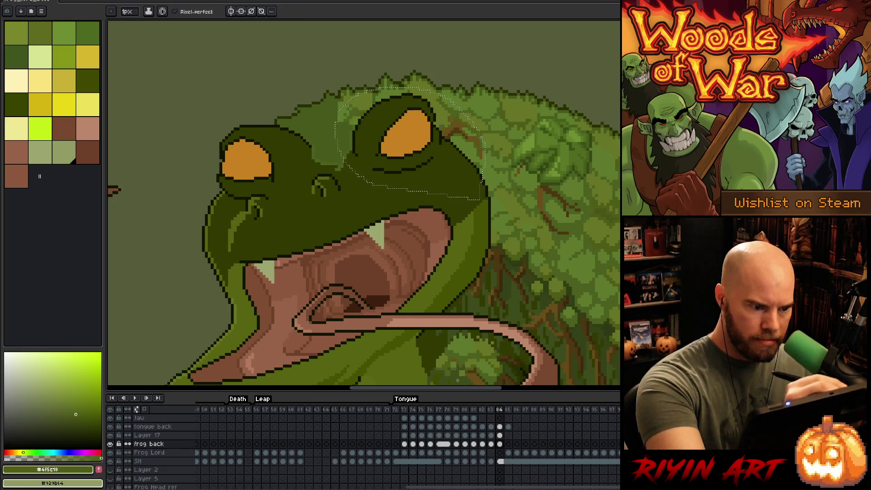
alt+click(373, 94)
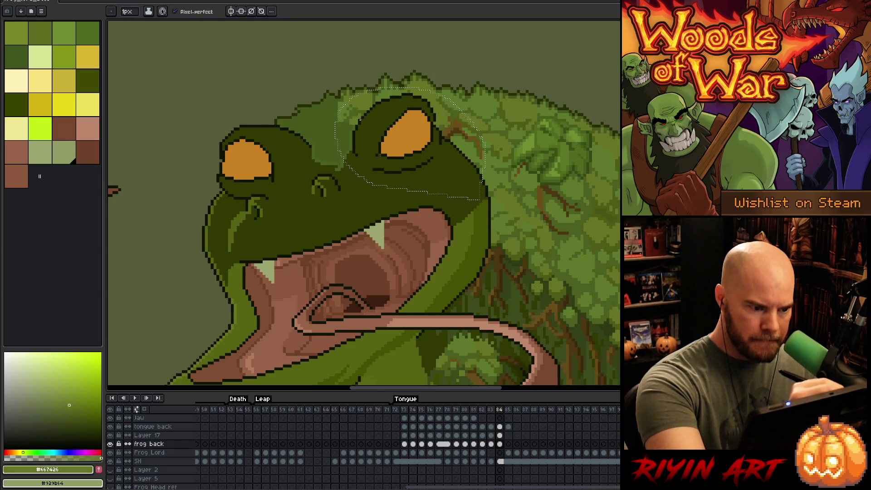
alt+click(363, 126)
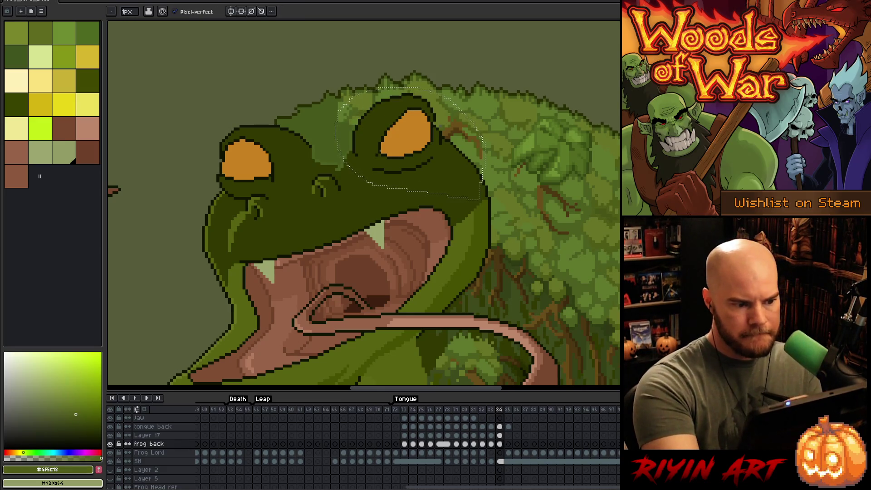
drag(496, 253, 521, 240)
alt+click(381, 89)
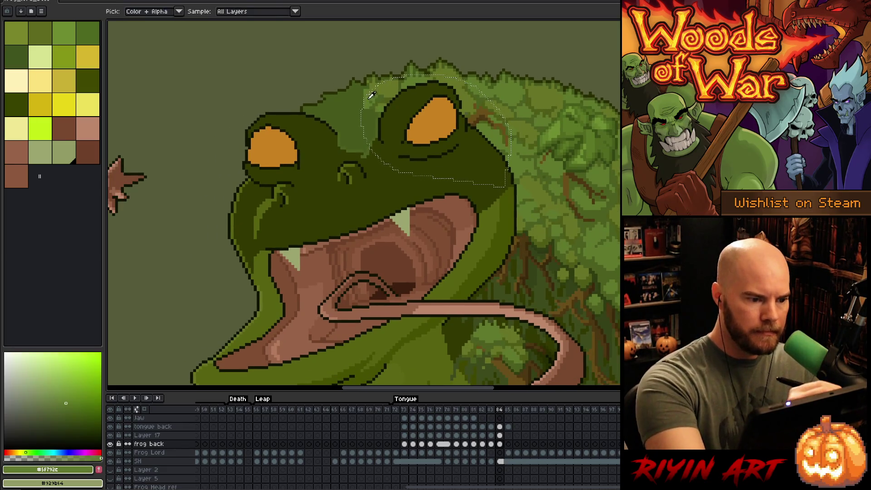
key(ctrl+d)
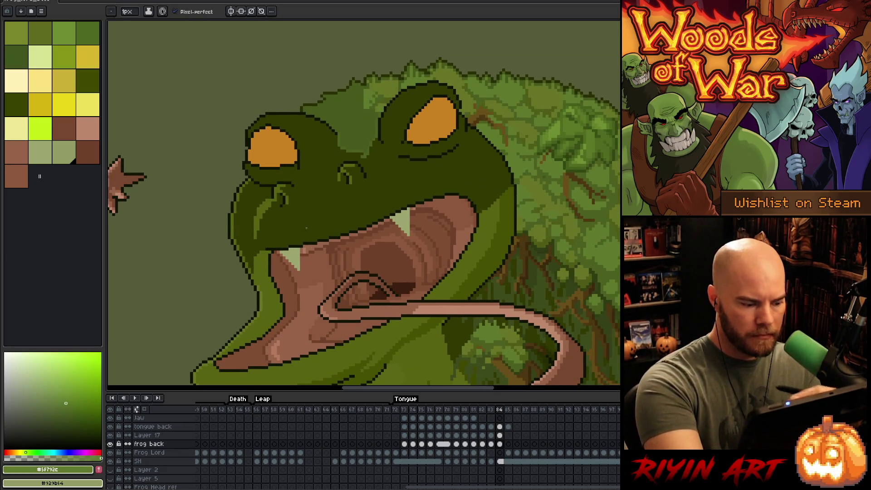
Paint lighter green moss on the head top in Layer 17, then fit the sprite to screen
click(500, 436)
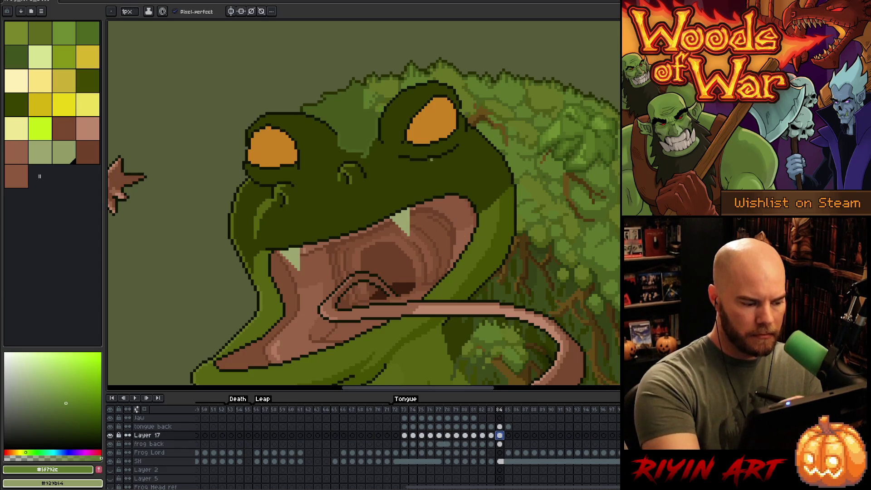
click(110, 436)
click(111, 436)
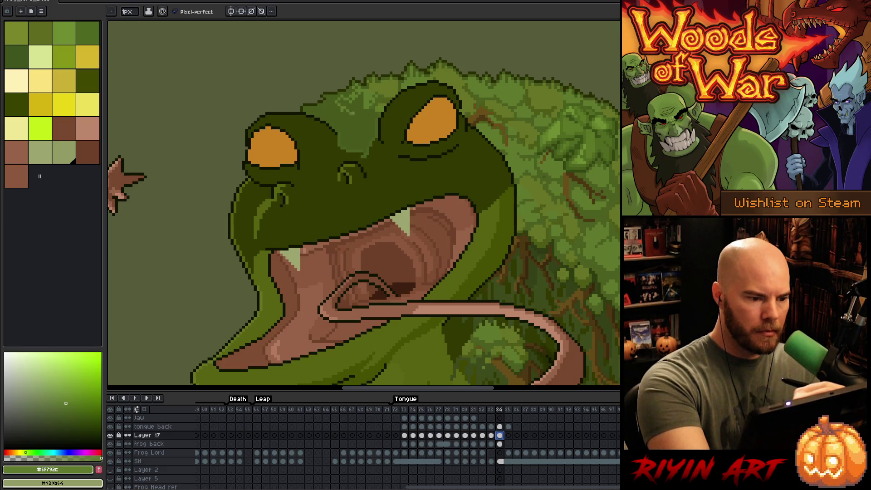
drag(353, 111, 361, 94)
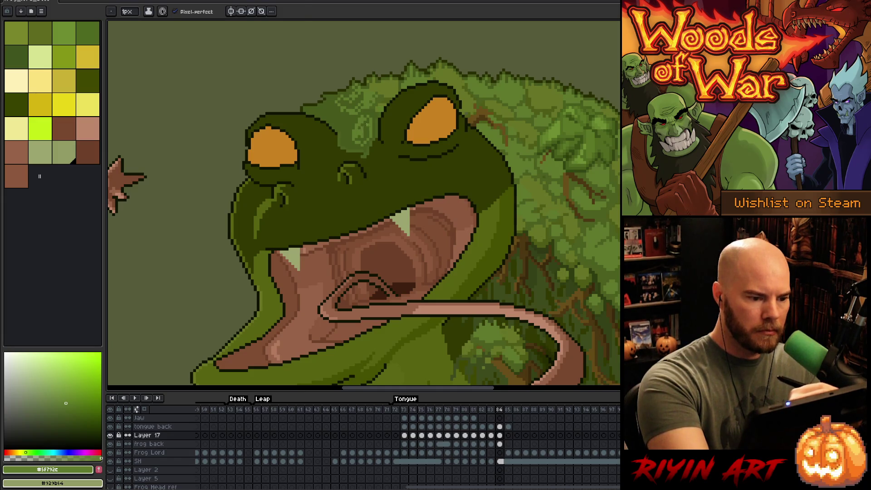
drag(359, 107, 344, 93)
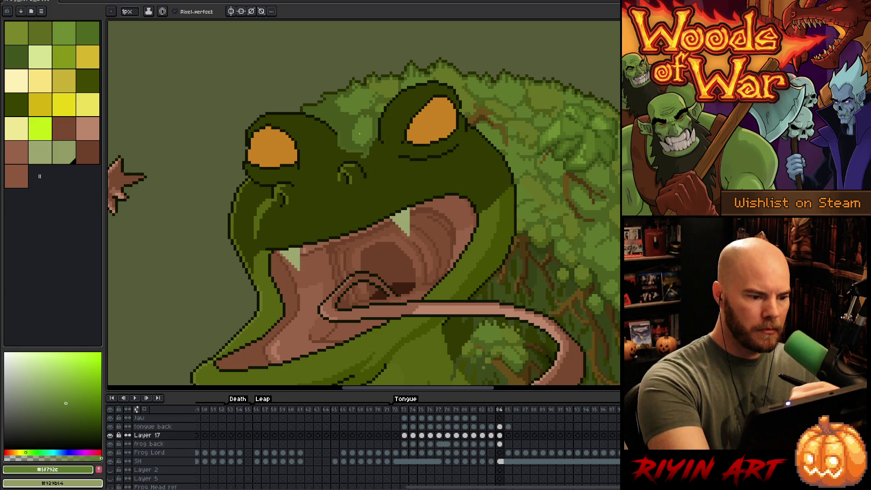
alt+click(396, 33)
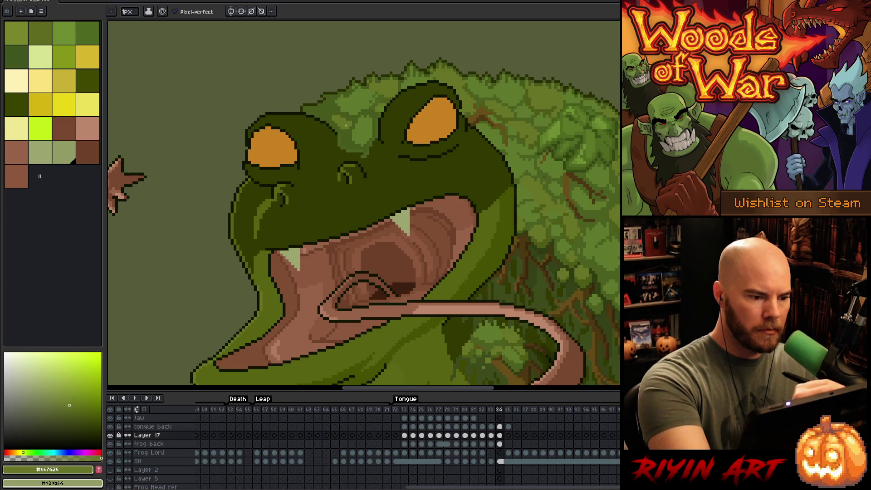
alt+click(345, 139)
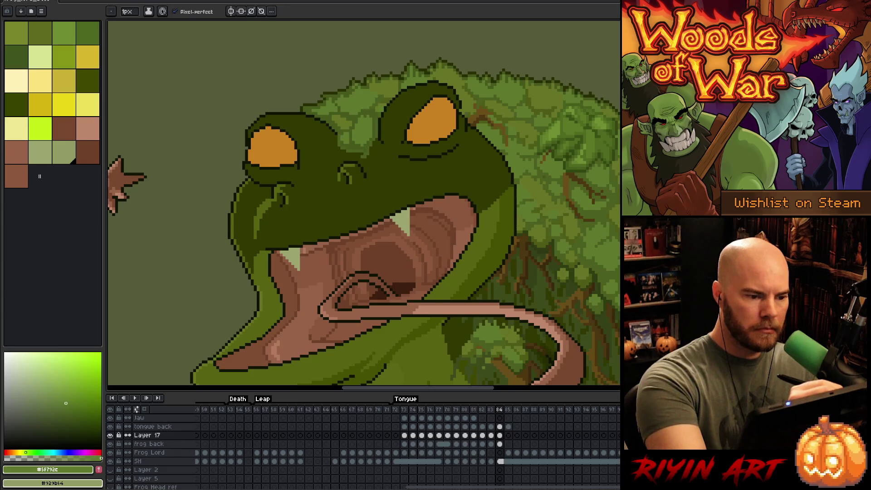
key(ctrl+0)
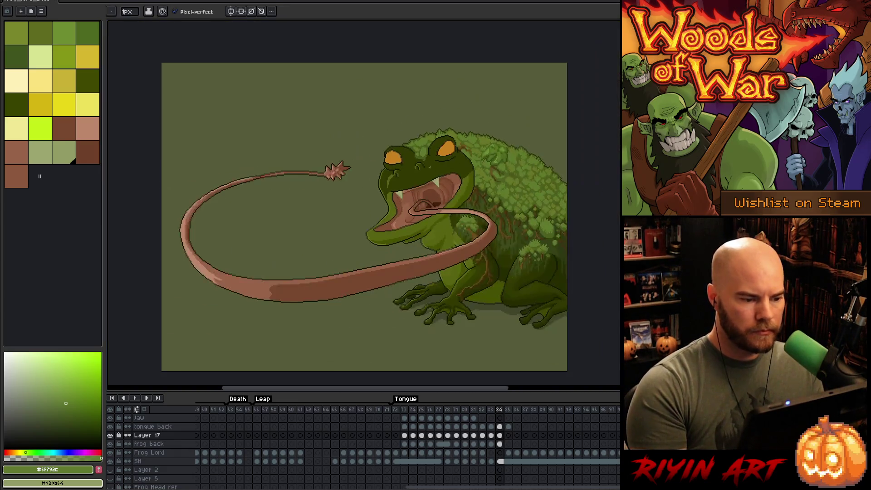
Flip between the previous frame and frame 84 to compare tongue poses
scroll(407, 168, down, 1)
scroll(422, 190, up, 2)
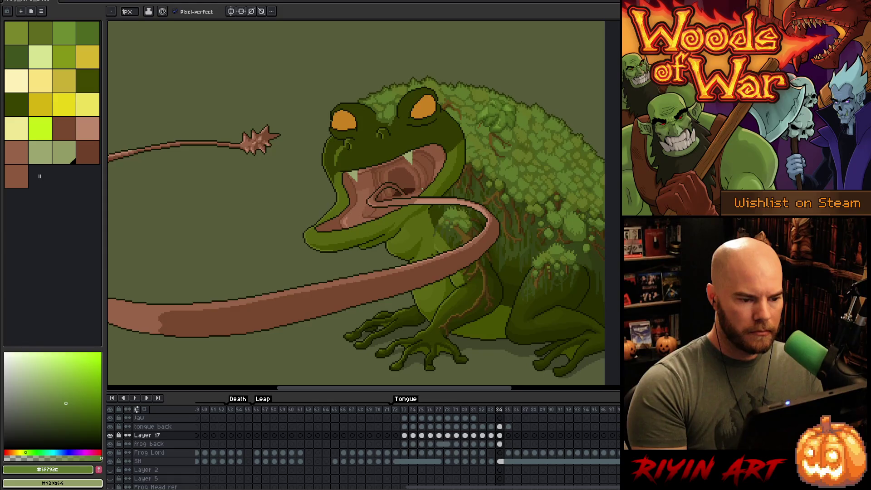
scroll(422, 190, down, 2)
key(Left)
key(Right)
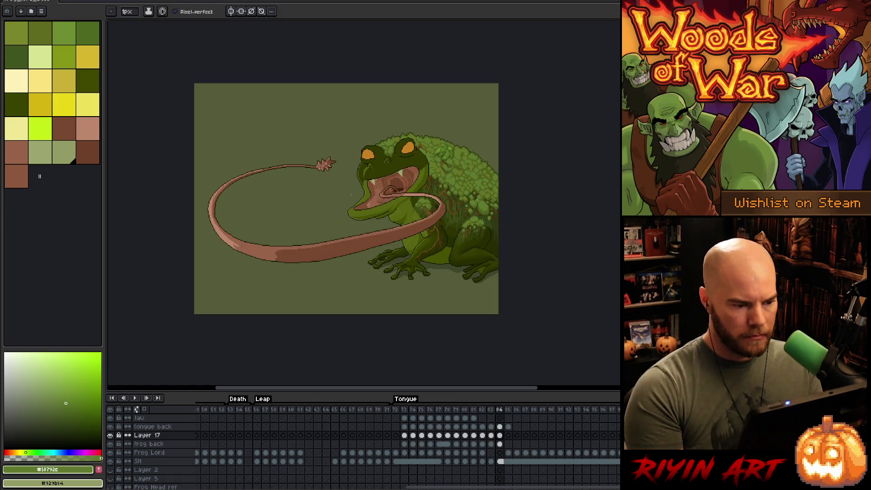
key(Left)
key(Right)
key(Left)
key(Right)
scroll(350, 173, up, 2)
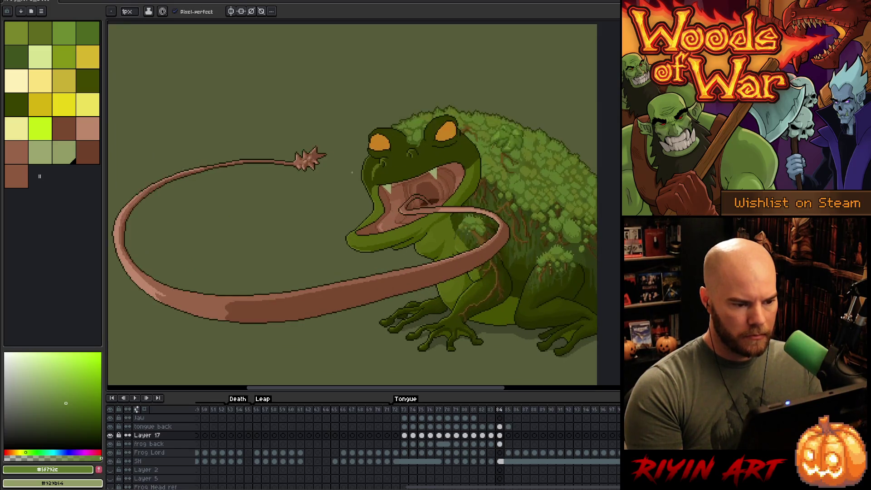
Check the rough frame 85, return to frame 84, then settle on frame 85
key(Right)
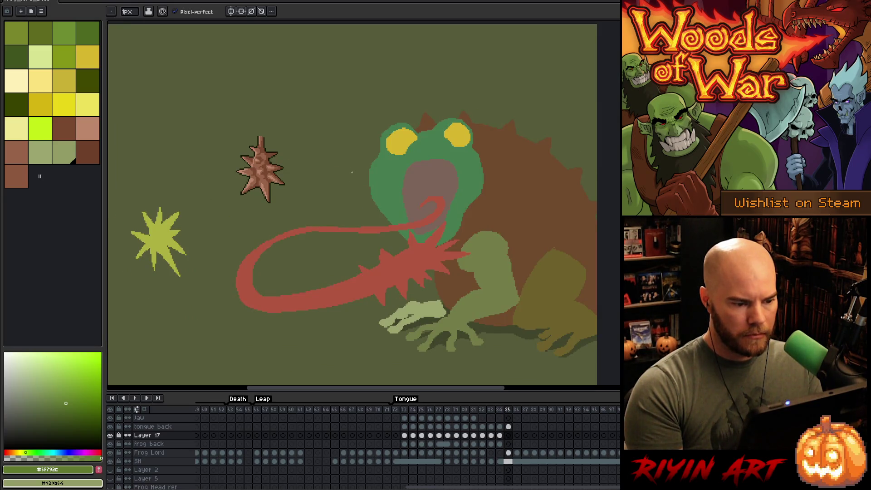
key(Left)
scroll(352, 184, down, 1)
scroll(410, 215, up, 2)
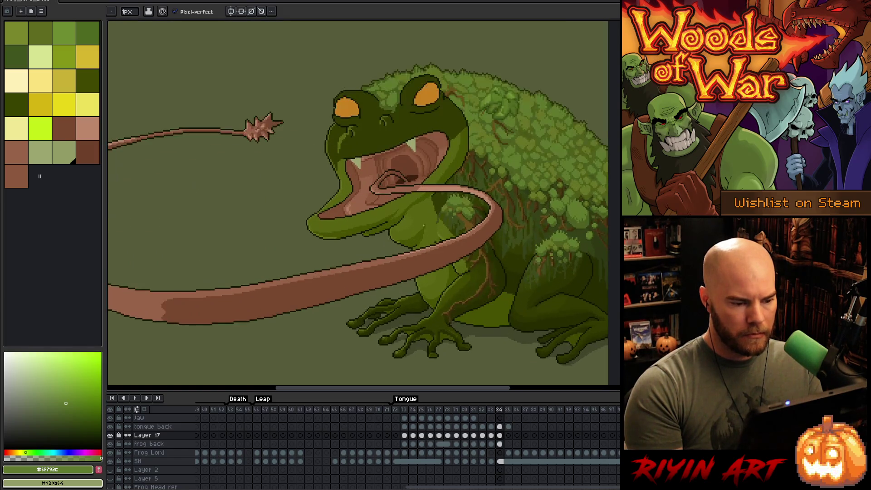
scroll(410, 215, down, 1)
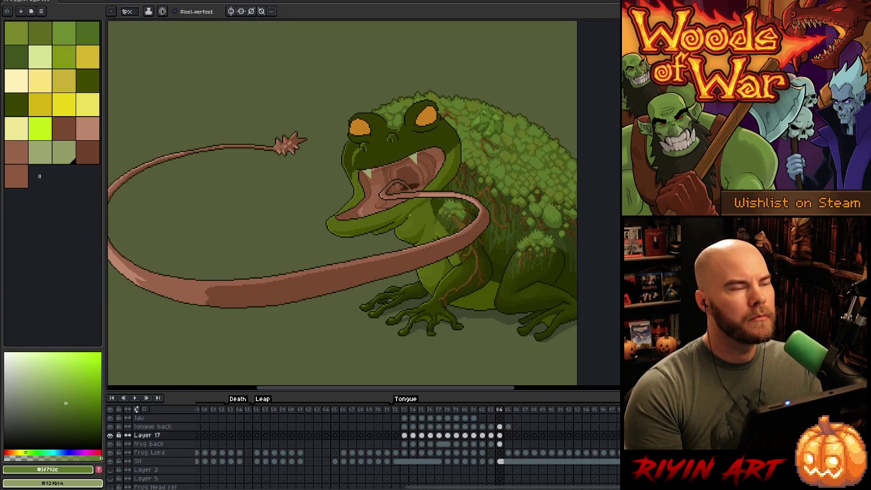
key(Right)
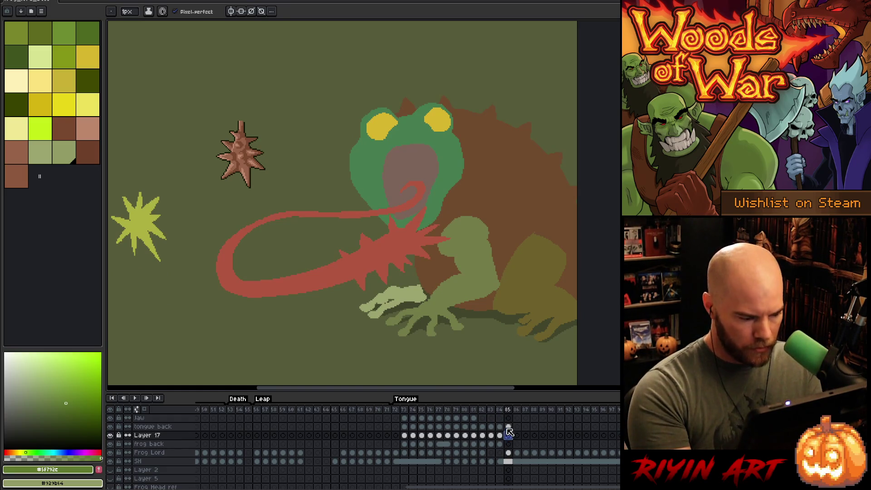
Compare frames 83, 84 and 85 on the frog back layer
click(509, 445)
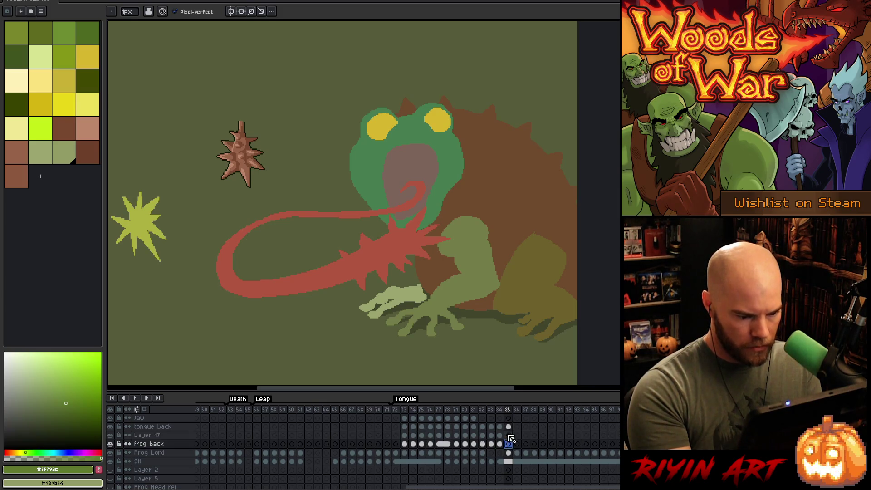
click(500, 444)
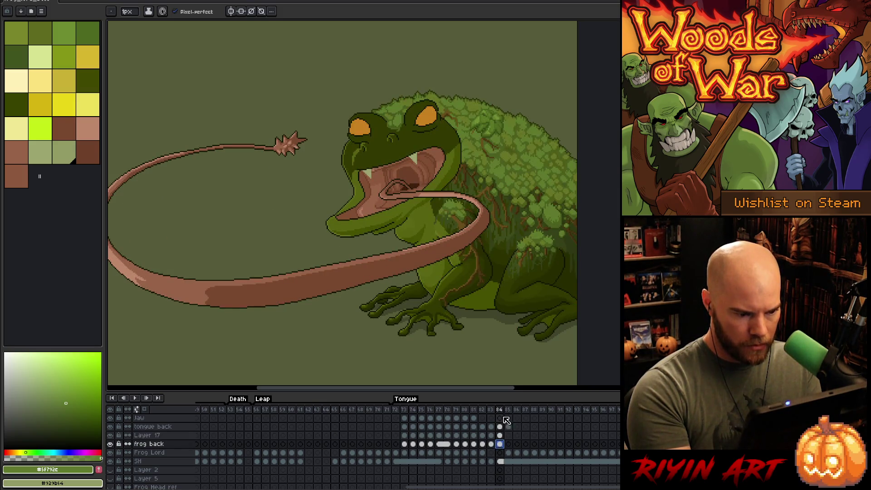
click(509, 445)
click(501, 444)
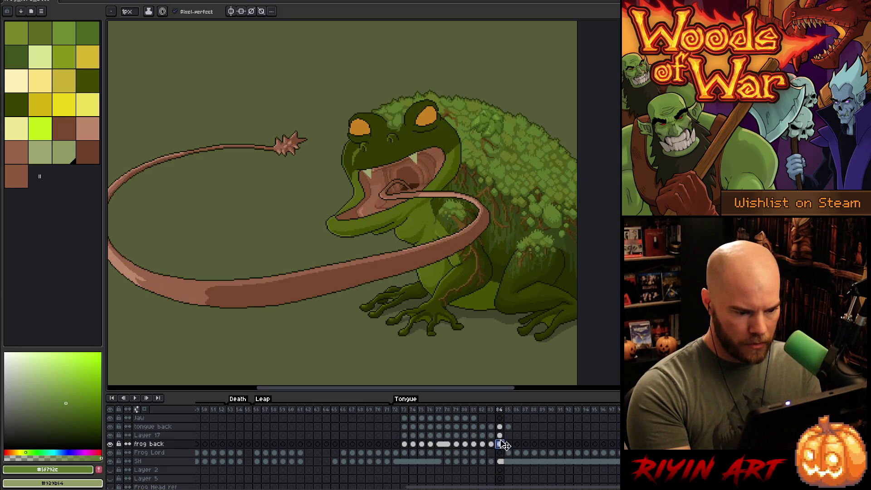
click(482, 444)
click(492, 444)
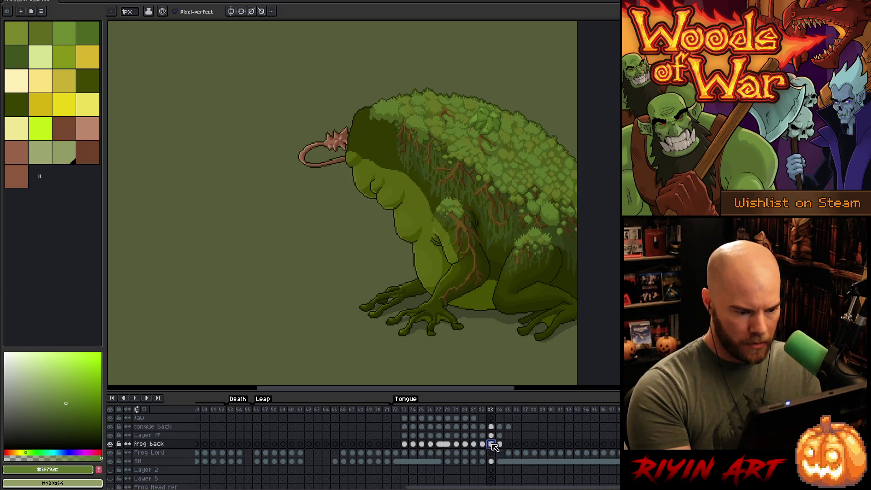
click(500, 444)
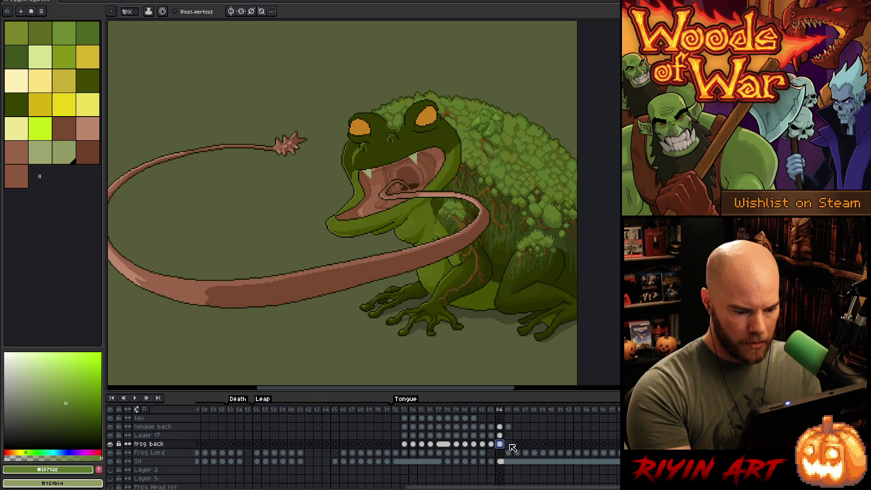
Bring the frog back layer onto frame 85 and select the Frog Lord cel there
click(509, 444)
key(Left)
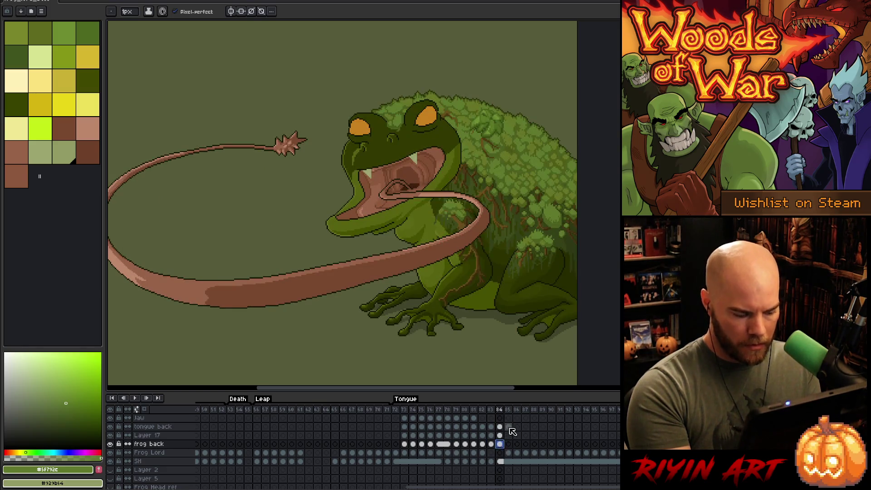
click(508, 443)
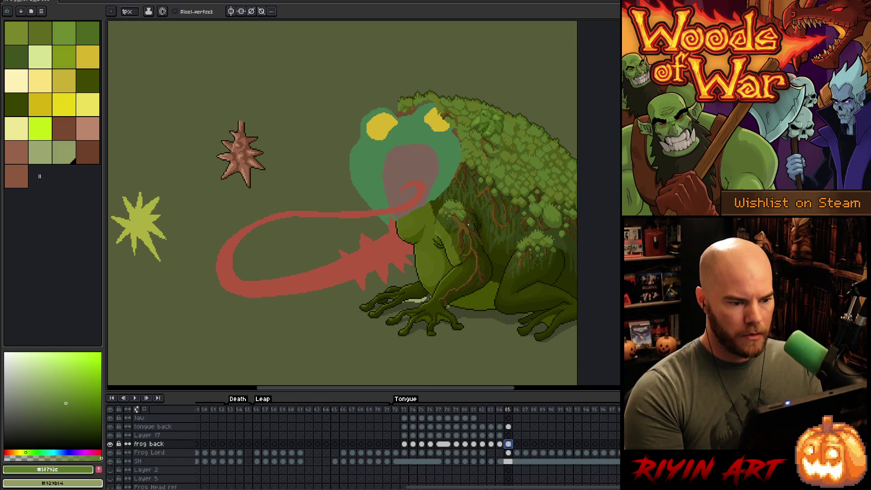
scroll(468, 224, up, 1)
click(509, 453)
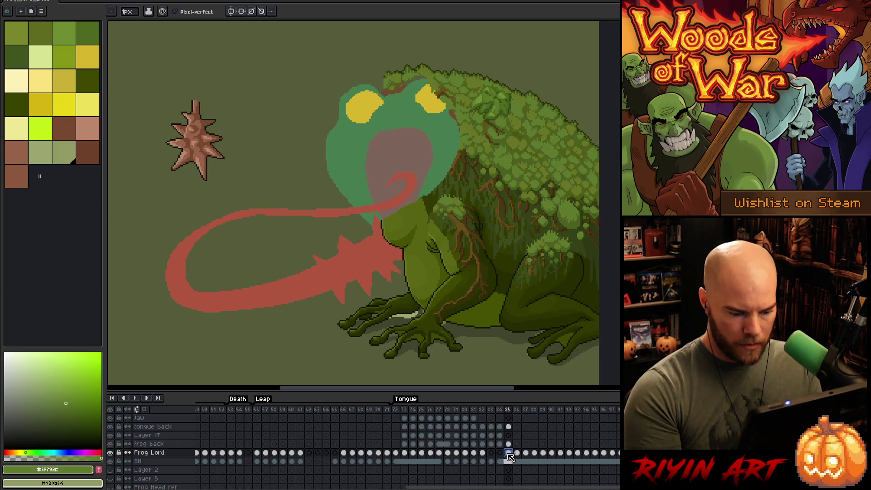
key(w)
click(447, 139)
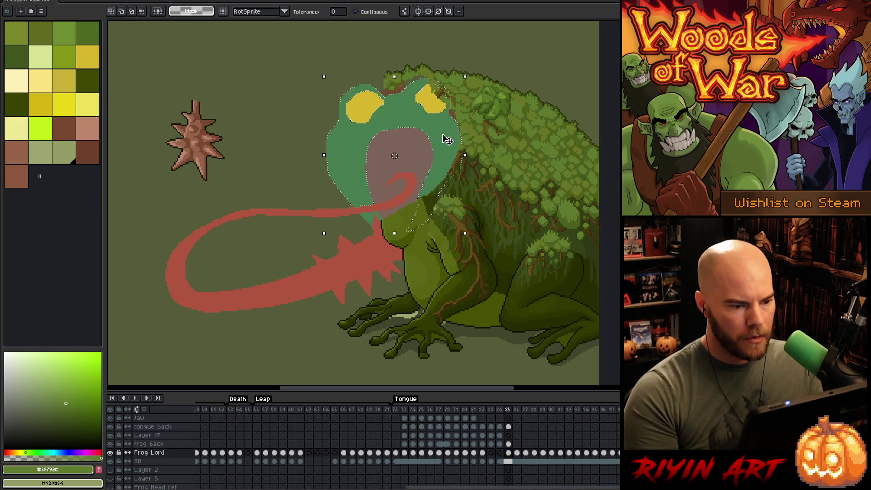
click(394, 155)
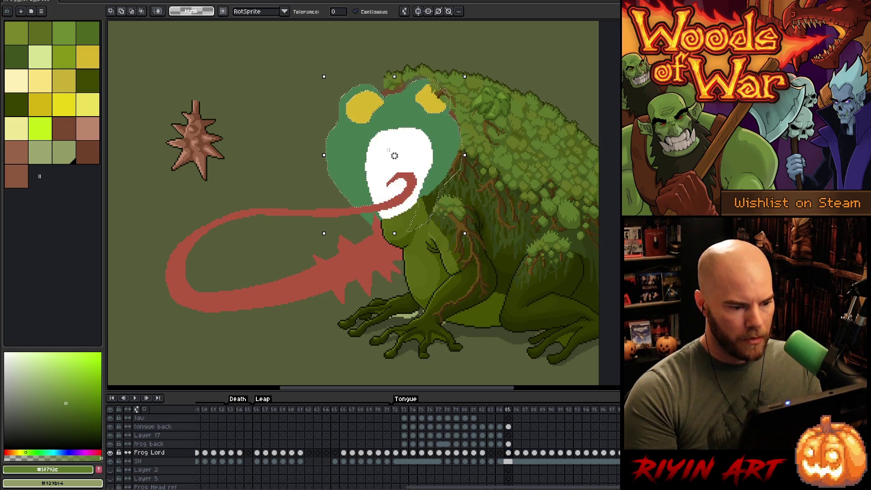
shift+click(319, 212)
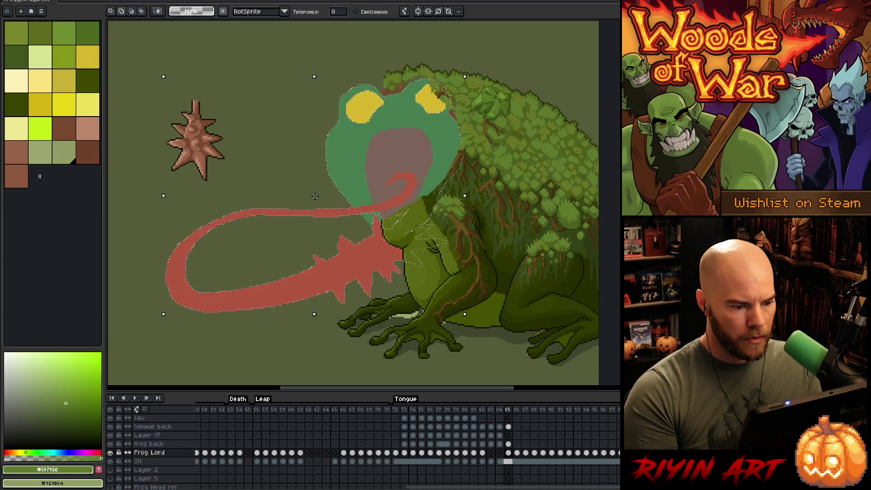
key(ctrl+z)
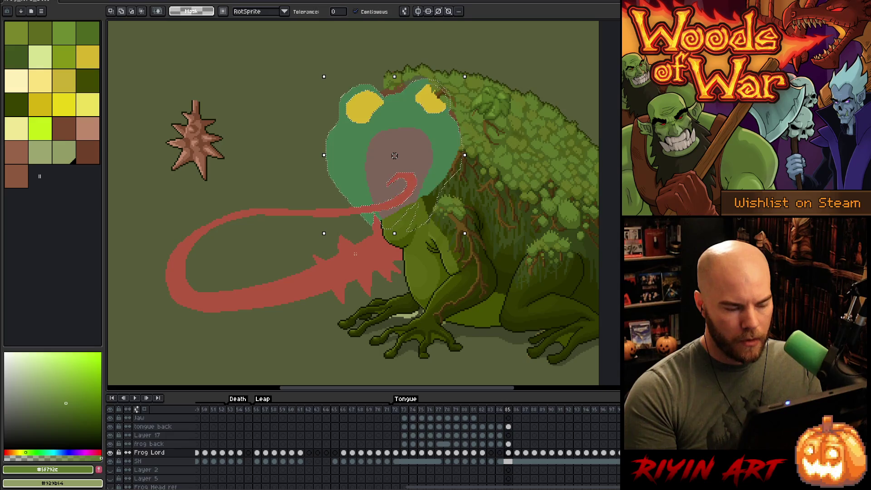
click(508, 444)
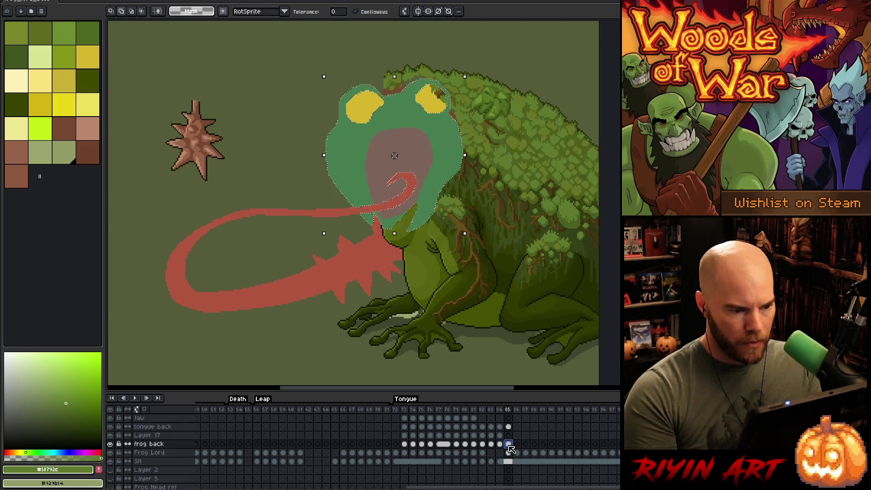
click(295, 198)
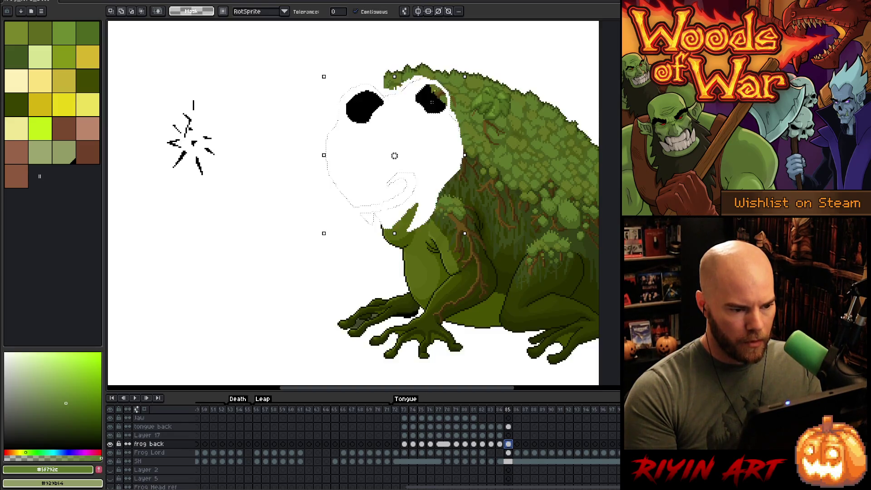
click(508, 453)
key(ctrl+d)
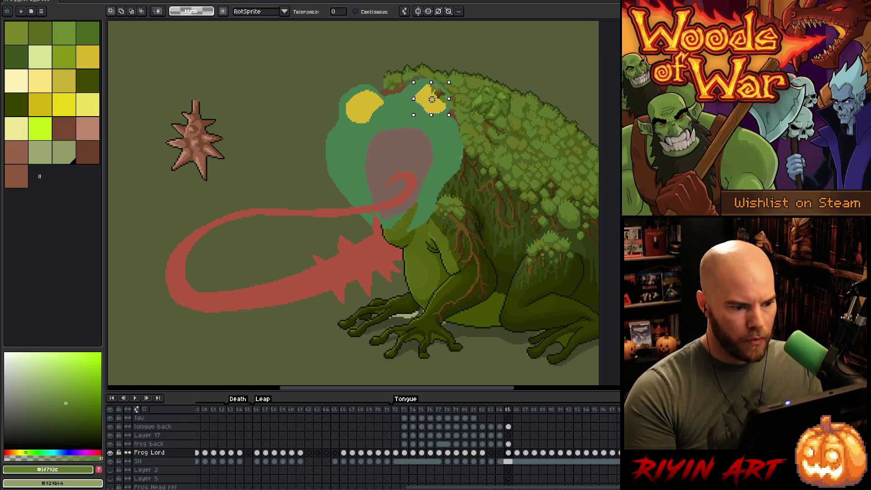
click(509, 444)
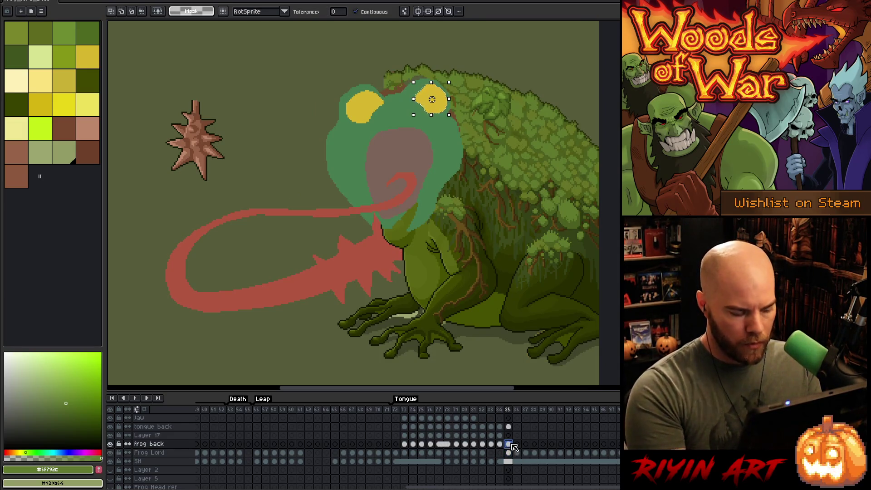
click(426, 212)
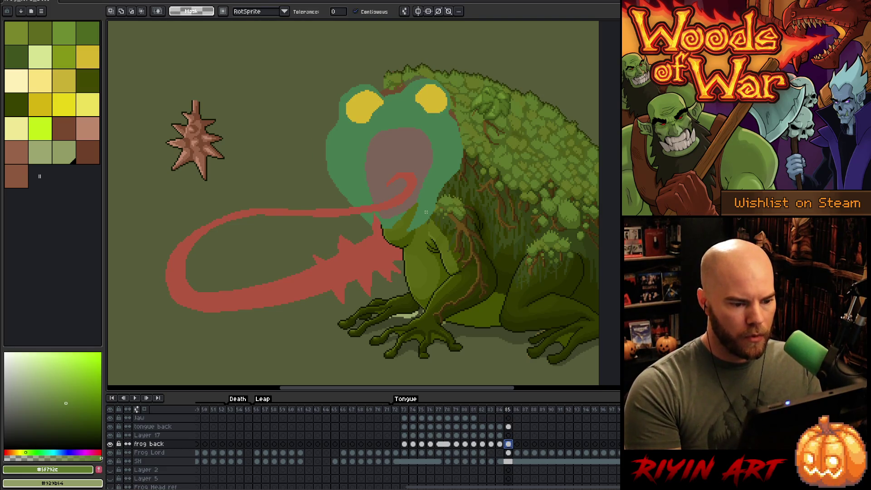
scroll(399, 271, up, 1)
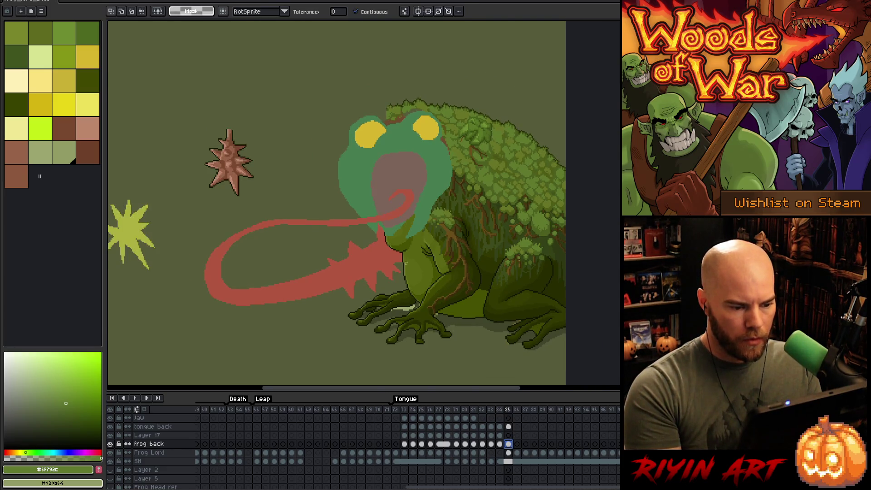
key(b)
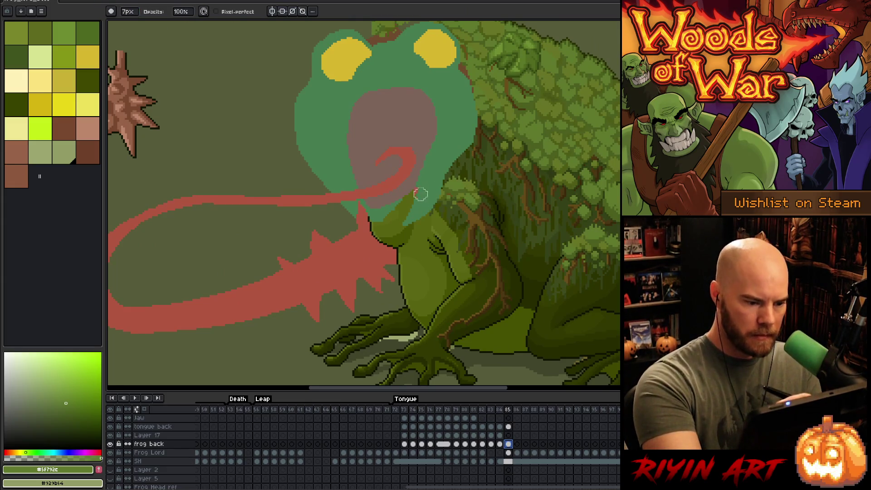
Repaint the tongue red over the frog's chin and mouth
mouse_move(399, 223)
mouse_down()
mouse_move(360, 211)
mouse_move(406, 203)
mouse_up()
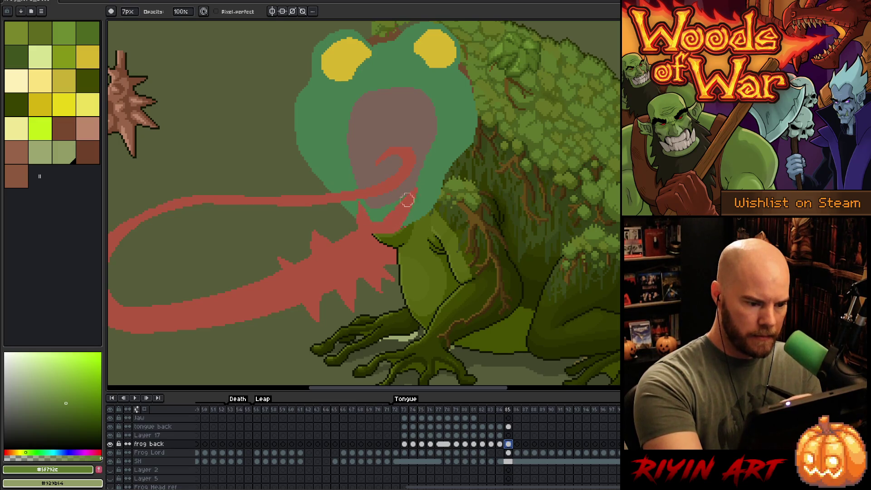
key(ctrl+z)
mouse_move(405, 211)
mouse_down()
mouse_move(392, 222)
mouse_move(398, 206)
mouse_move(379, 221)
mouse_up()
scroll(555, 317, down, 2)
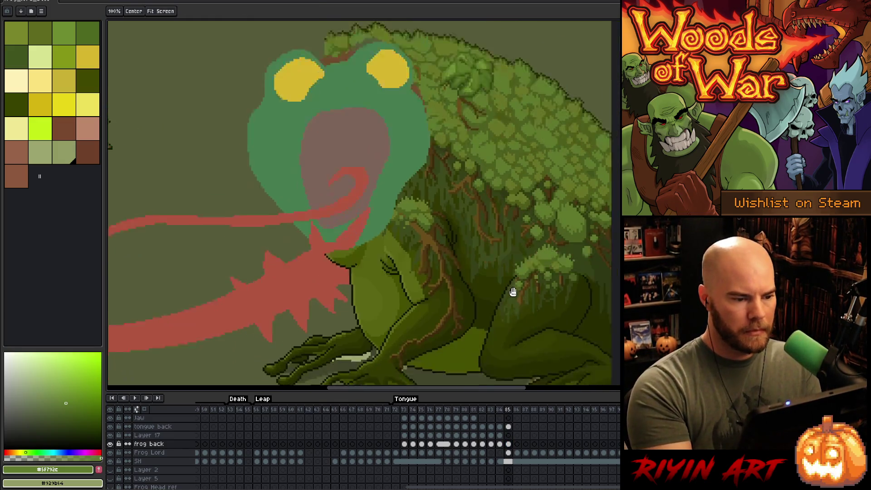
scroll(512, 292, up, 2)
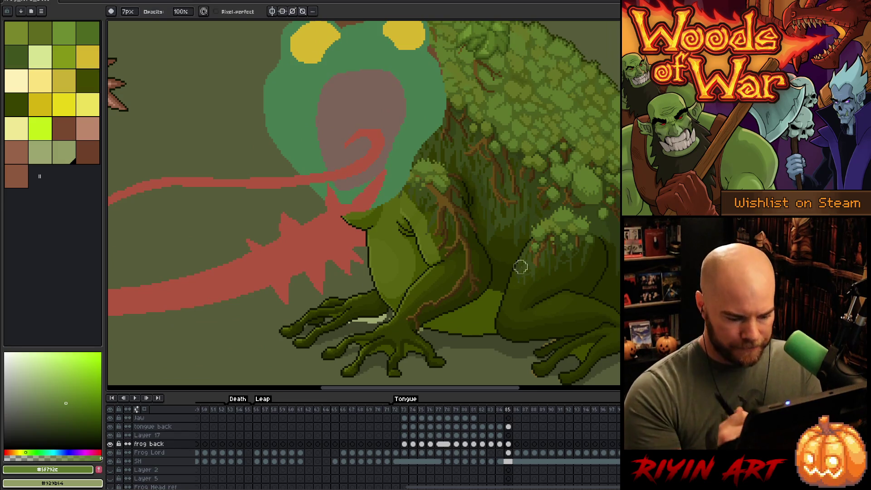
Select the frog back layer and briefly hide, then show its textured art
click(509, 444)
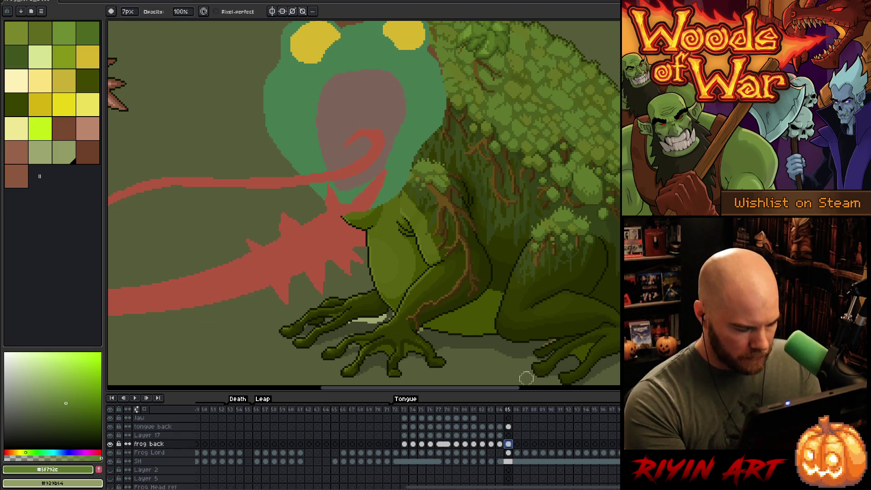
click(111, 444)
click(111, 443)
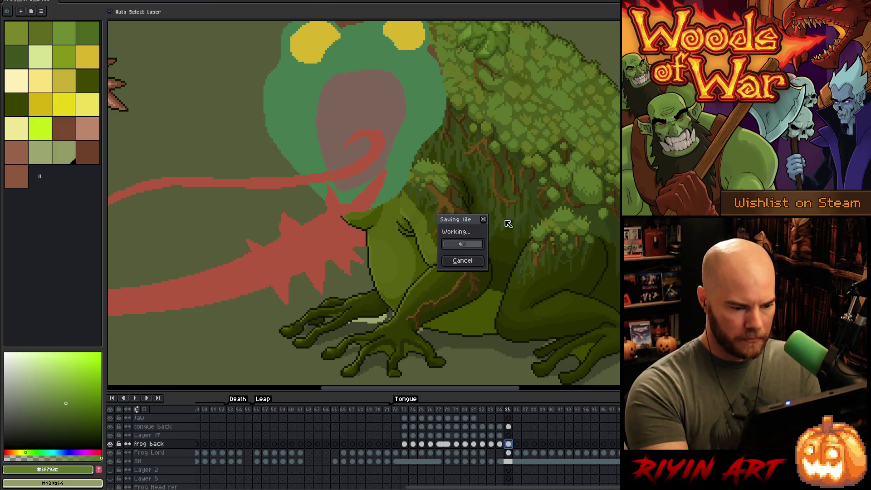
Lasso-select the frog's back on the frog back layer, redrawing the selection a few times
key(m)
mouse_move(394, 241)
mouse_down()
mouse_move(406, 168)
mouse_move(435, 159)
mouse_up()
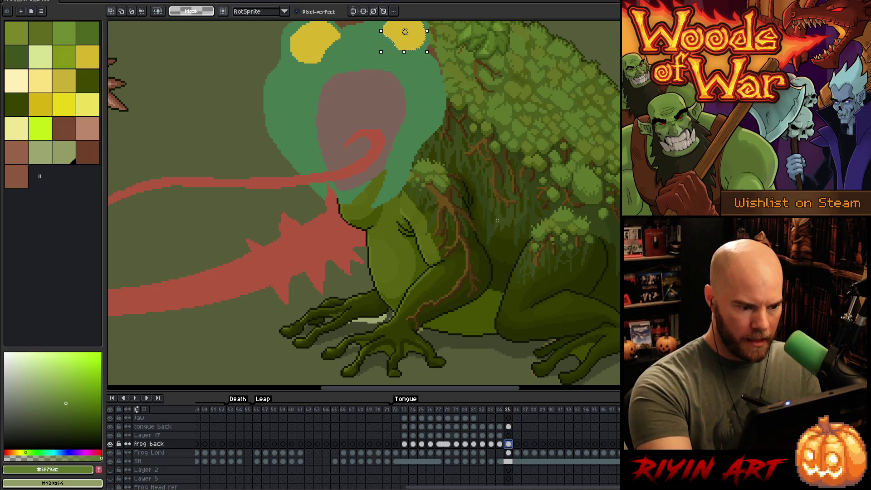
key(alt+Down)
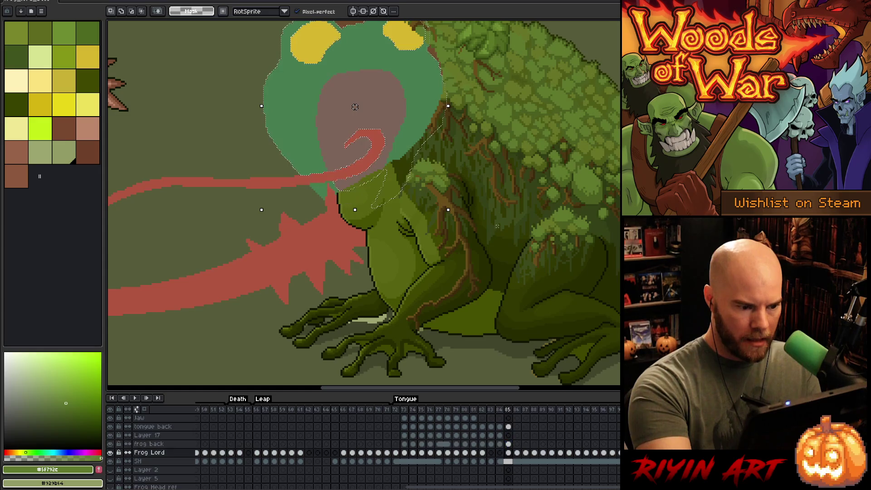
key(ctrl+d)
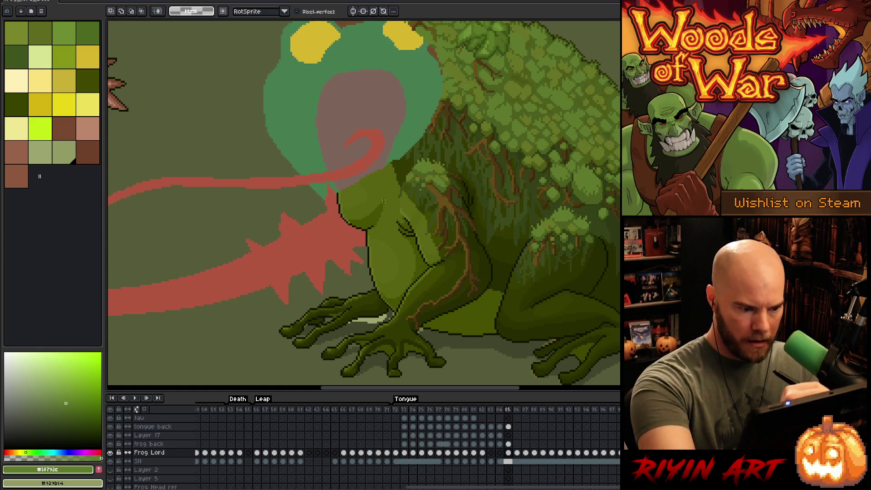
mouse_move(392, 230)
mouse_down()
mouse_move(438, 152)
mouse_move(500, 241)
mouse_up()
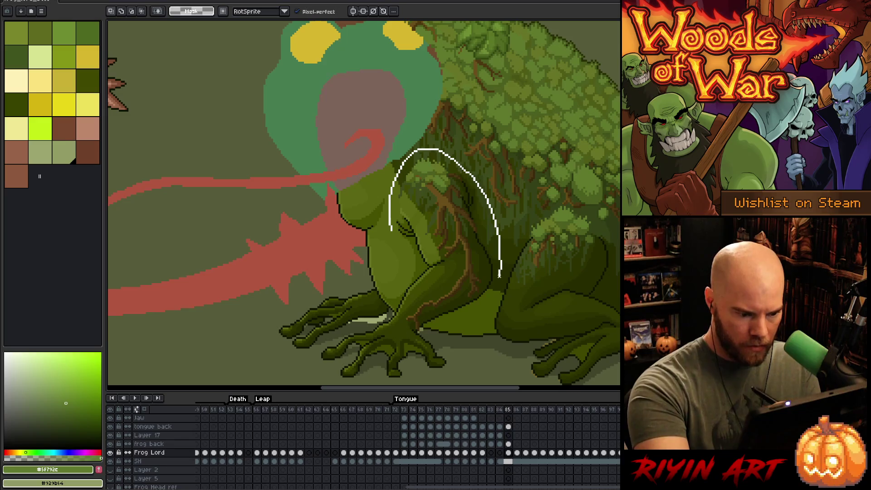
drag(499, 276, 498, 278)
key(alt+Up)
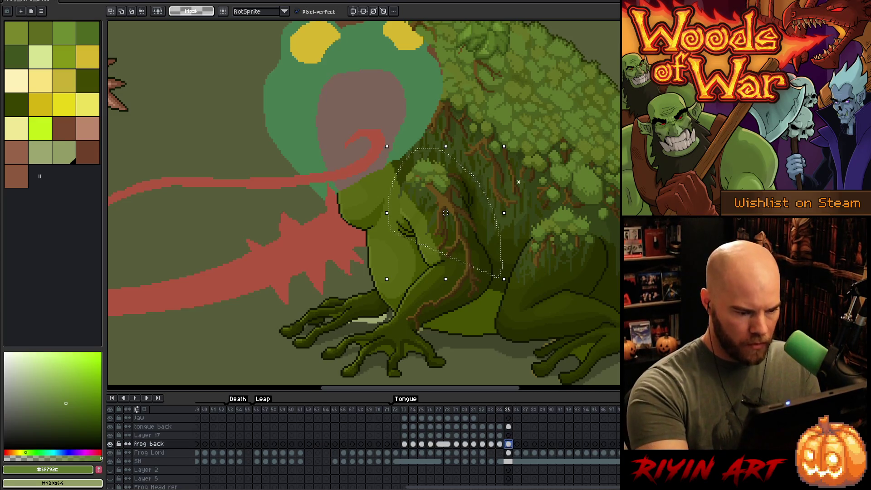
mouse_move(386, 210)
mouse_down()
mouse_move(462, 169)
mouse_move(494, 246)
mouse_up()
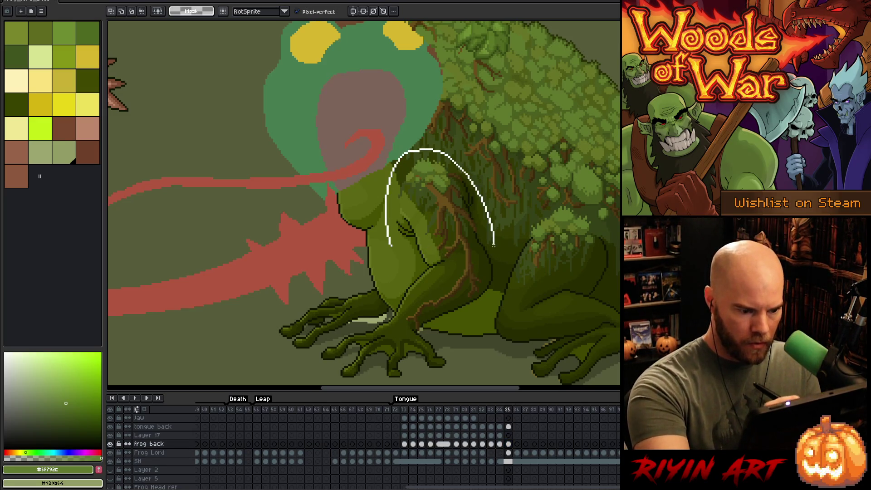
drag(410, 263, 388, 188)
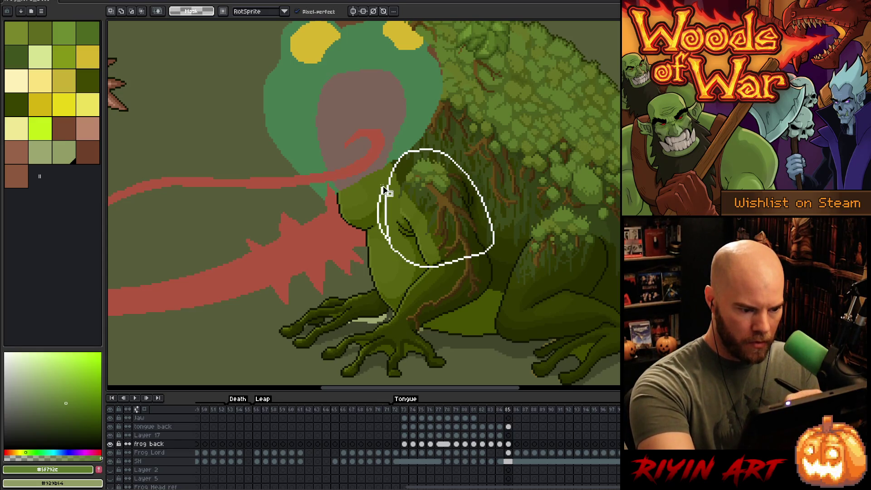
drag(436, 208, 465, 162)
click(518, 237)
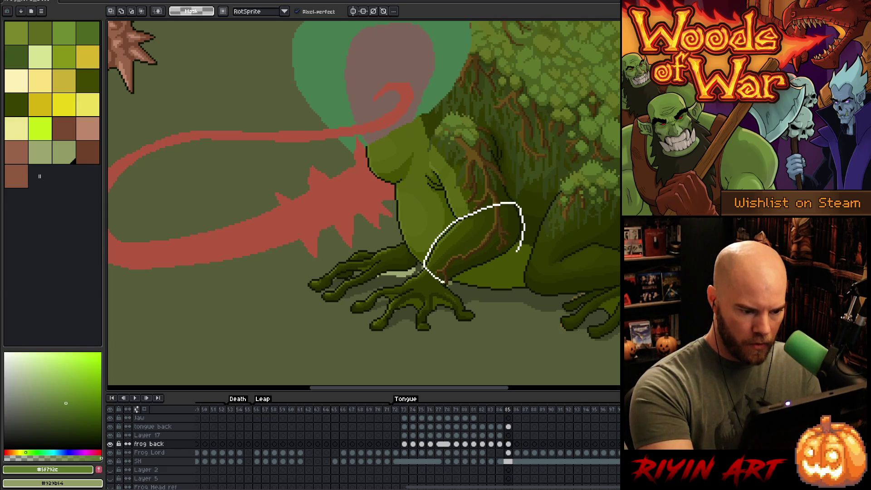
Cut the front leg and upper leg pieces off and shift them down and right
drag(503, 261, 514, 251)
drag(536, 191, 584, 134)
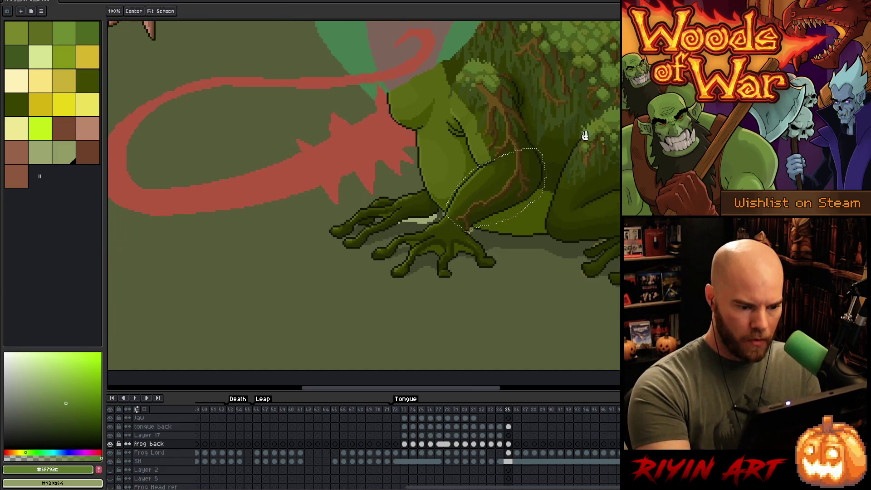
drag(509, 189, 517, 326)
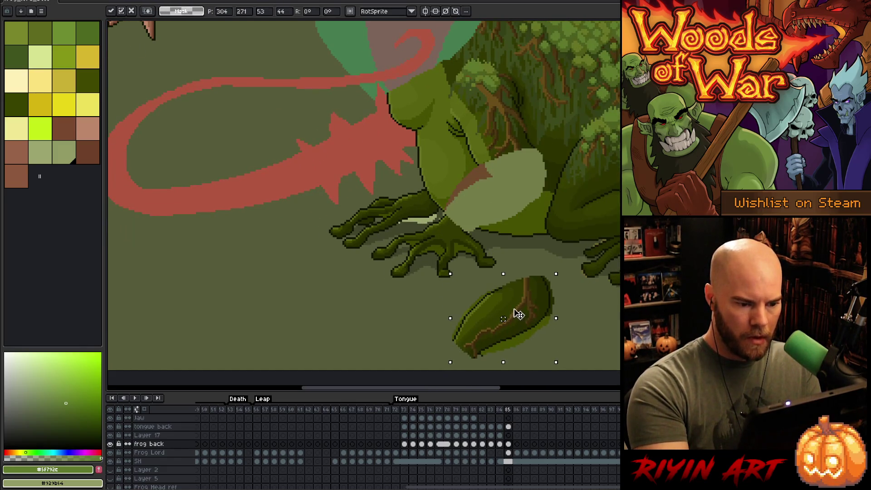
scroll(505, 109, up, 1)
mouse_move(495, 75)
mouse_down()
mouse_move(529, 113)
mouse_move(531, 178)
mouse_up()
drag(443, 100, 513, 87)
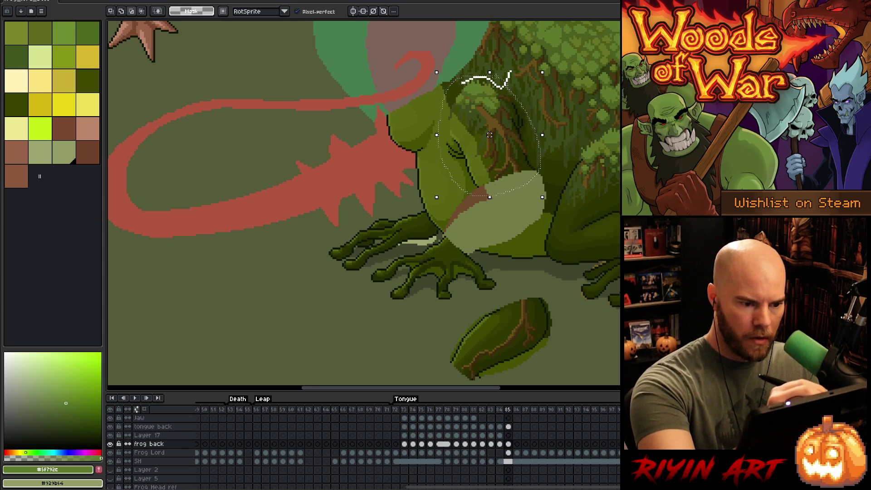
drag(508, 146, 524, 158)
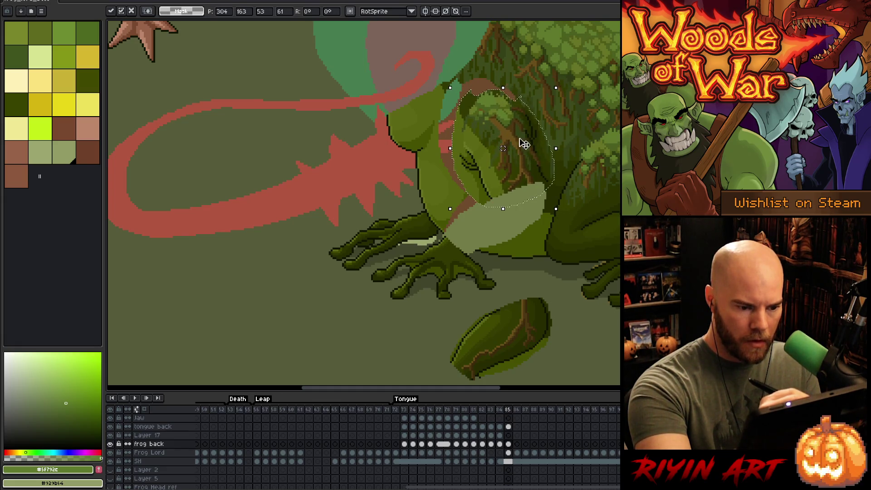
key(b)
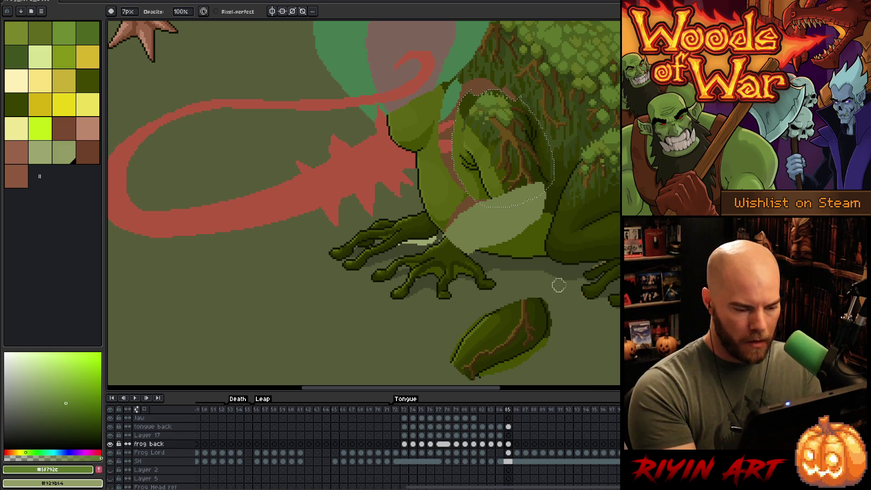
key(v)
key(ctrl+d)
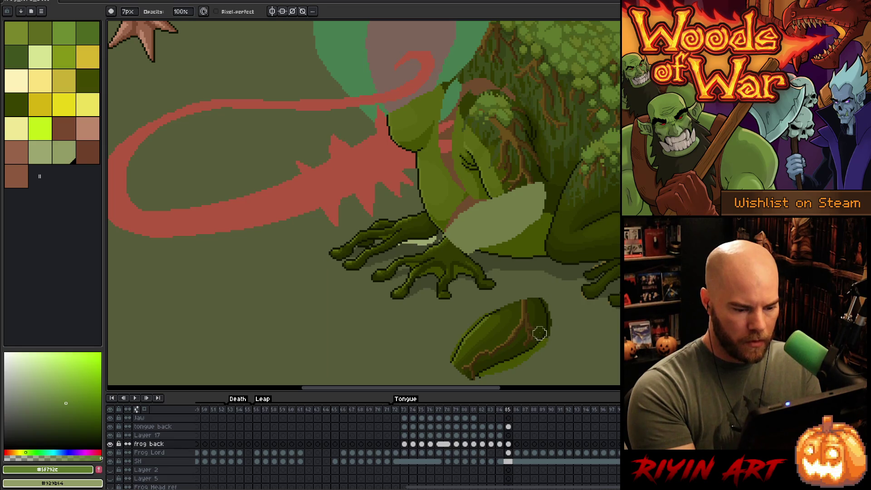
Magic Wand the sliver on the detached piece's right edge and move it to the lower-left tip
key(h)
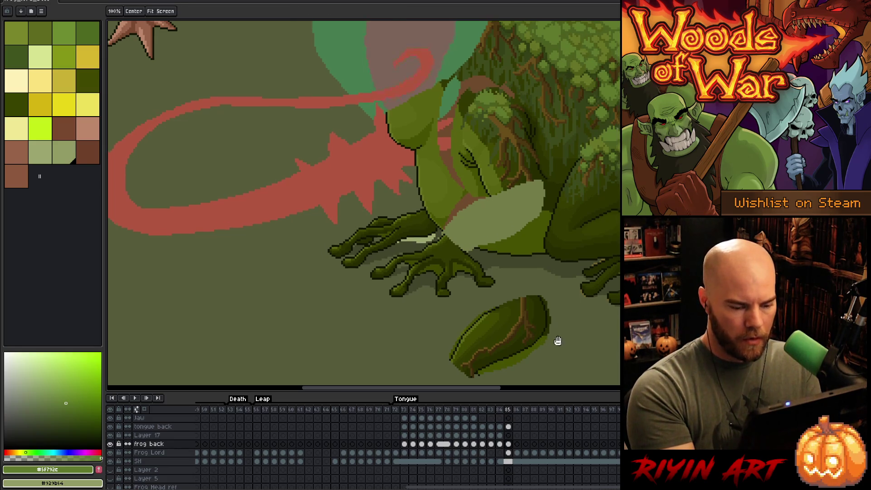
drag(558, 344, 528, 320)
key(w)
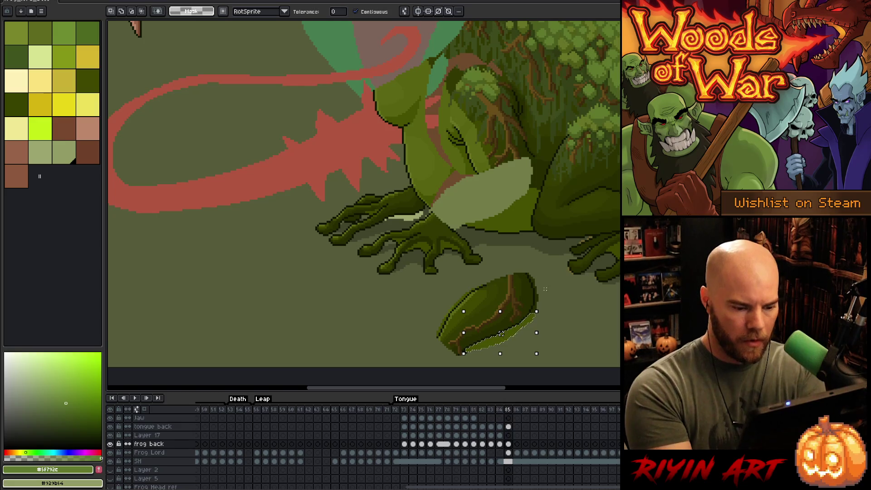
key(ctrl+d)
click(535, 296)
mouse_move(536, 296)
mouse_down()
mouse_move(458, 296)
mouse_move(442, 327)
mouse_up()
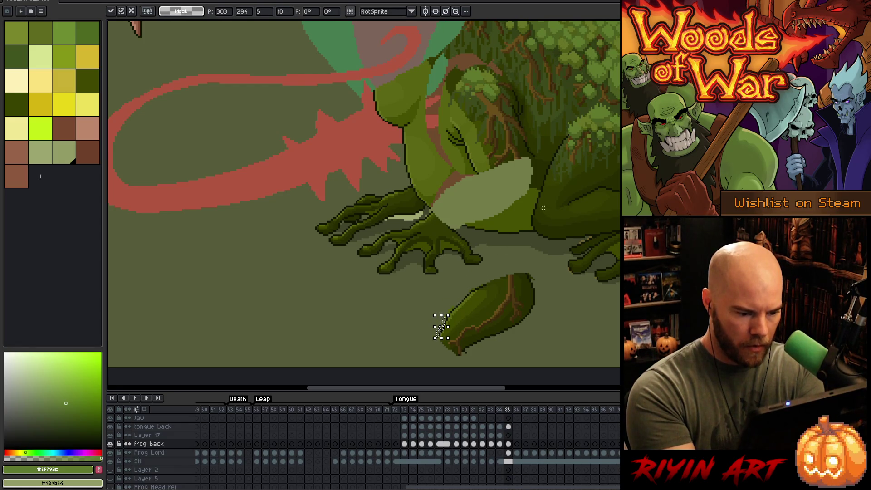
key(Return)
key(ctrl+d)
Move the leg piece back onto the body, rotate it about 7.7° and nudge it up one pixel
mouse_move(544, 310)
mouse_down()
mouse_move(473, 356)
mouse_move(543, 312)
mouse_move(499, 202)
mouse_move(509, 192)
mouse_move(520, 202)
mouse_up()
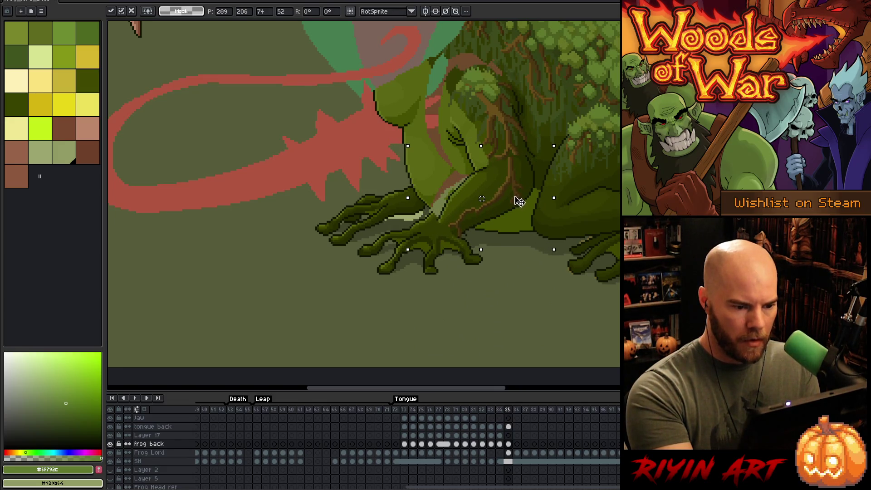
mouse_move(534, 161)
mouse_down()
mouse_move(517, 189)
mouse_move(574, 148)
mouse_up()
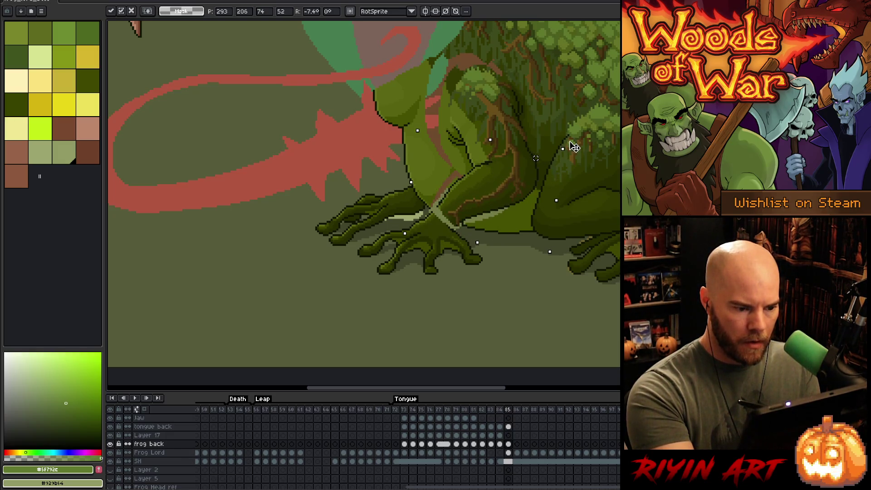
drag(518, 195, 515, 200)
key(Up)
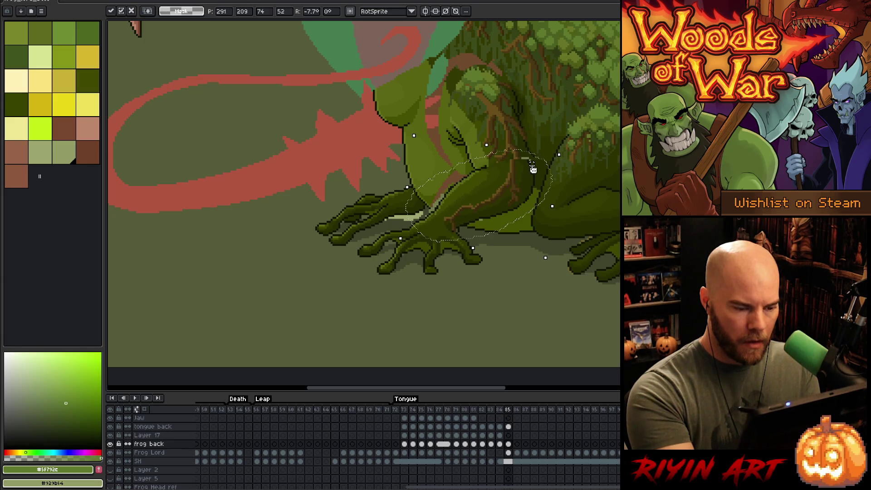
key(Return)
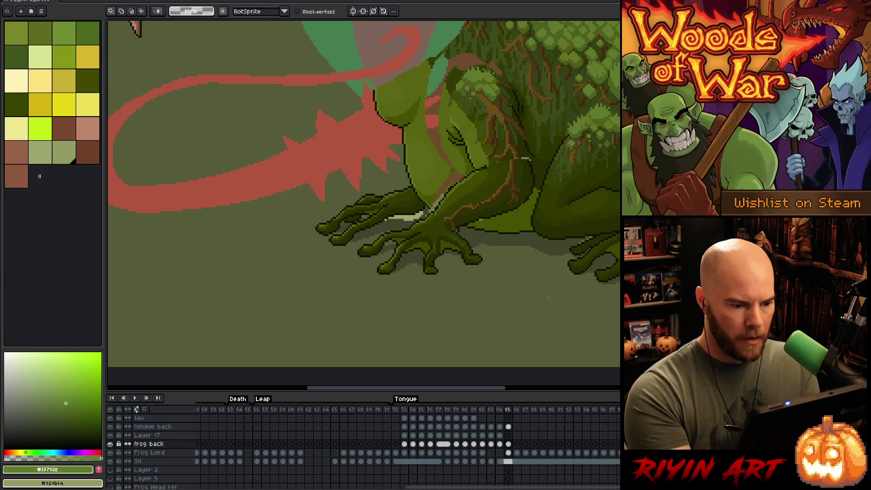
scroll(548, 286, up, 3)
key(alt)
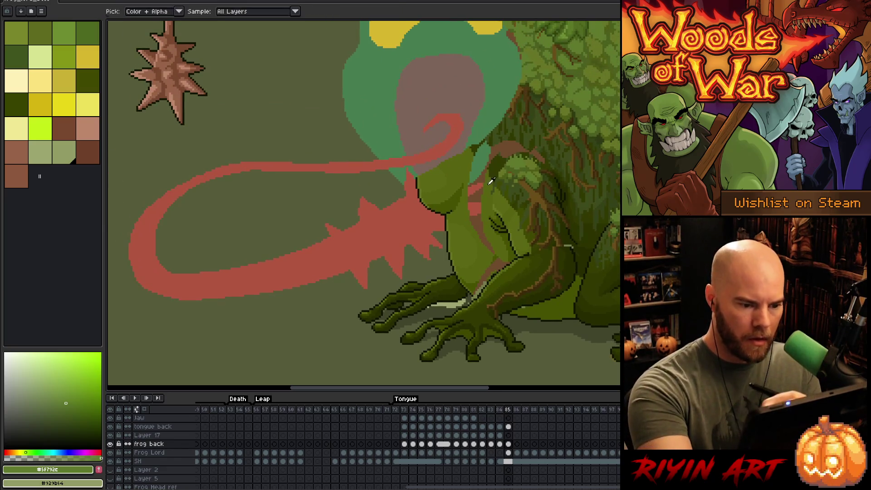
Sample the darker olive green from the leg and fill the frog's chest with it
alt+click(491, 180)
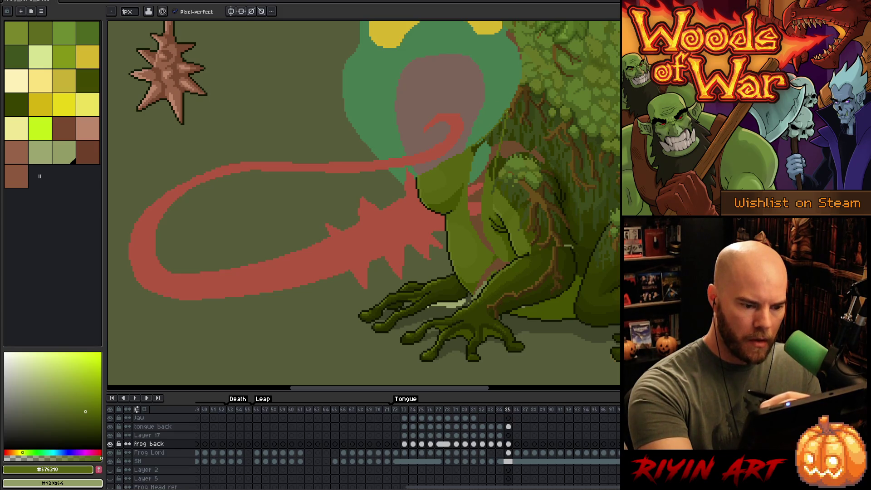
key(g)
click(491, 145)
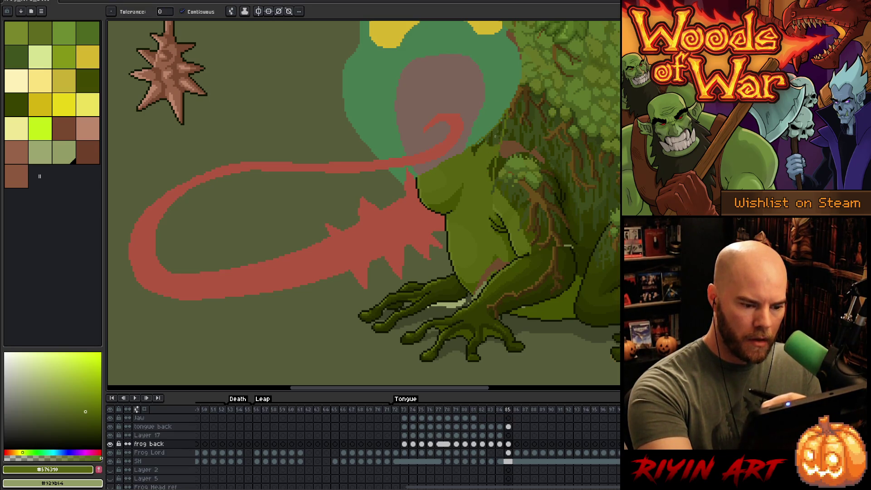
key(b)
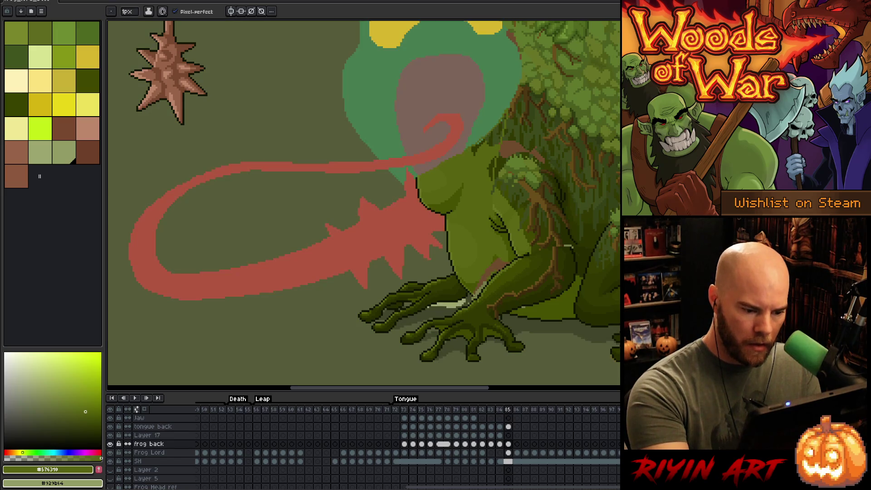
key(g)
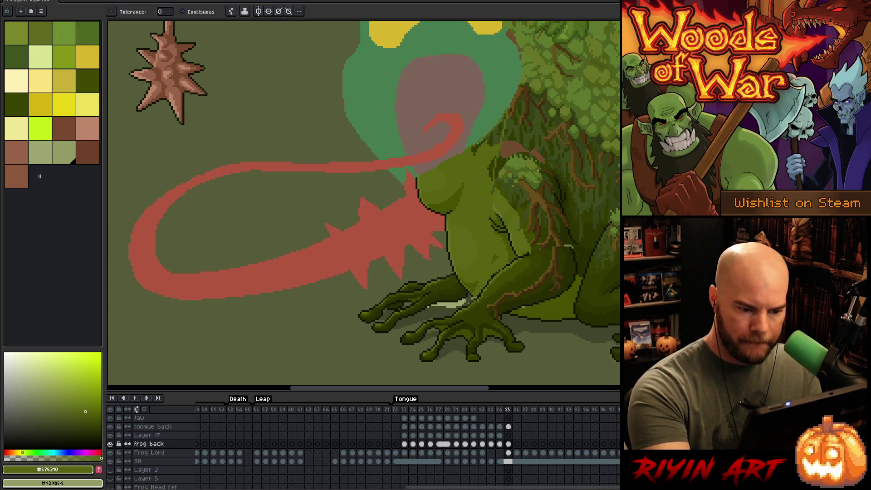
key(b)
key(g)
key(b)
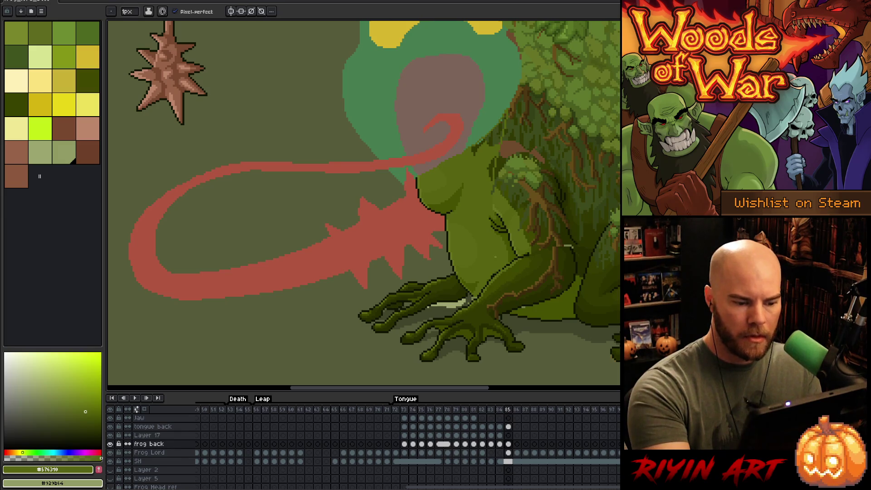
key(g)
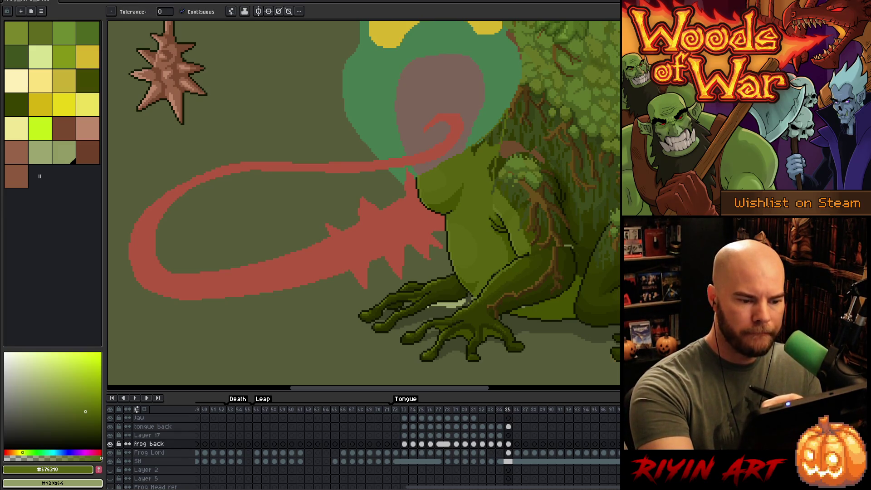
key(b)
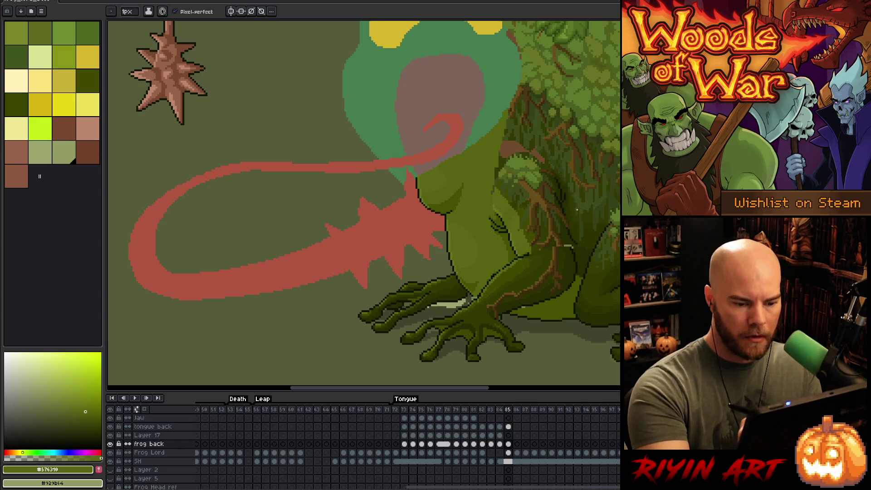
Eyedrop the dark olive green from the frog's arm and switch to rectangle selection
alt+click(572, 237)
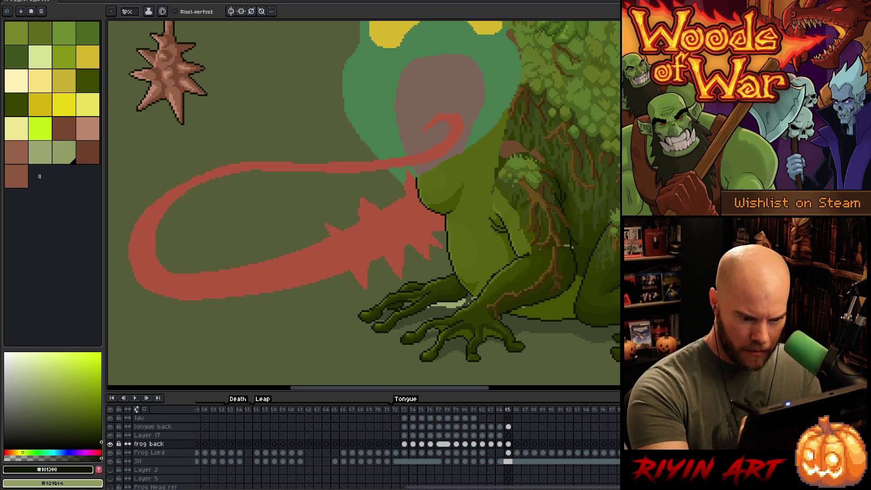
alt+click(575, 227)
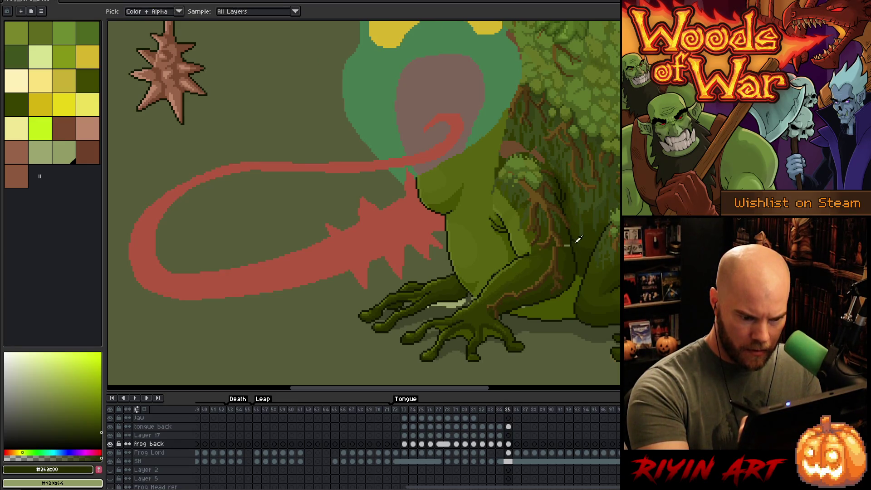
alt+click(568, 248)
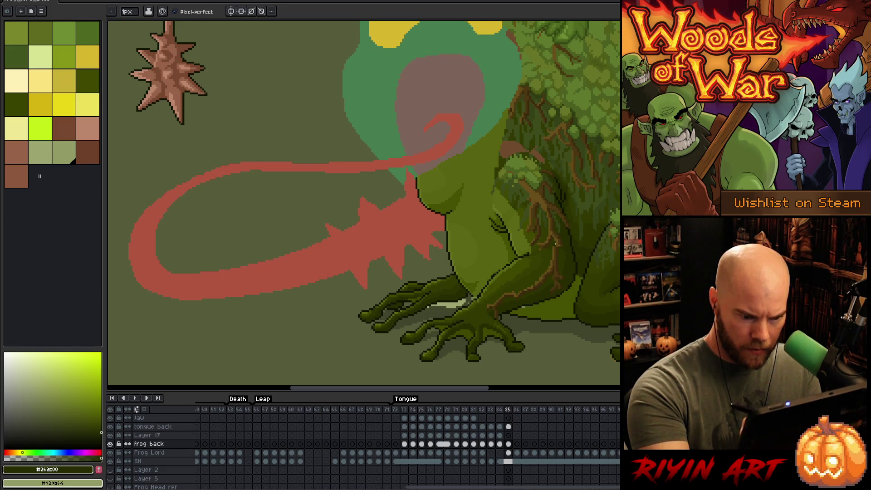
key(m)
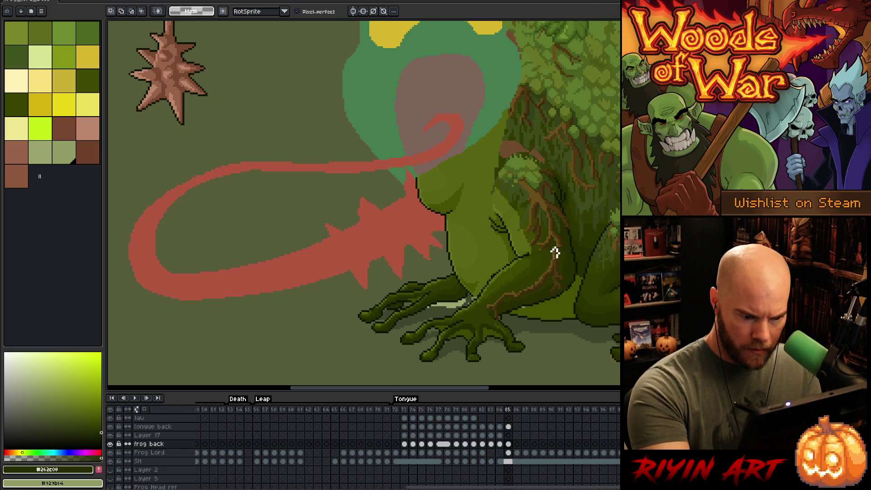
scroll(565, 253, up, 3)
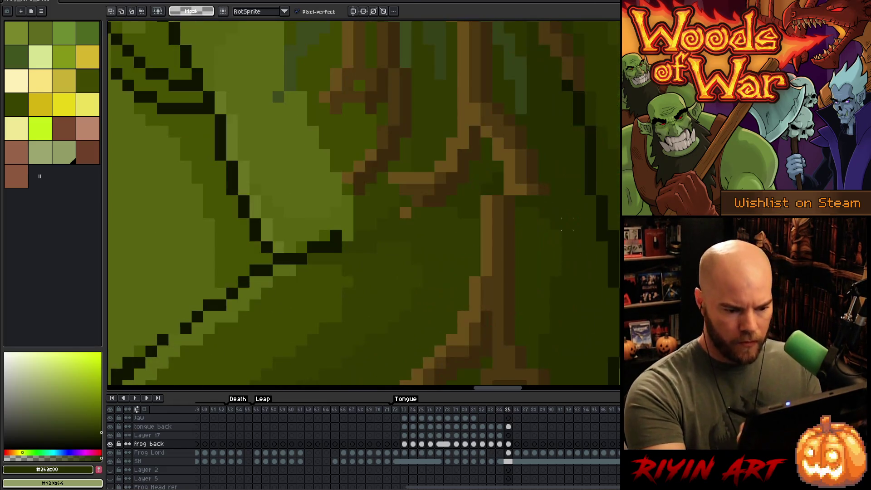
Nudge a few vein pixels right and paint the light vein pixels dark green
mouse_move(481, 195)
mouse_down()
mouse_move(516, 216)
mouse_move(517, 231)
mouse_move(526, 222)
mouse_up()
key(Return)
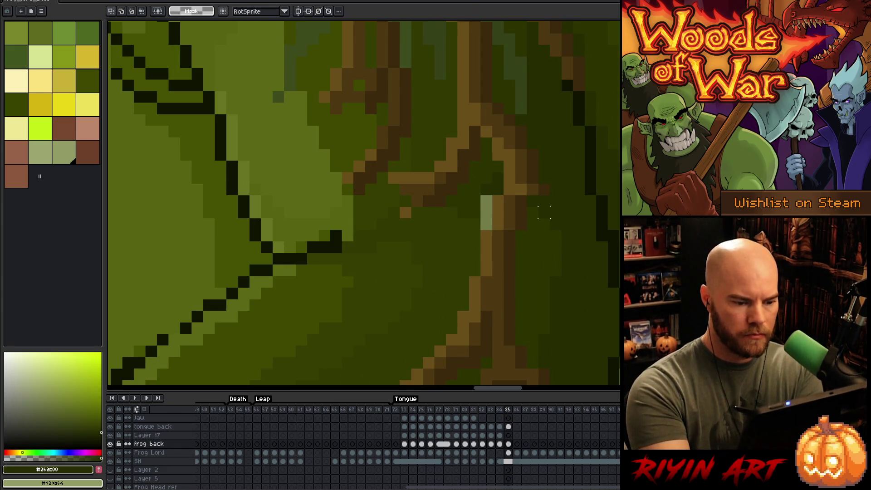
key(b)
alt+click(487, 186)
drag(486, 200, 487, 225)
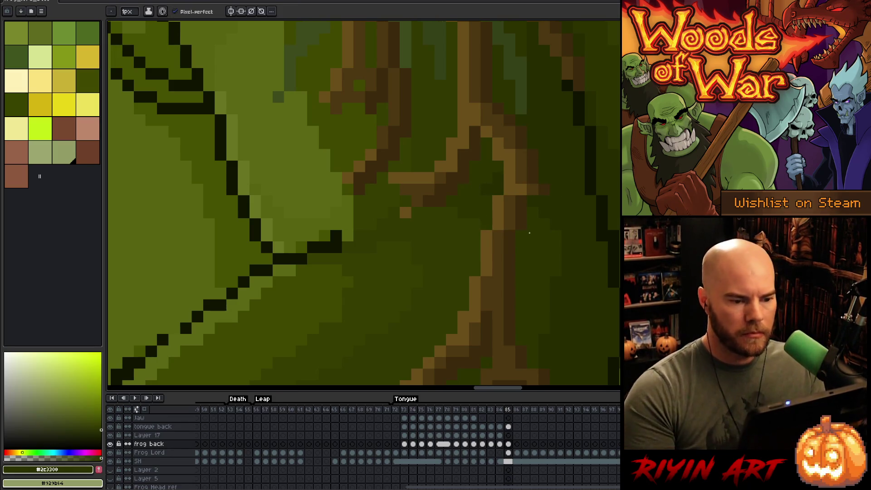
scroll(530, 233, down, 3)
scroll(507, 176, up, 3)
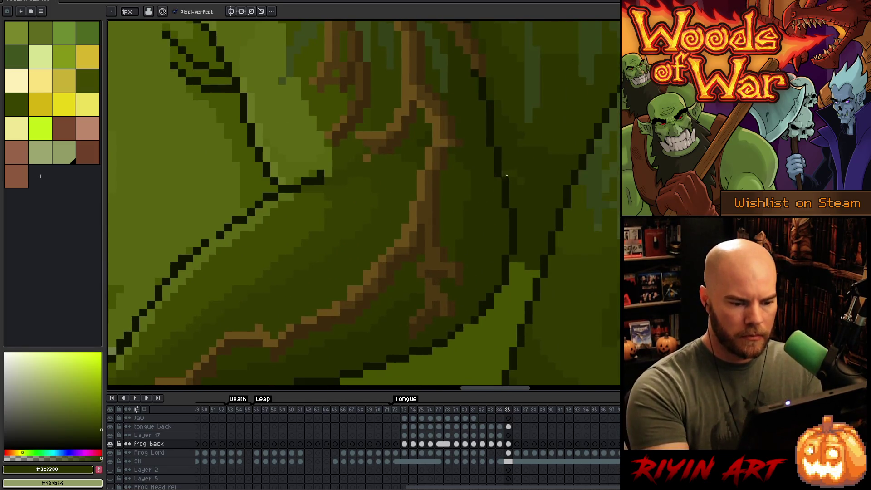
Sample darker olive and mid green from the arm while panning along it
alt+click(507, 176)
drag(507, 245, 561, 140)
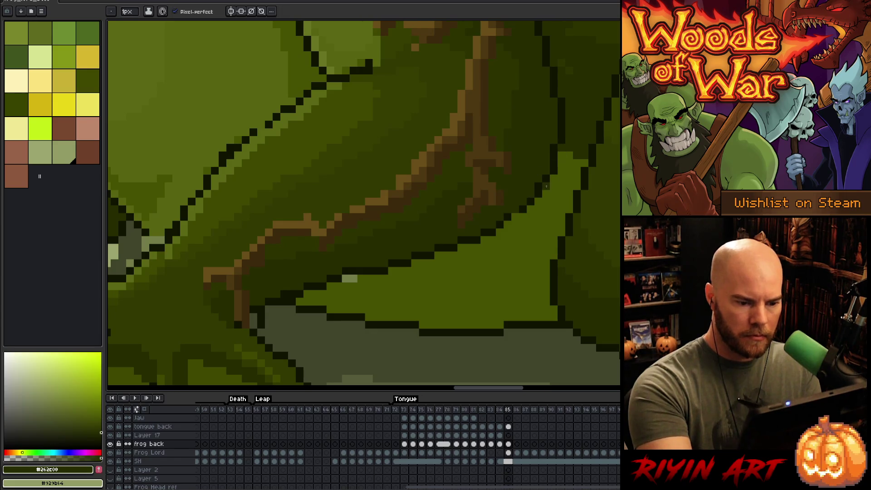
scroll(533, 264, left, 3)
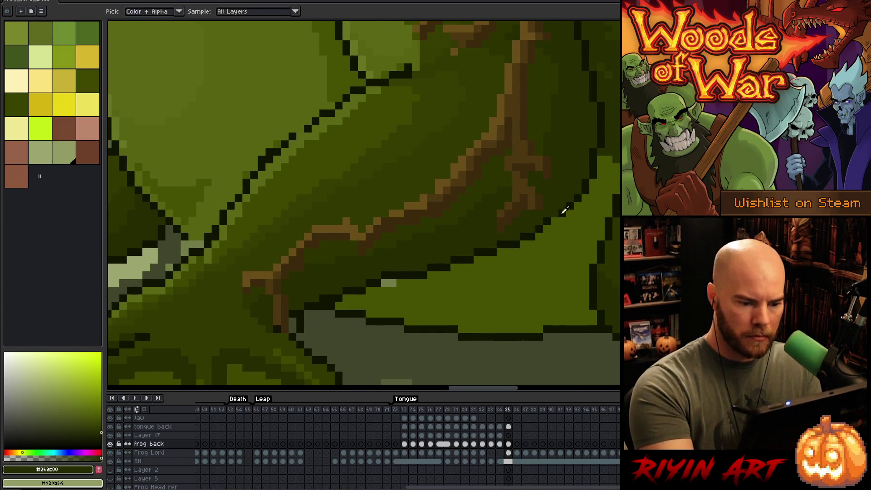
key(space)
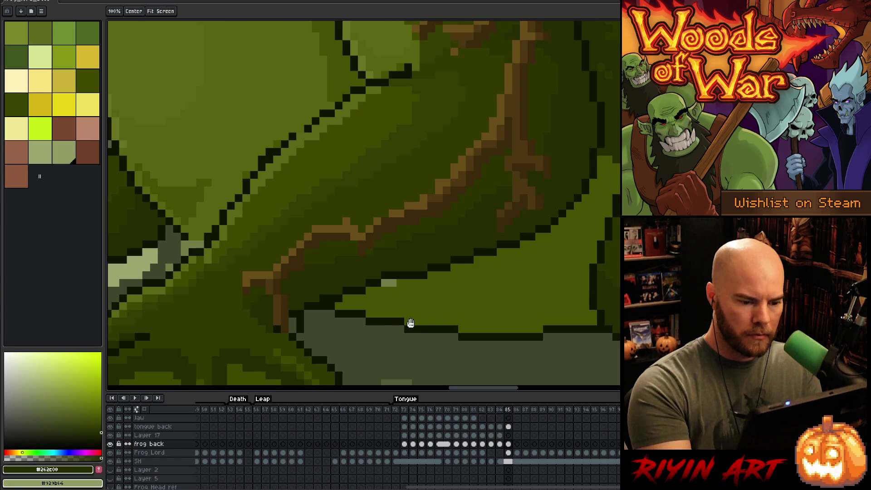
drag(411, 323, 519, 326)
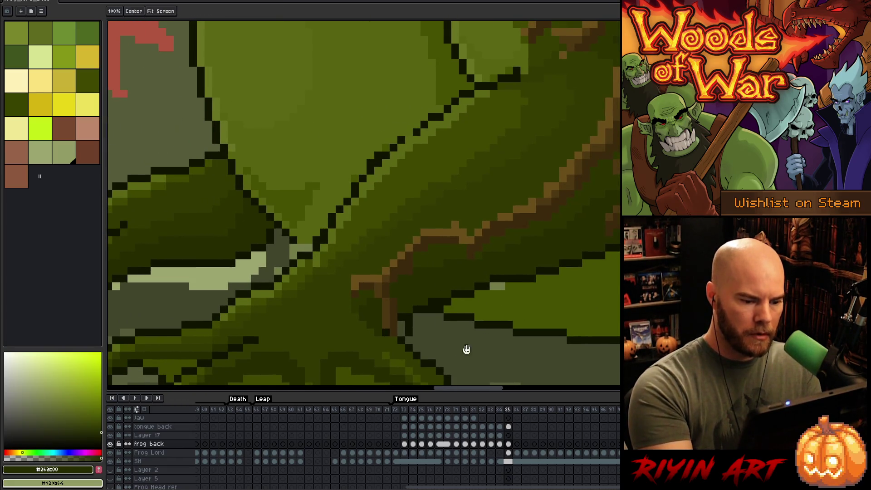
scroll(463, 253, left, 3)
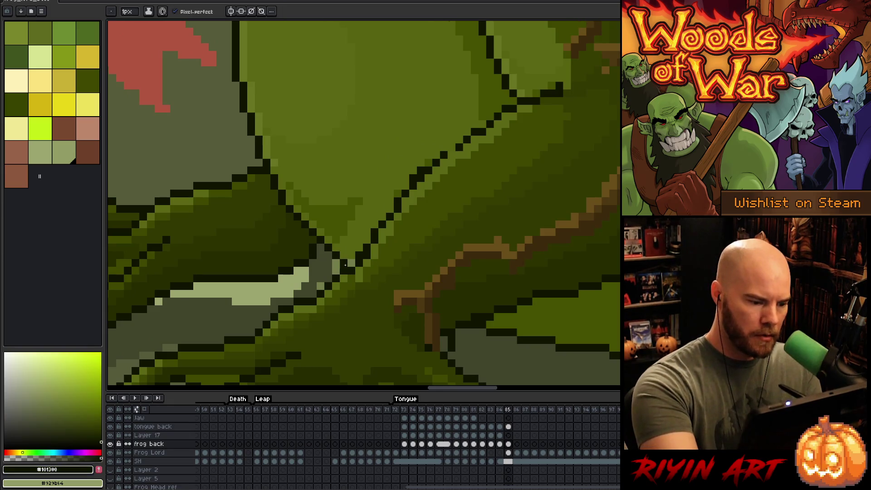
alt+click(352, 247)
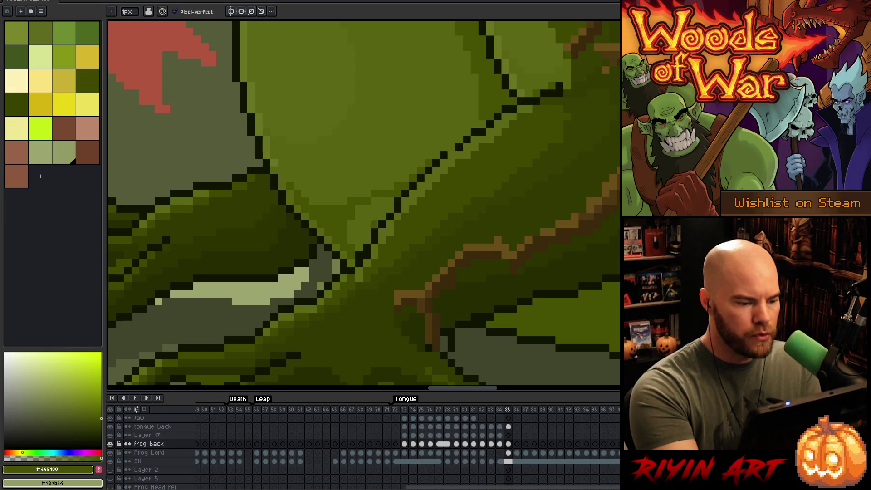
Sample the dark outline, moss and mid greens from the arm for shading
key(g)
key(b)
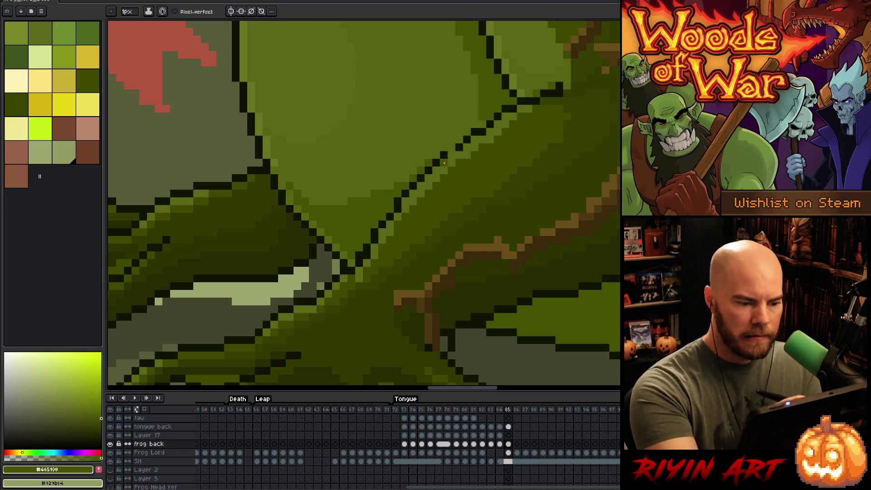
alt+click(454, 147)
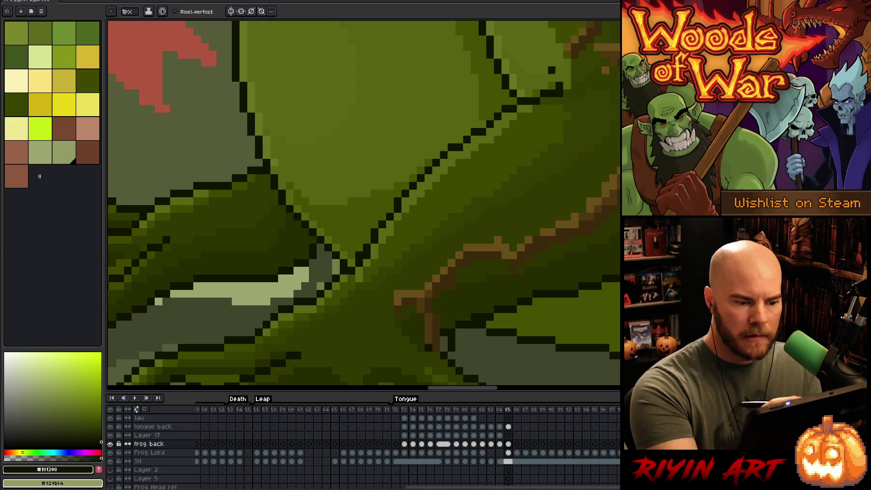
drag(498, 163, 480, 227)
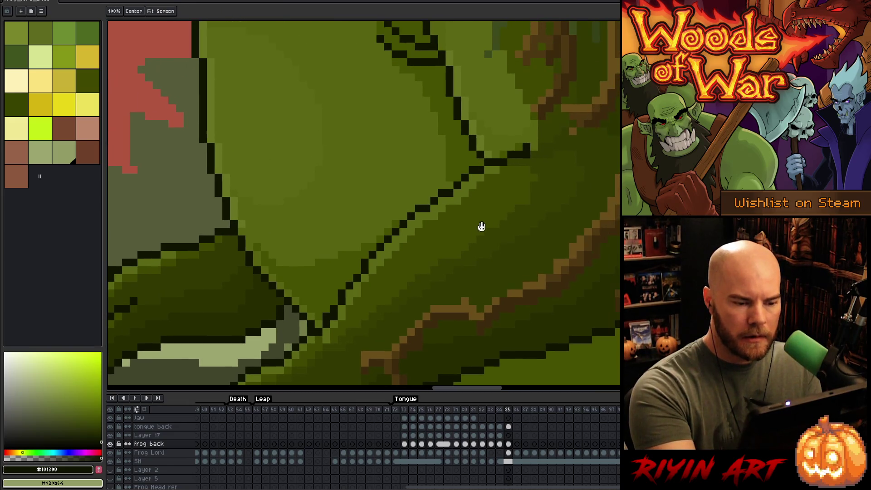
alt+click(434, 209)
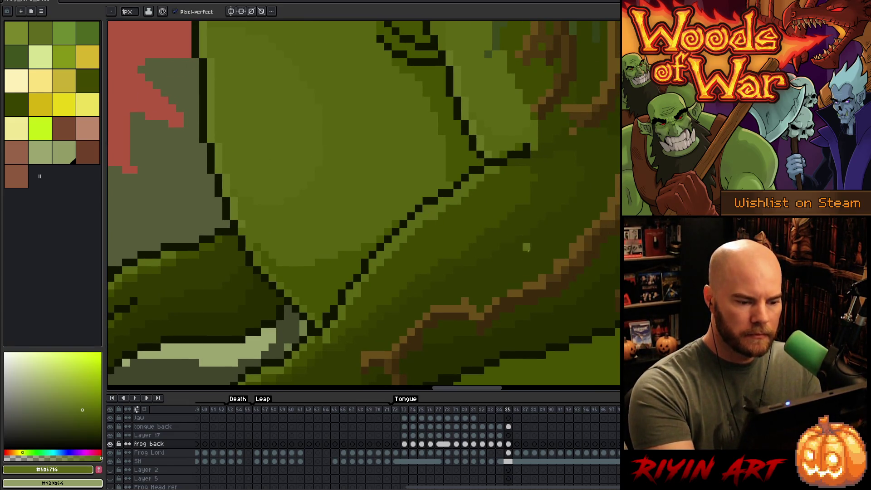
drag(534, 262, 485, 290)
alt+click(478, 179)
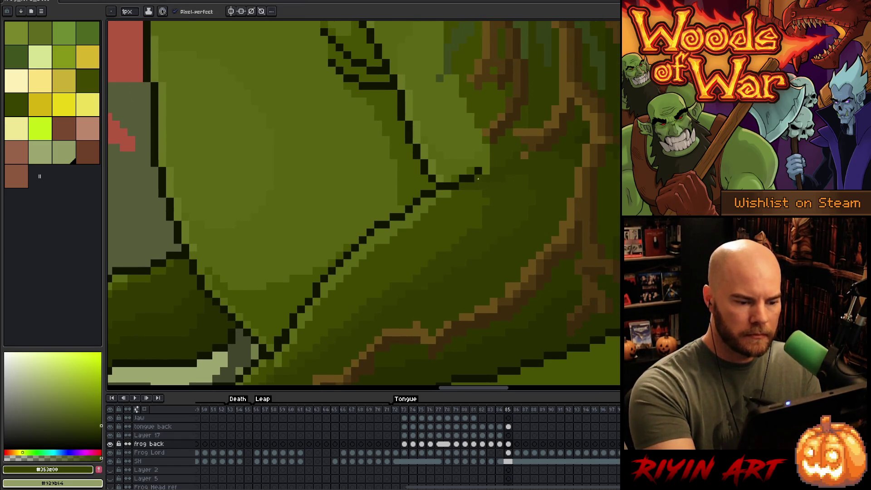
alt+click(491, 158)
drag(494, 255, 513, 261)
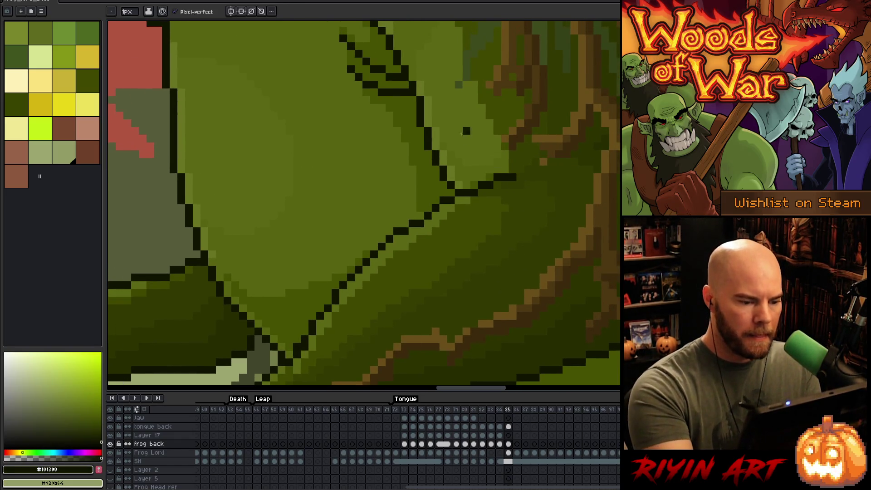
alt+click(416, 204)
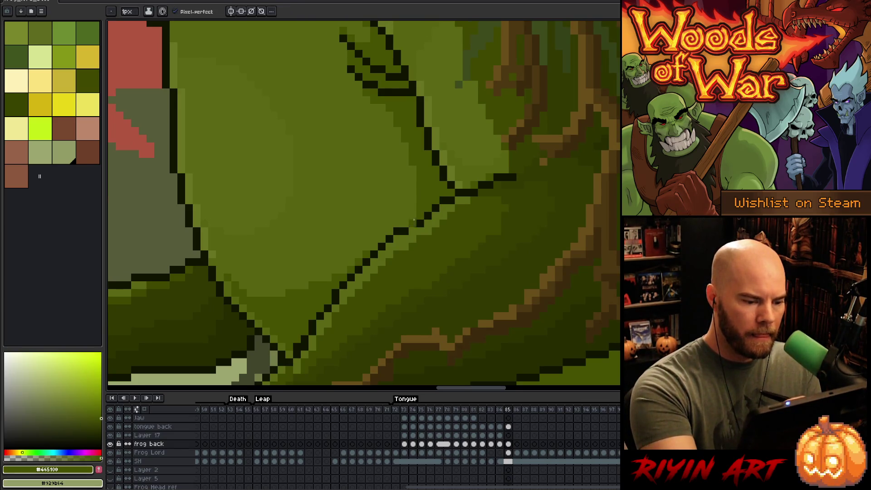
alt+click(363, 257)
alt+click(420, 207)
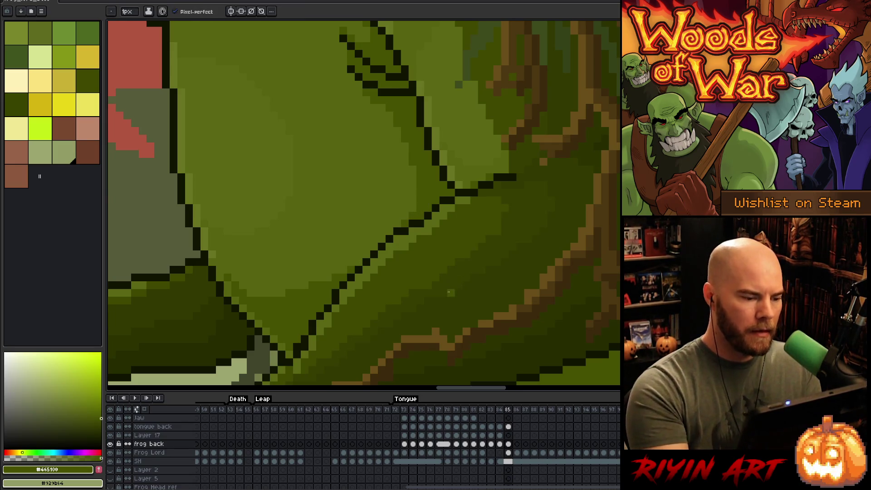
Pick lighter moss and darker greens, then darken two small patches on the arm
scroll(444, 288, down, 5)
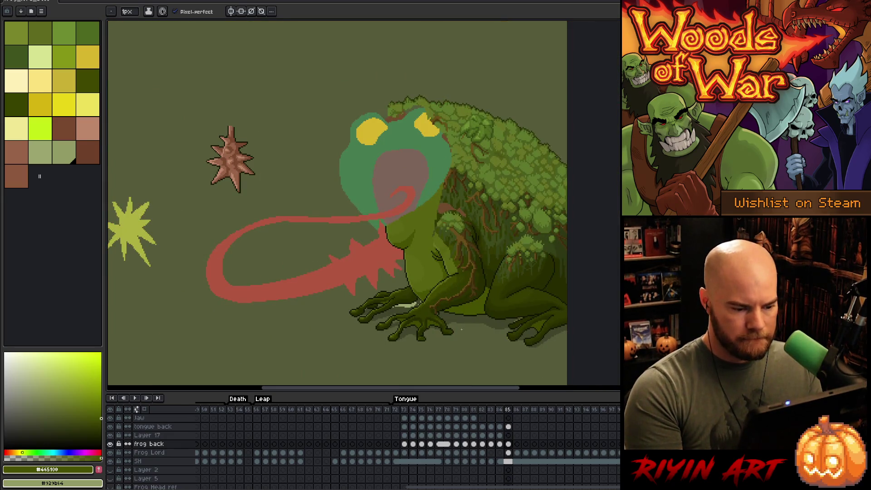
scroll(462, 330, up, 5)
alt+click(438, 255)
alt+click(444, 250)
alt+click(429, 262)
alt+click(419, 283)
alt+click(407, 291)
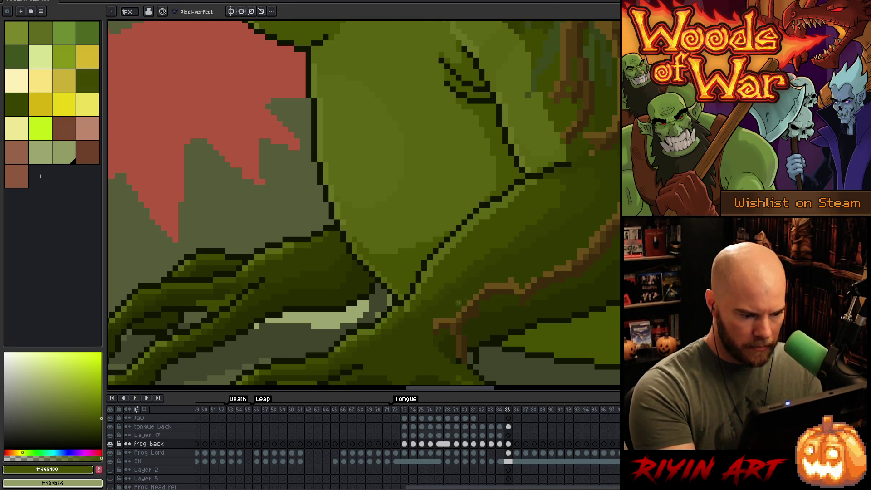
drag(436, 317, 471, 237)
alt+click(458, 212)
alt+click(434, 243)
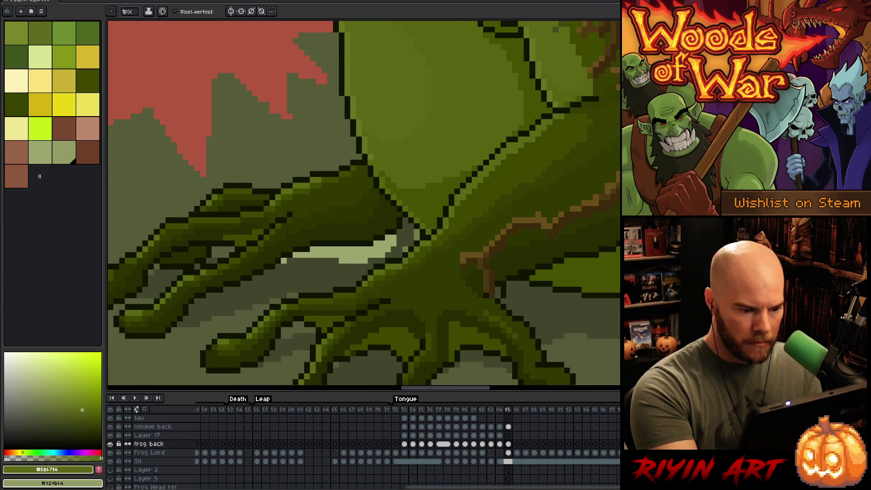
drag(579, 278, 496, 268)
drag(492, 233, 453, 247)
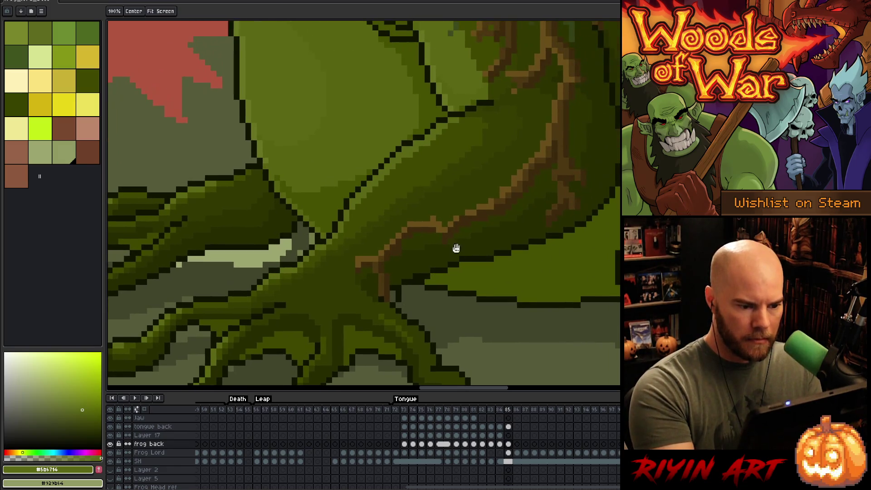
alt+click(443, 159)
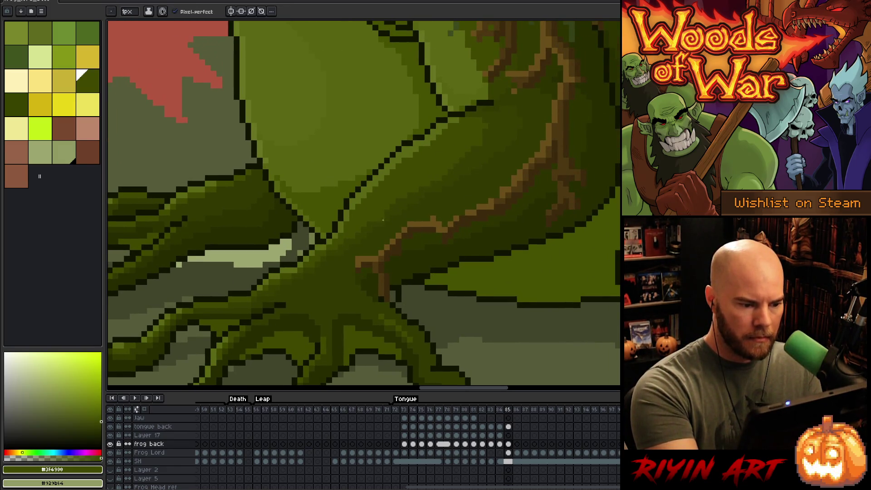
drag(456, 166, 417, 189)
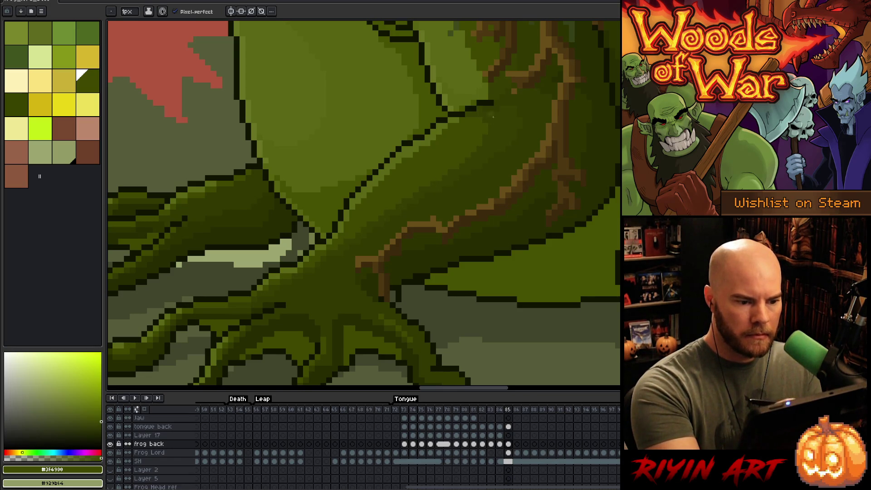
Sample dark olive and bark-brown tones from the arm and set the brush size to 1 pixel
alt+click(518, 121)
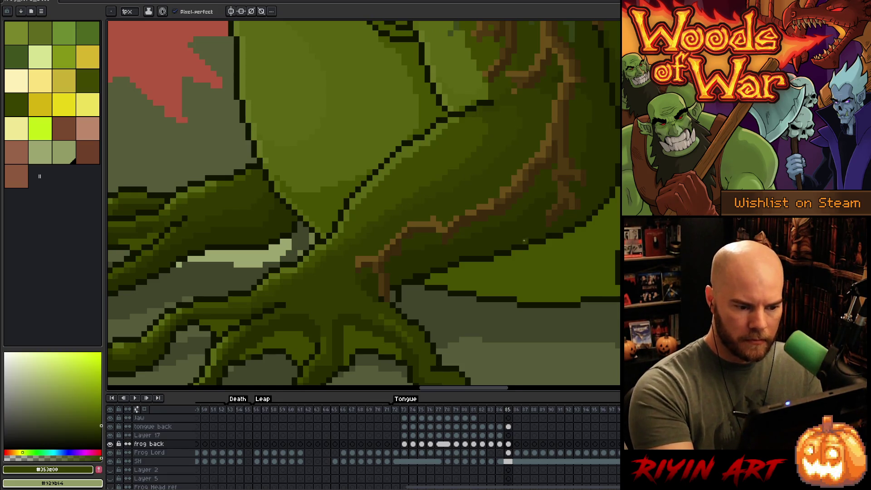
alt+click(457, 225)
alt+click(461, 232)
alt+click(476, 207)
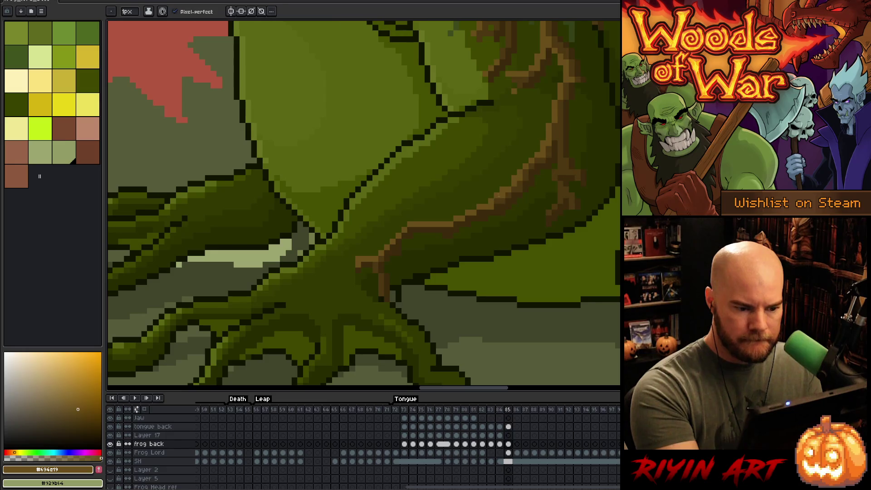
drag(537, 138, 501, 242)
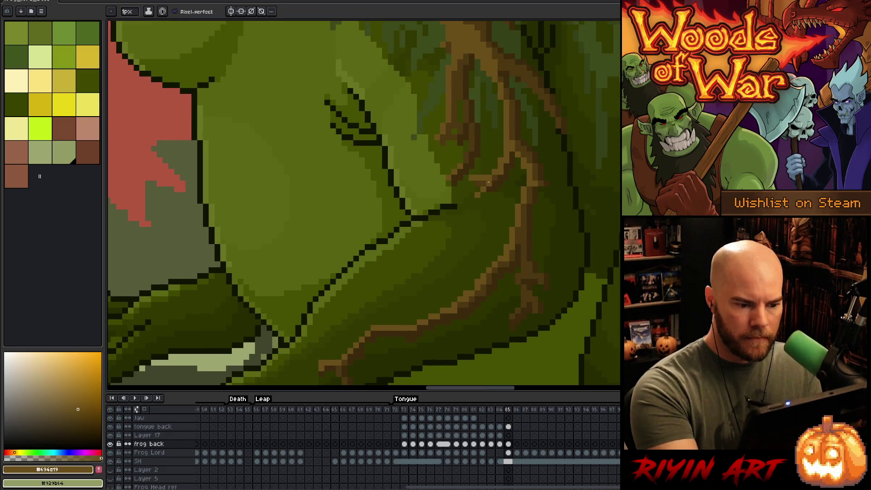
drag(535, 189, 539, 241)
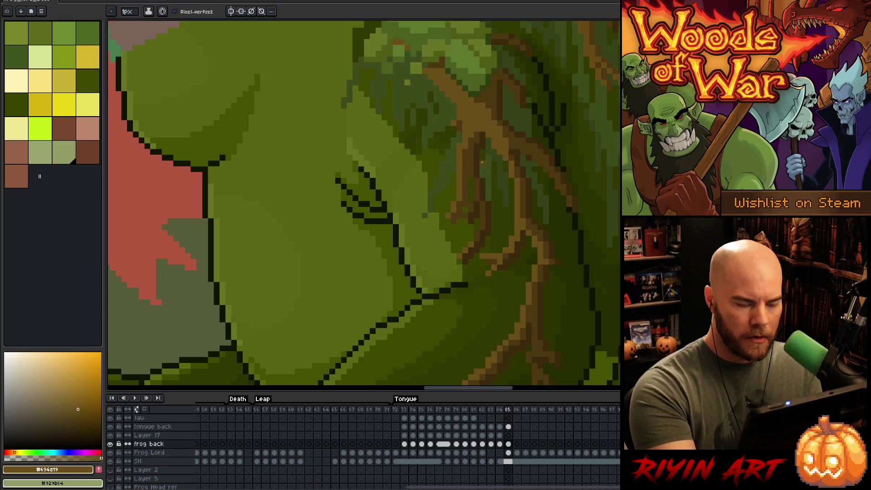
alt+click(459, 222)
mouse_move(522, 183)
mouse_down()
mouse_move(554, 257)
mouse_move(568, 249)
mouse_move(570, 218)
mouse_move(552, 209)
mouse_move(539, 230)
mouse_up()
click(128, 12)
drag(136, 24, 122, 23)
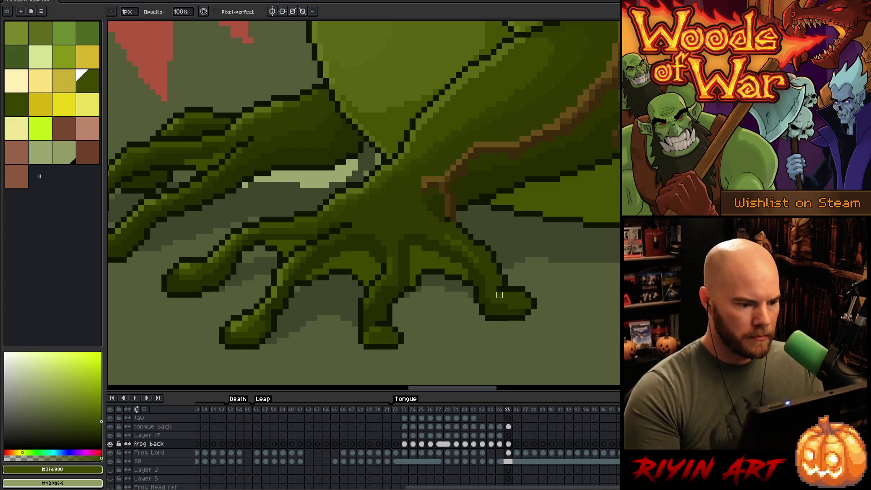
scroll(500, 295, down, 5)
scroll(403, 229, up, 2)
key(Left)
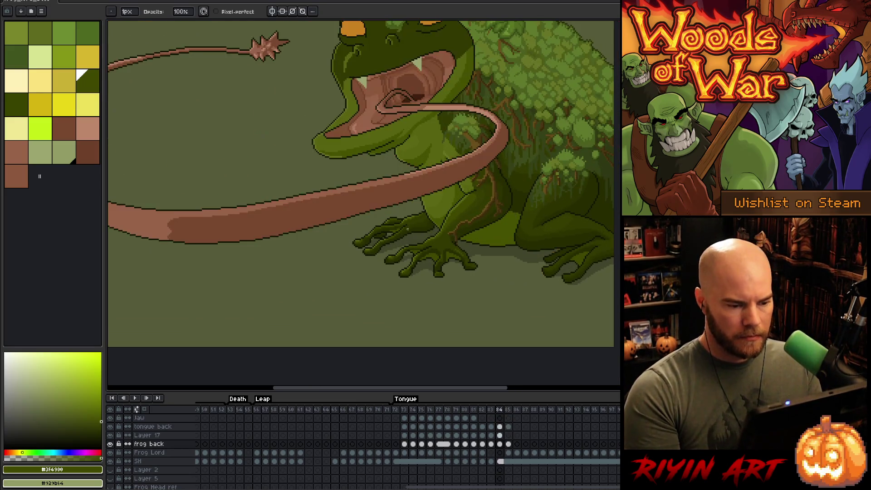
key(Left)
key(Right)
key(Left)
key(Right)
scroll(409, 232, up, 5)
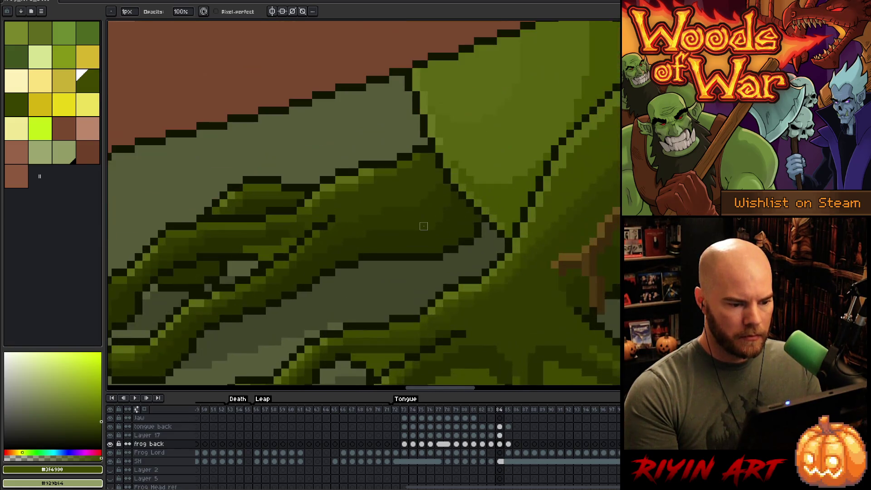
key(Left)
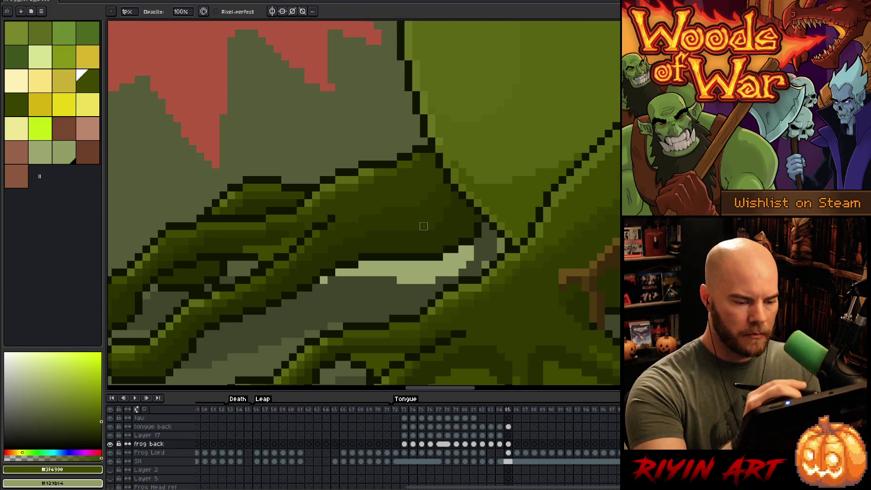
key(Right)
key(Left)
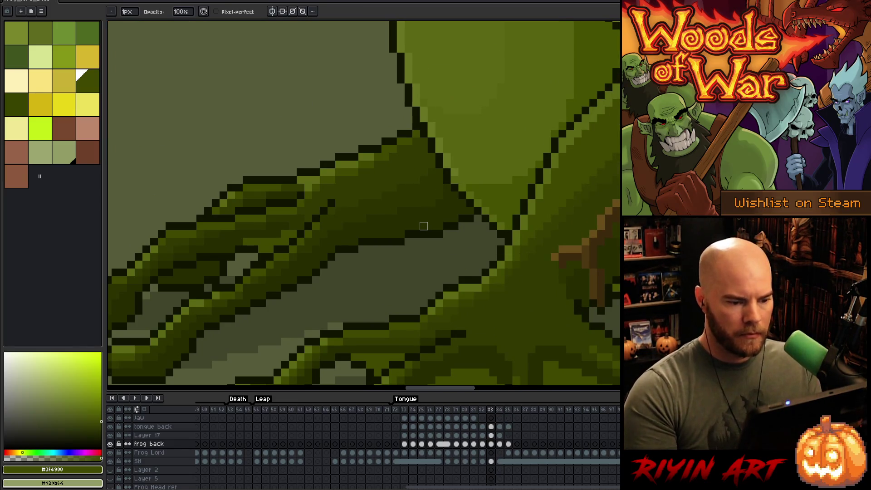
alt+click(457, 172)
ctrl+click(457, 175)
alt+click(465, 180)
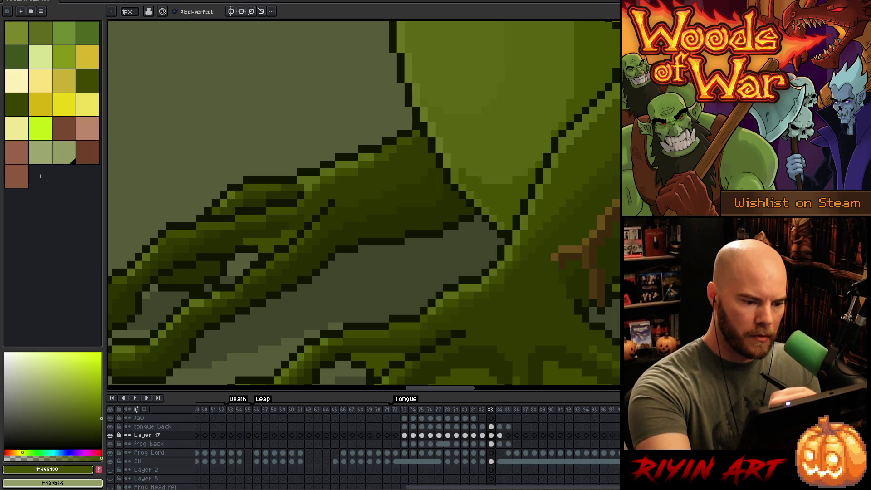
scroll(577, 281, down, 3)
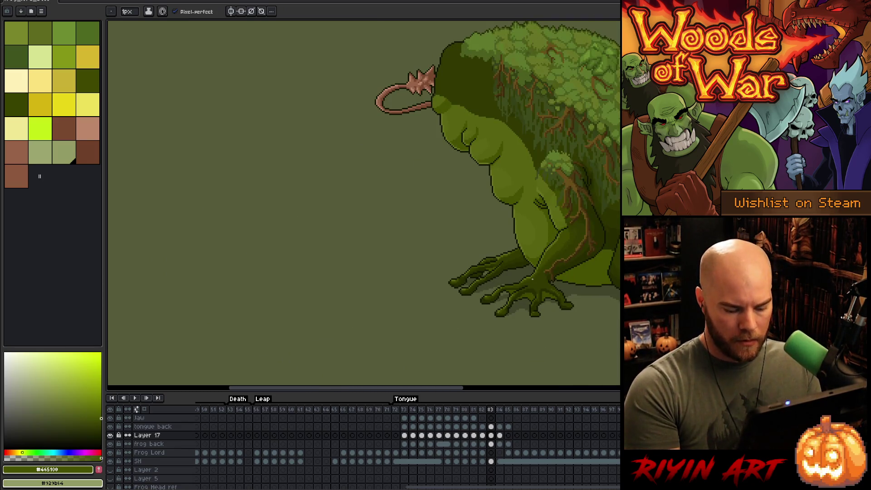
key(Right)
scroll(525, 317, up, 2)
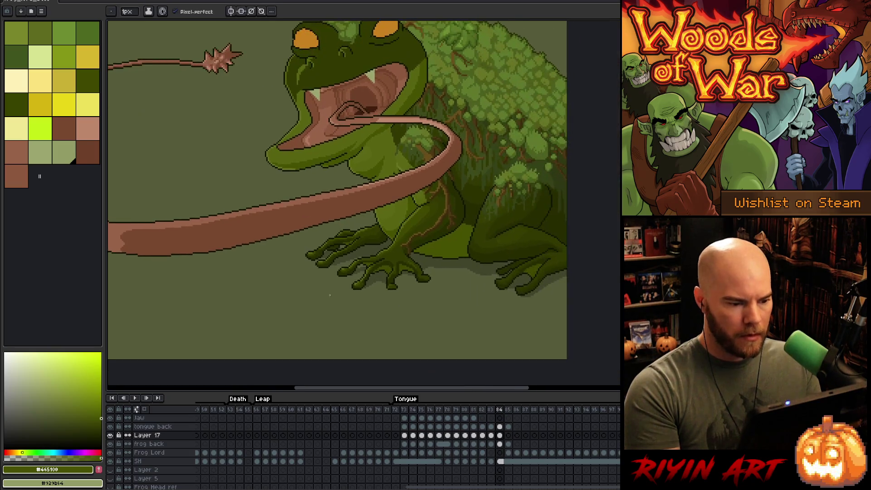
key(Right)
scroll(335, 289, up, 2)
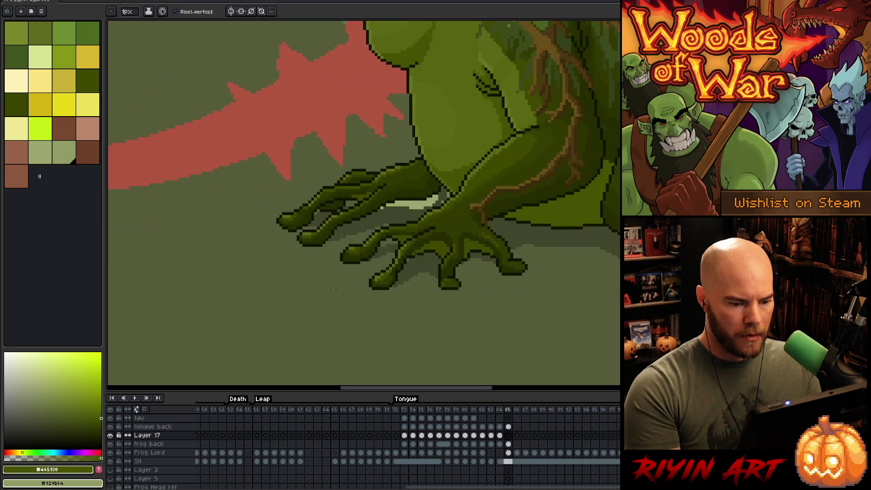
key(m)
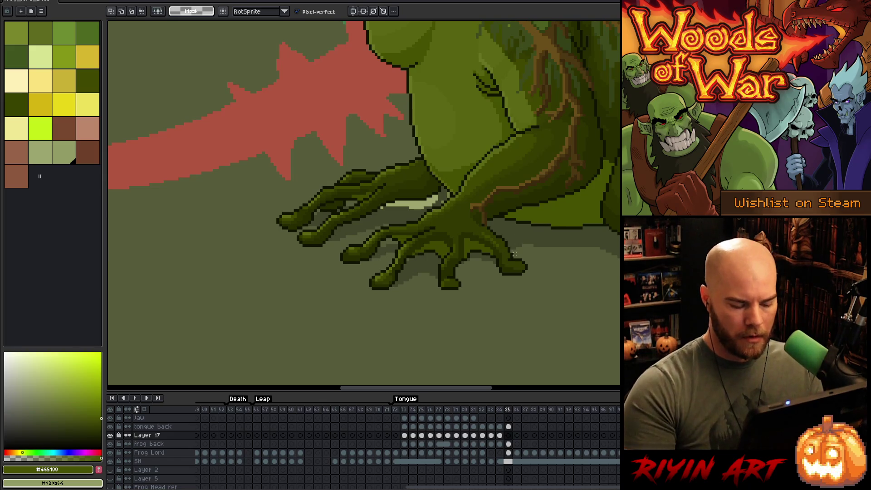
scroll(509, 250, down, 3)
key(comma)
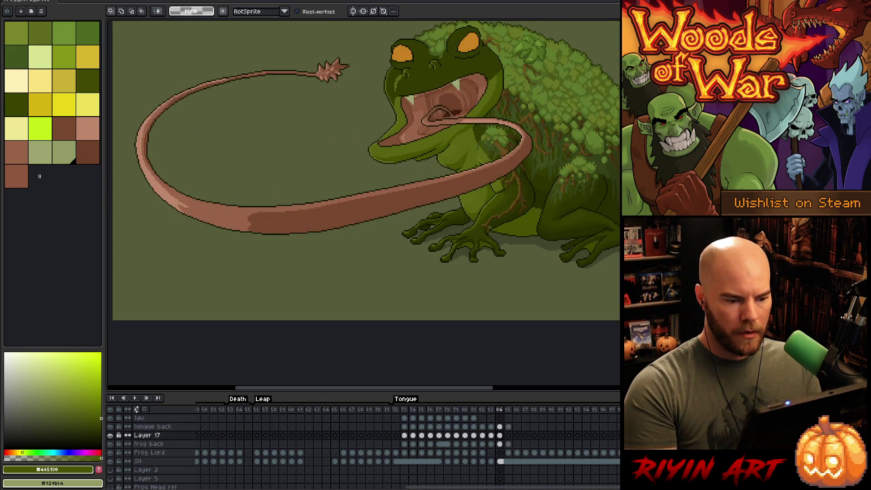
scroll(490, 220, up, 3)
key(period)
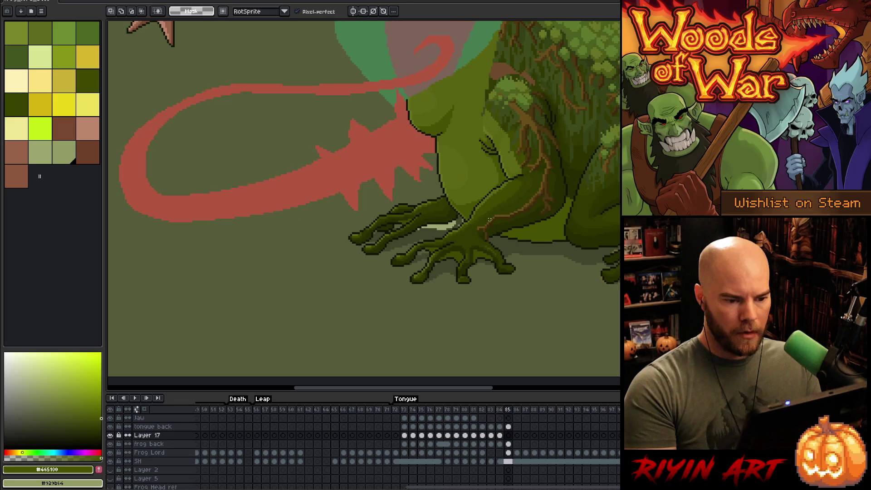
Lasso the front arm and hand and move them down on frame 85's frog back cel
drag(489, 219, 399, 242)
mouse_move(376, 146)
mouse_down()
mouse_move(406, 94)
mouse_move(440, 102)
mouse_move(460, 127)
mouse_move(475, 189)
mouse_move(458, 245)
mouse_move(428, 255)
mouse_up()
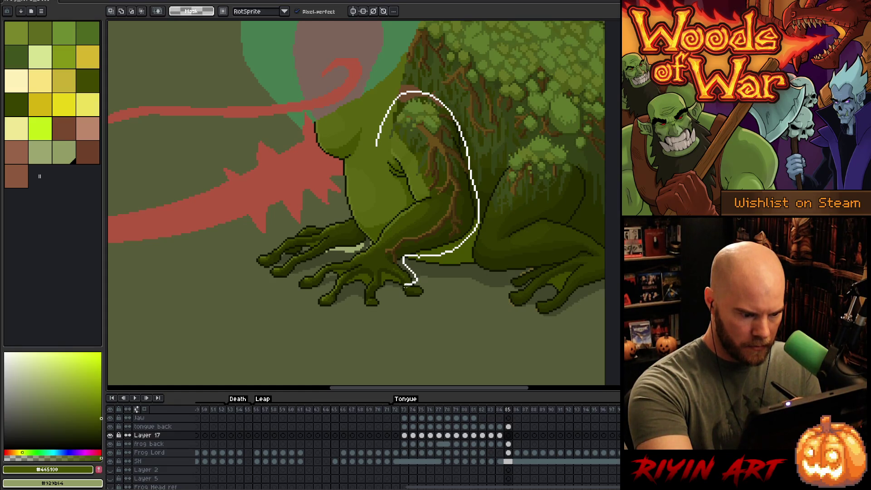
drag(393, 289, 344, 289)
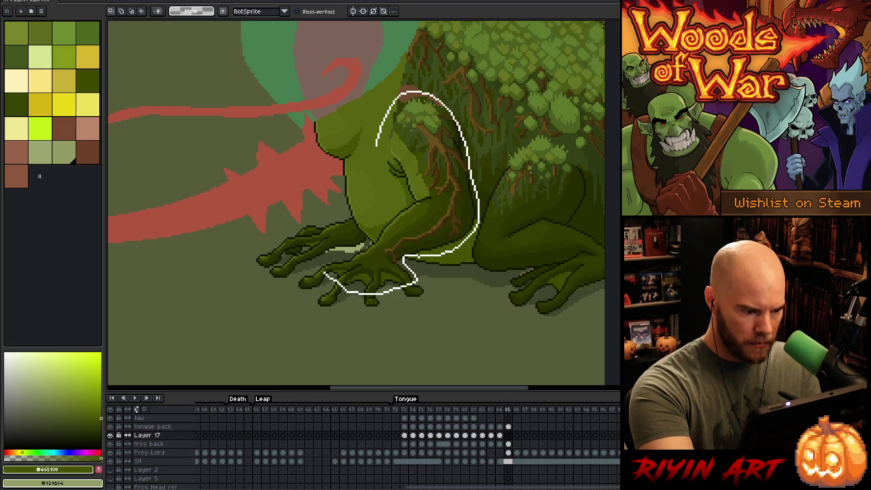
drag(325, 270, 287, 260)
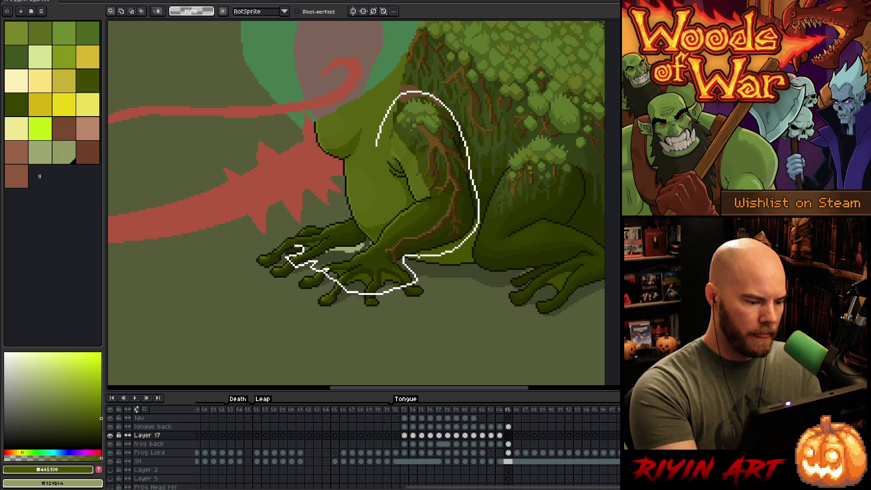
mouse_move(286, 252)
mouse_down()
mouse_move(295, 221)
mouse_move(345, 211)
mouse_up()
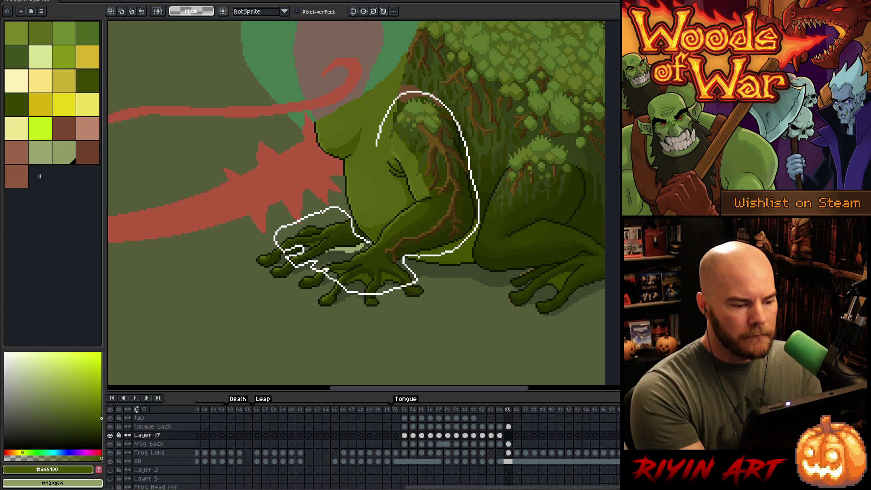
drag(385, 221, 377, 146)
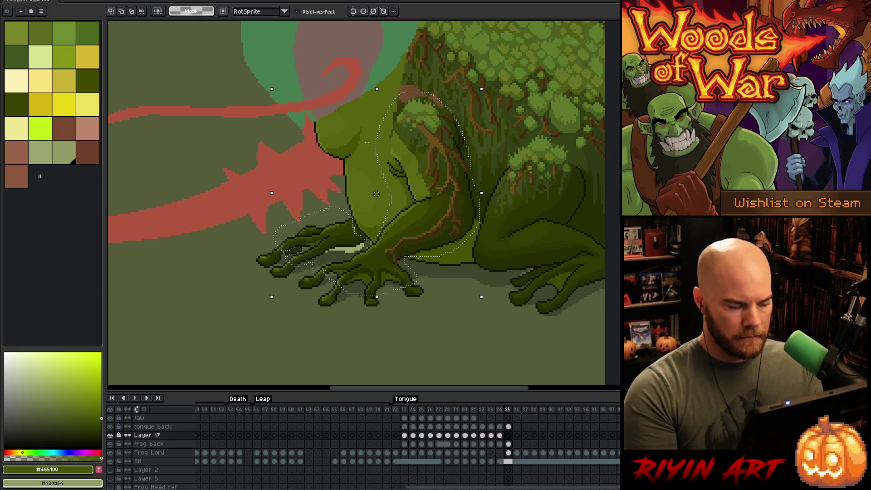
click(508, 444)
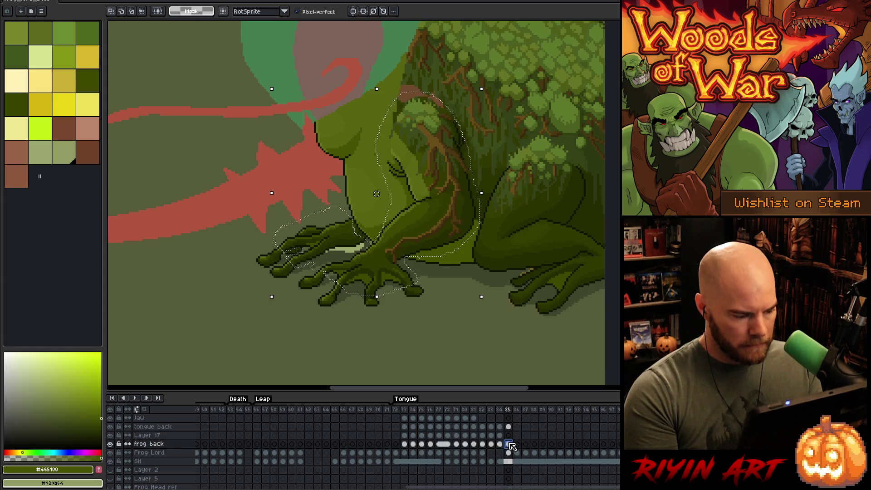
key(Down)
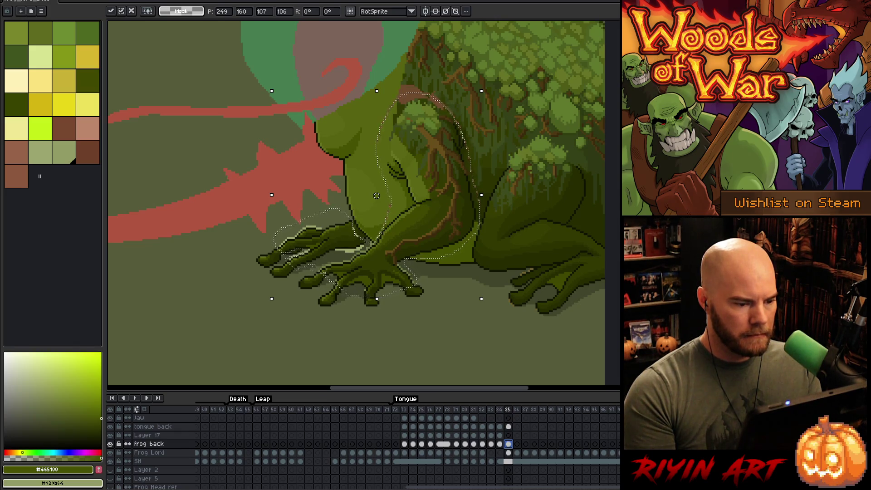
key(ctrl+d)
Flip between neighbouring frames to check the arm's new position in the motion
key(Left)
key(Right)
key(Left)
key(Right)
key(Left)
key(Right)
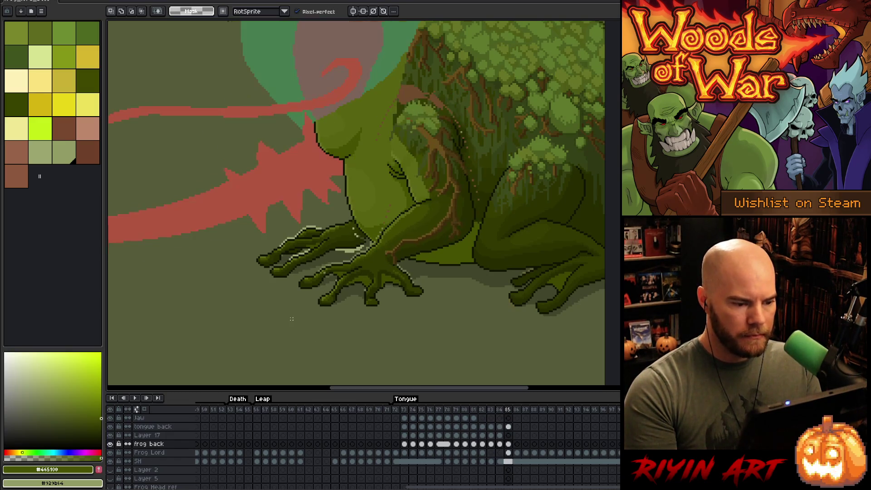
scroll(292, 319, down, 3)
key(Left)
key(Right)
key(Left)
key(Right)
key(Left)
key(Left)
key(Right)
key(Right)
key(Left)
key(Right)
key(Left)
key(Right)
key(Left)
key(Right)
scroll(371, 300, up, 3)
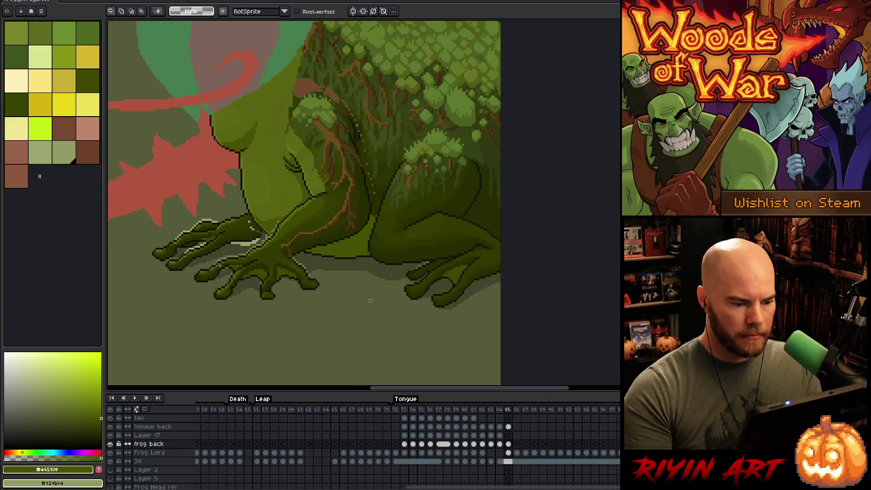
Lasso the frog's hind leg and move it down a few pixels
mouse_move(389, 170)
mouse_down()
mouse_move(400, 148)
mouse_move(433, 126)
mouse_move(492, 180)
mouse_move(494, 231)
mouse_move(445, 250)
mouse_up()
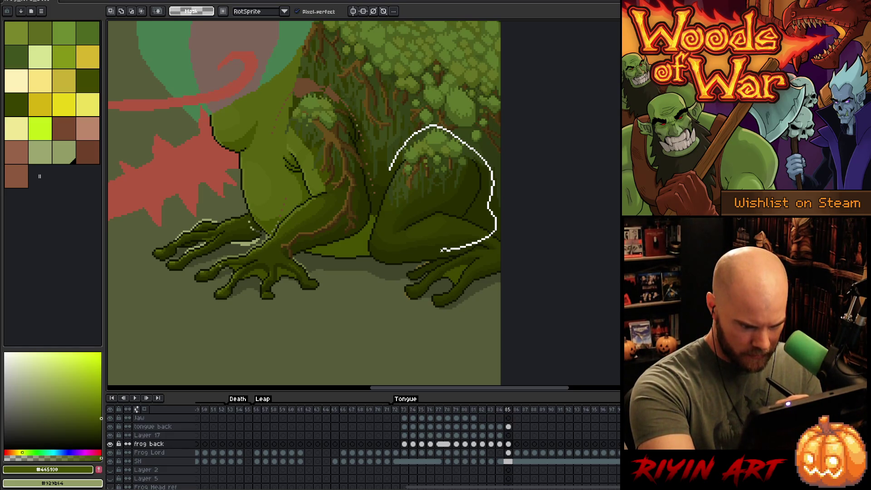
mouse_move(447, 251)
mouse_down()
mouse_move(452, 257)
mouse_move(391, 273)
mouse_move(372, 256)
mouse_move(387, 161)
mouse_up()
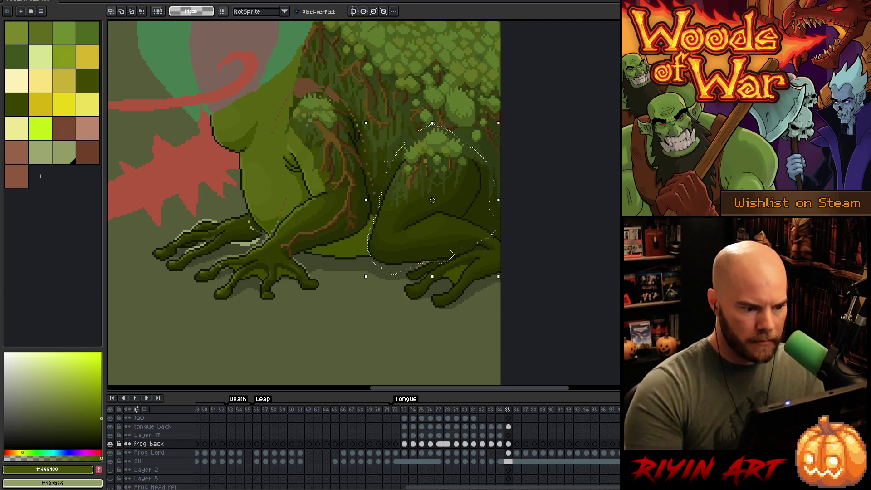
drag(432, 200, 432, 202)
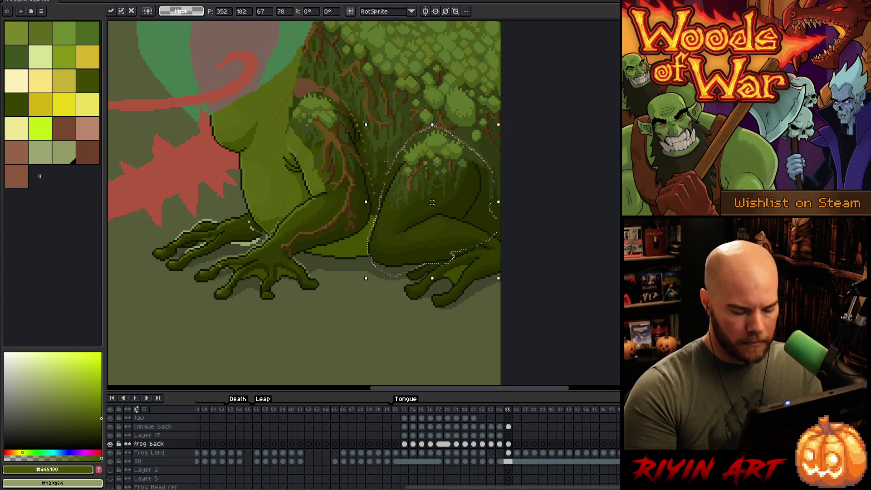
key(Return)
Compare frames 84 and 85, then settle on frame 85 with the frog in view
key(Left)
key(Right)
key(Left)
key(Right)
key(Left)
key(Right)
scroll(432, 202, down, 1)
scroll(313, 120, down, 1)
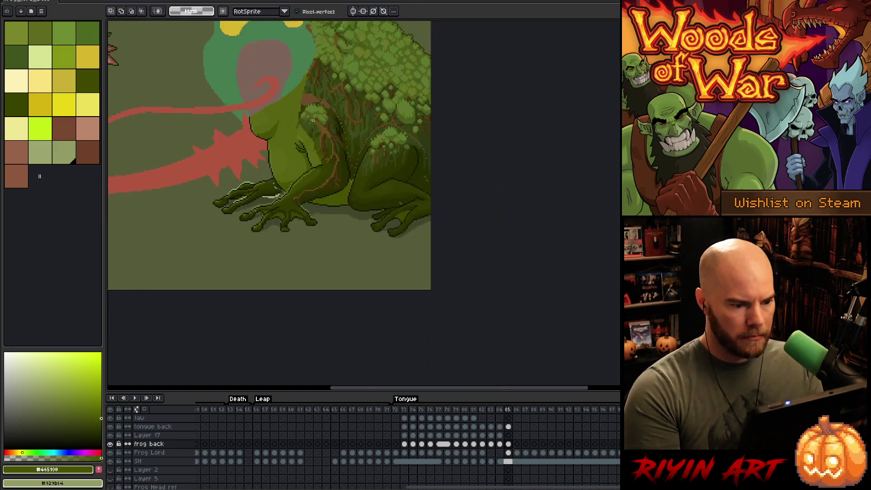
scroll(334, 202, down, 1)
scroll(443, 280, up, 3)
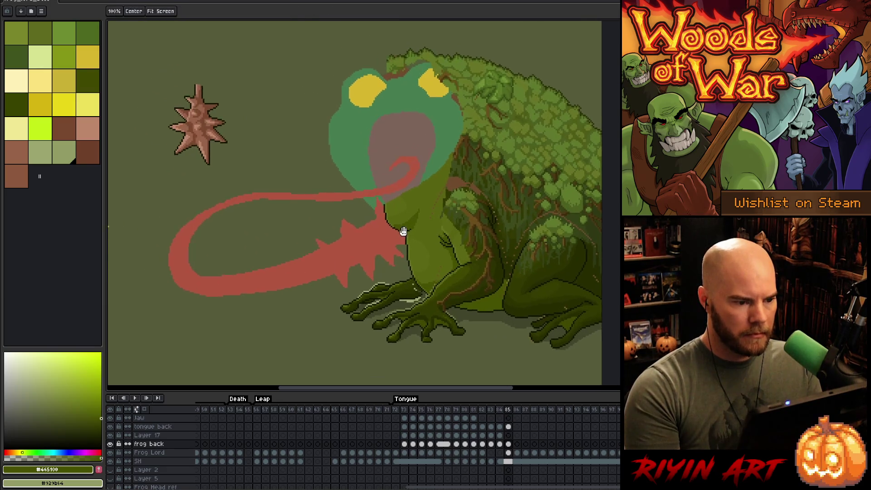
On the Frog Lord layer, Magic Wand-select the flat green head and delete the selection
drag(404, 232, 418, 241)
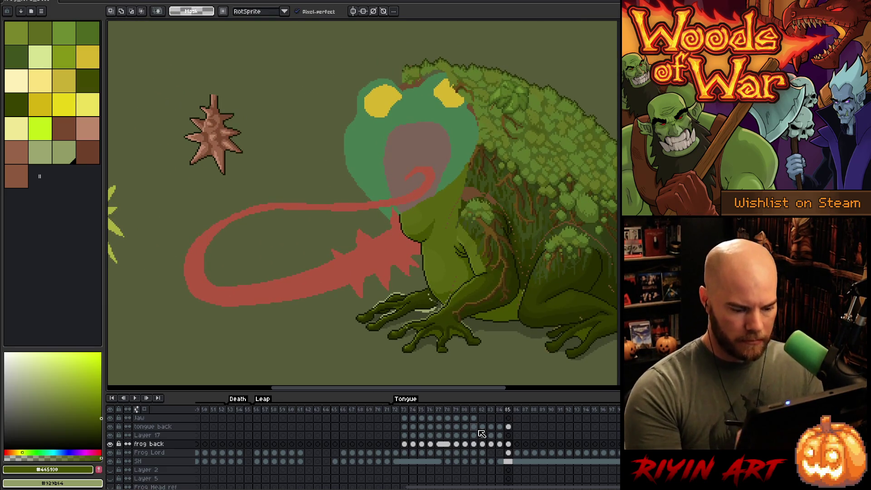
click(508, 453)
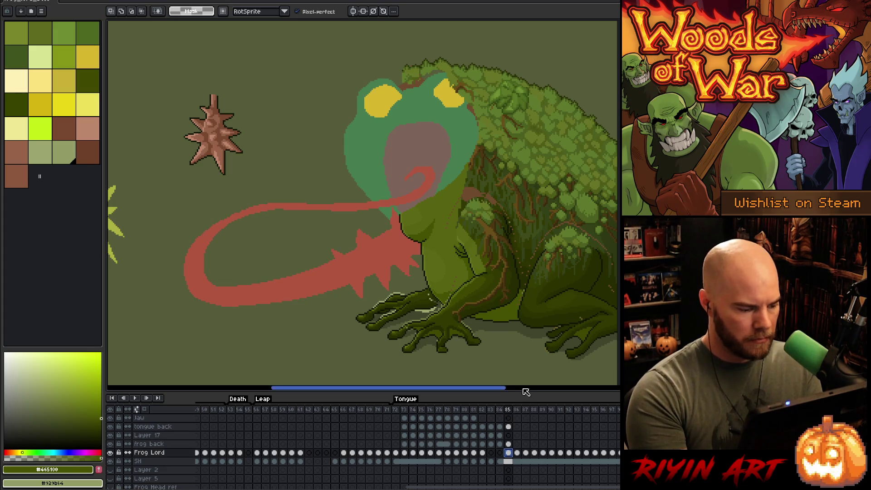
key(w)
click(468, 143)
key(Delete)
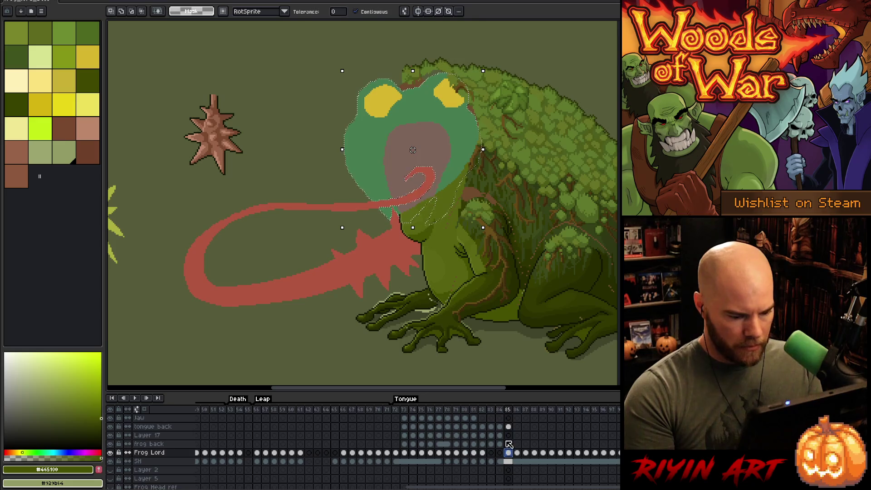
On the frog back layer, hide and reshow the detailed body painting, then deselect
click(509, 445)
click(110, 444)
click(112, 445)
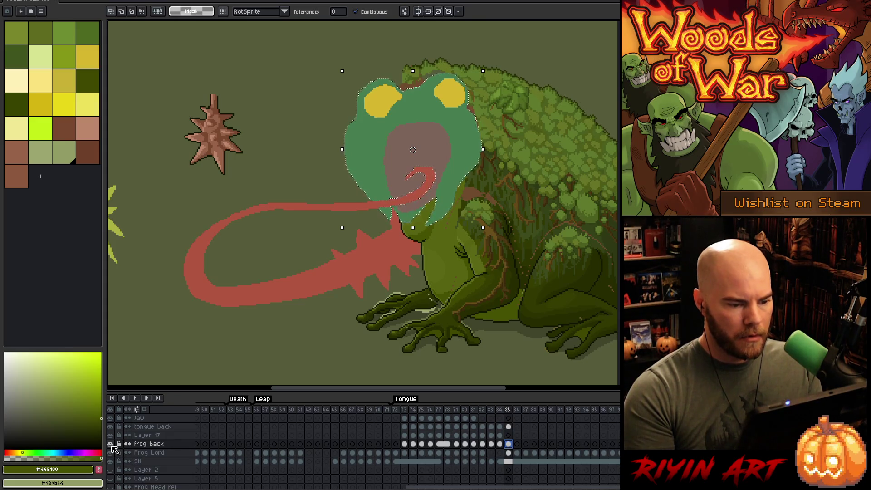
key(ctrl+d)
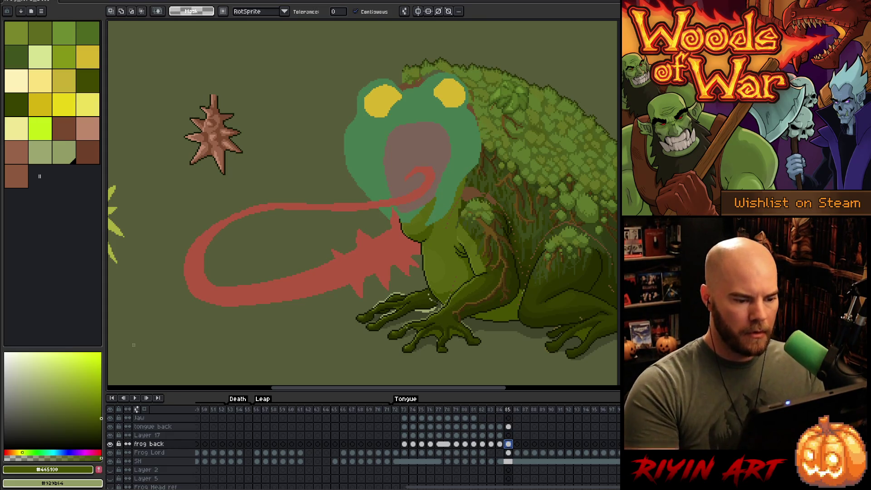
key(b)
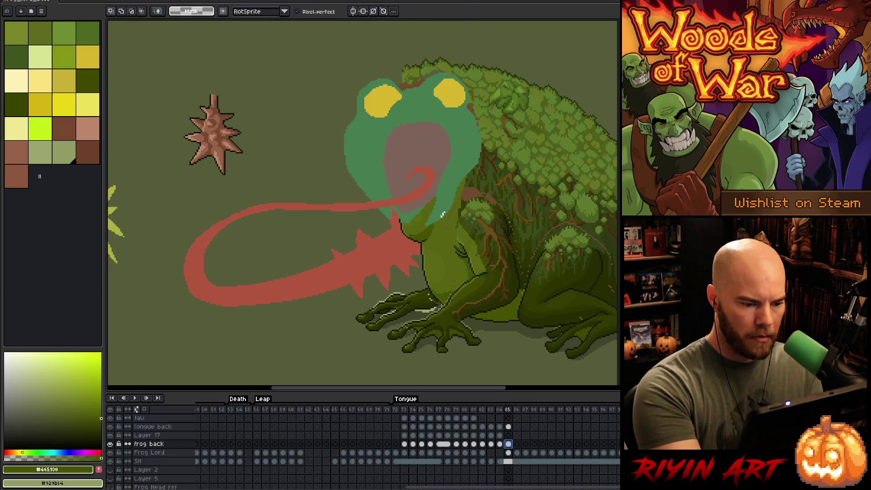
Freehand-select the tongue area, clear the selection, and pan the view up and left
drag(423, 179, 423, 182)
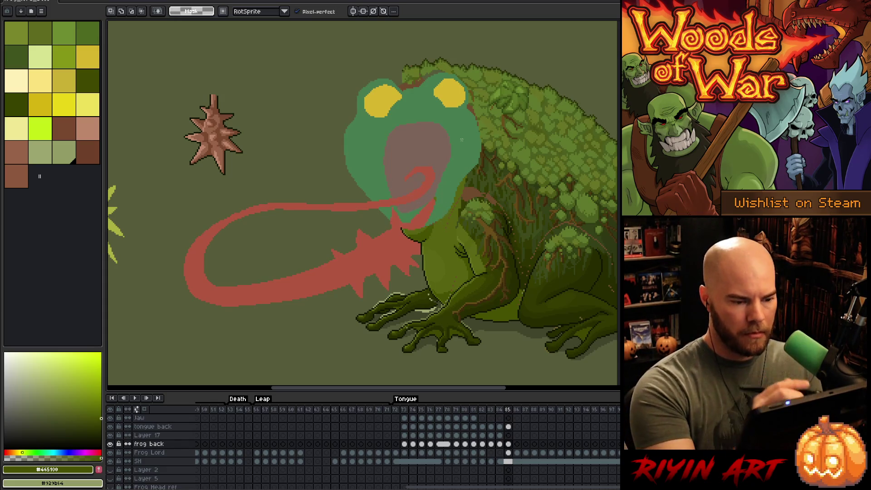
key(ctrl+d)
key(b)
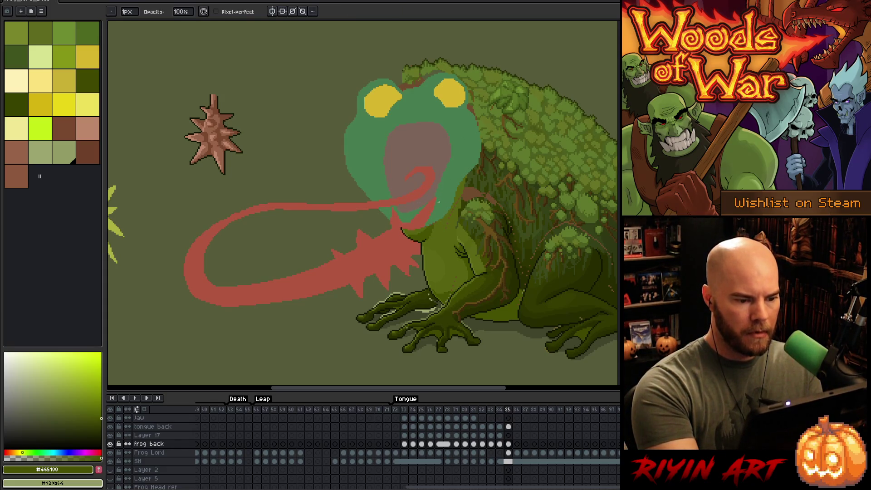
key(h)
drag(451, 189, 393, 145)
drag(467, 278, 461, 292)
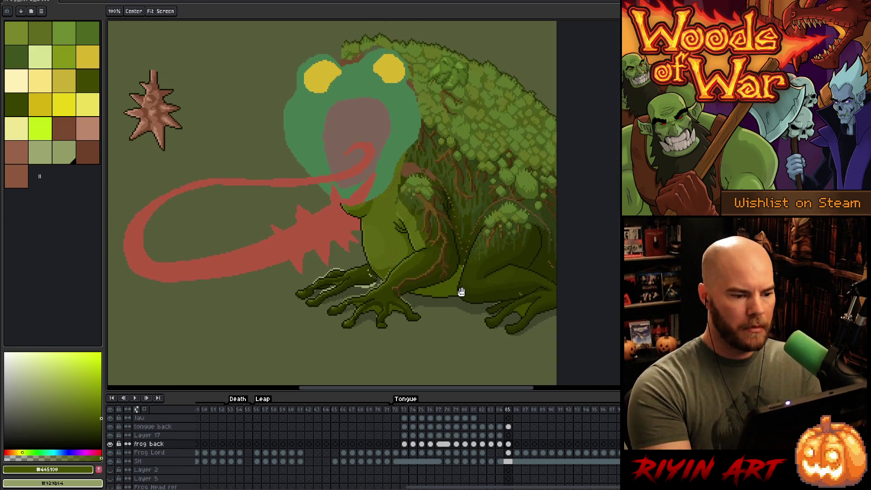
key(b)
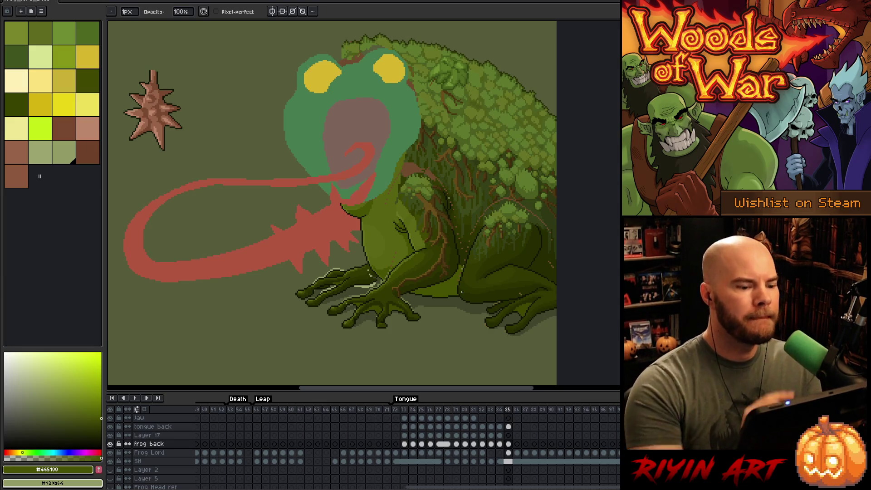
Recentre the frog, save the artwork, then toggle frog back visibility on frame 85
key(v)
drag(408, 181, 411, 218)
key(ctrl+s)
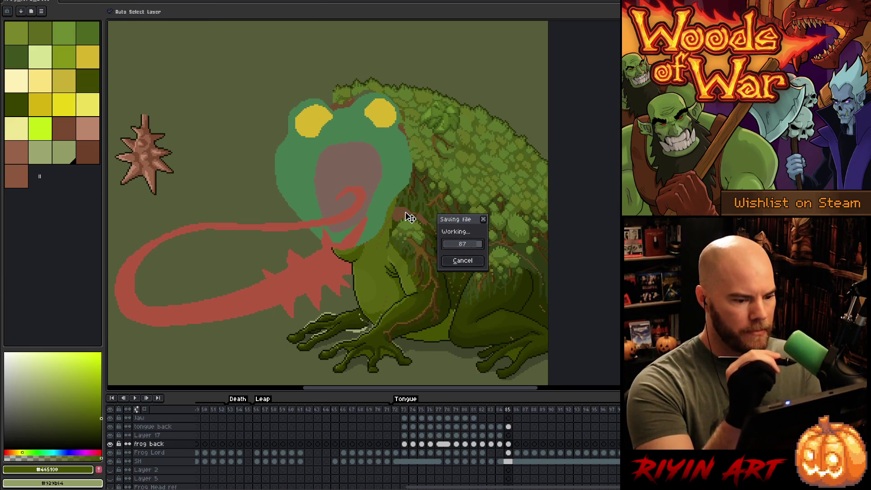
key(b)
click(508, 444)
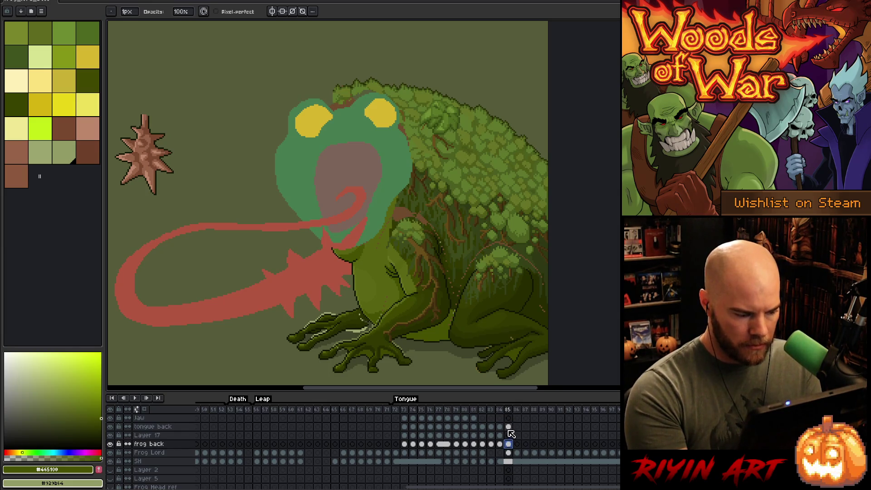
click(110, 444)
click(109, 444)
Eyedrop the dark outline colour and draw a near-black line along the underside of the teal jaw
click(110, 445)
click(109, 444)
drag(437, 164, 480, 166)
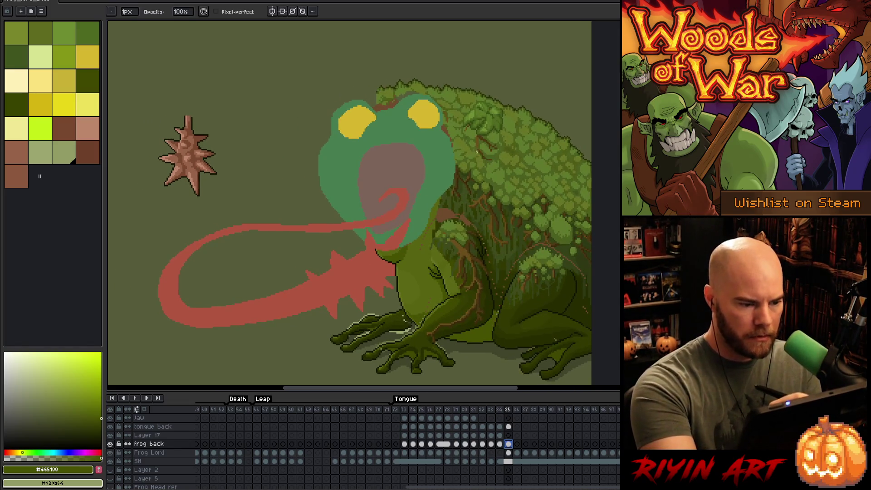
scroll(463, 158, up, 2)
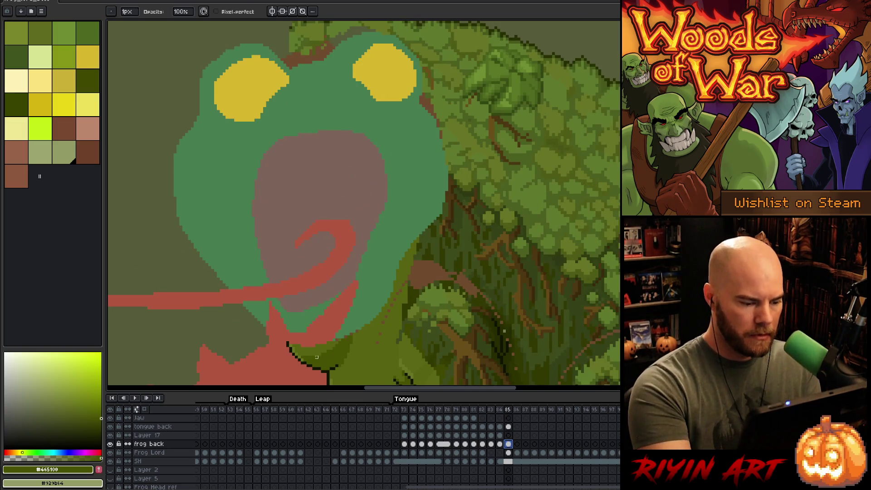
alt+click(288, 344)
drag(364, 342, 444, 317)
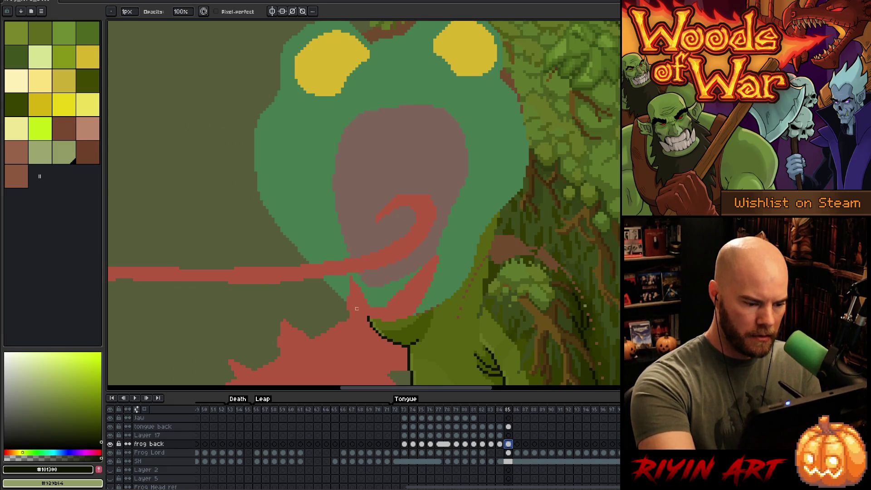
key(e)
mouse_move(345, 300)
mouse_down()
mouse_move(390, 318)
mouse_move(467, 273)
mouse_up()
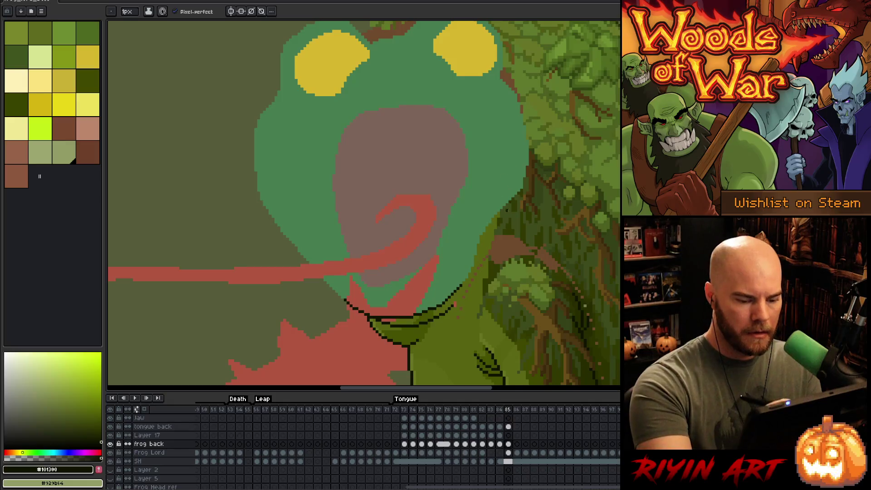
click(509, 435)
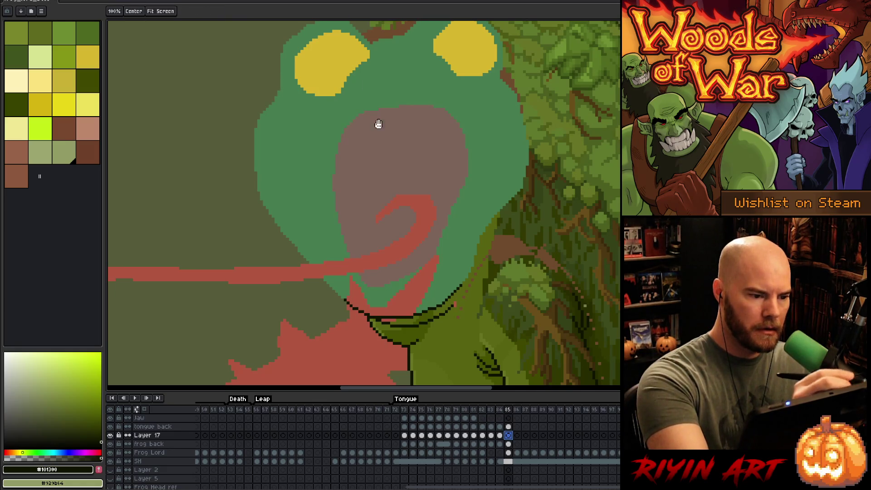
Outline the top of the left eye, the head's right side and top, and lid lines across both eyes
drag(377, 124, 388, 153)
mouse_move(379, 72)
mouse_down()
mouse_move(363, 58)
mouse_move(321, 57)
mouse_move(289, 101)
mouse_move(293, 119)
mouse_move(273, 159)
mouse_move(272, 218)
mouse_move(296, 264)
mouse_move(348, 320)
mouse_up()
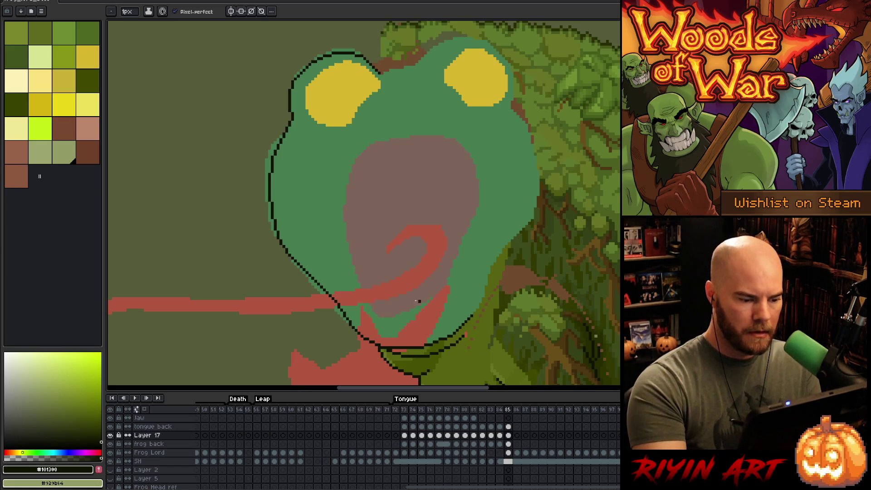
drag(474, 315, 426, 63)
drag(454, 96, 494, 56)
drag(324, 66, 381, 91)
key(ctrl+z)
mouse_move(326, 66)
mouse_down()
mouse_move(373, 93)
mouse_move(377, 106)
mouse_move(353, 114)
mouse_move(297, 89)
mouse_move(325, 116)
mouse_move(336, 107)
mouse_move(313, 113)
mouse_move(354, 114)
mouse_move(304, 107)
mouse_up()
Trim the lid strokes and outline the lower-left of the left eye
key(e)
key(b)
key(ctrl+z)
key(e)
key(b)
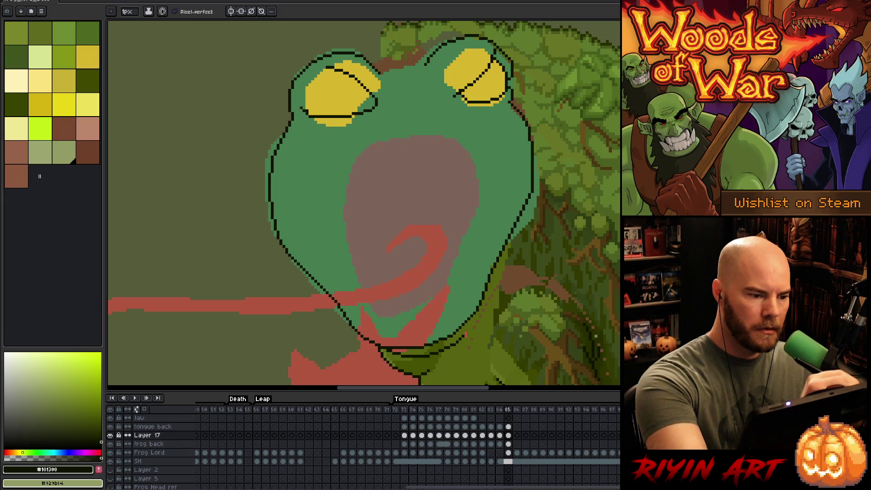
key(e)
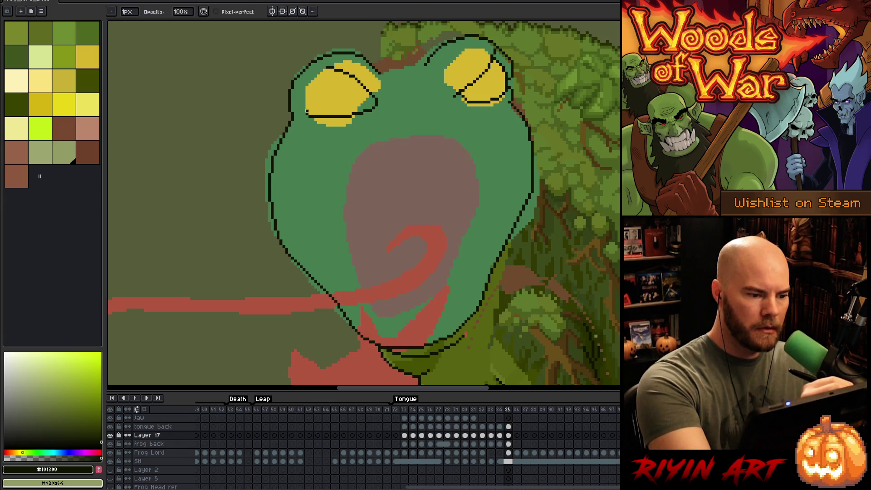
key(b)
drag(306, 113, 295, 100)
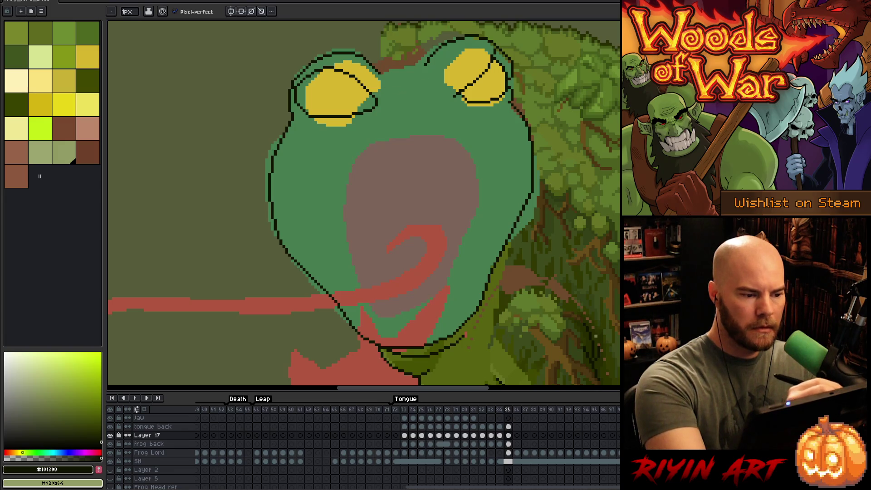
Touch up pixels around the left eye, alternating between eraser and pencil
key(e)
key(b)
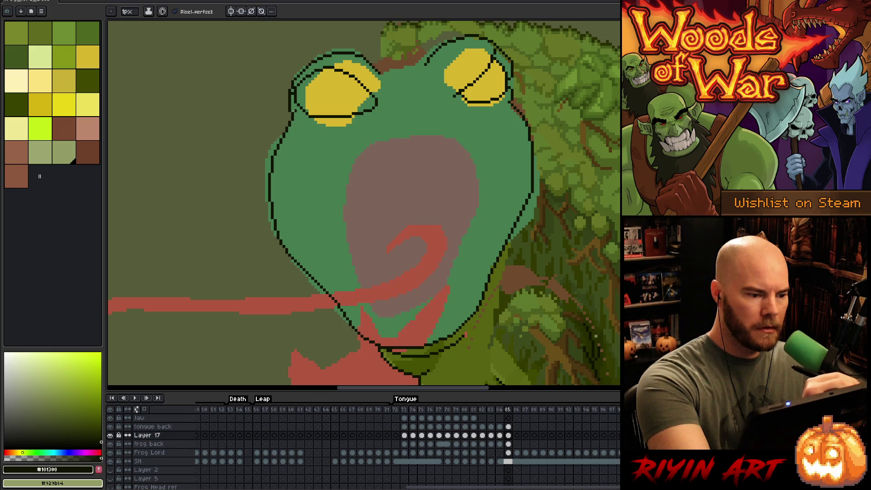
key(e)
key(b)
key(e)
key(b)
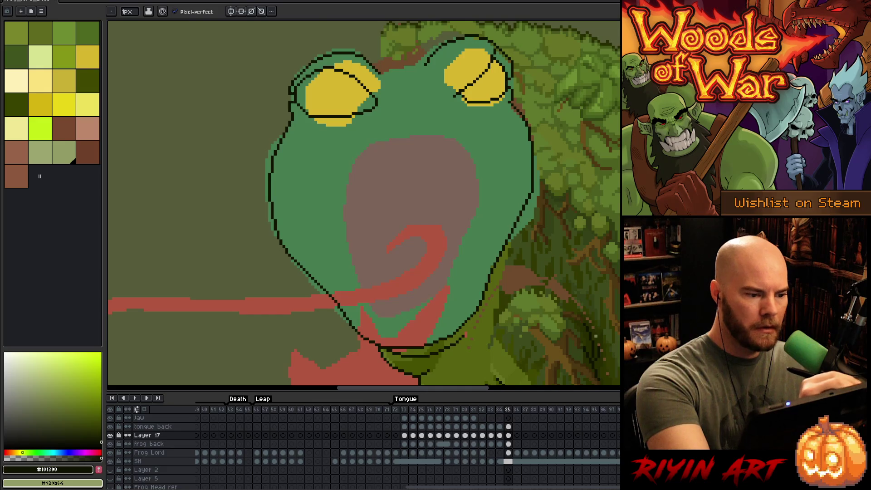
key(e)
key(b)
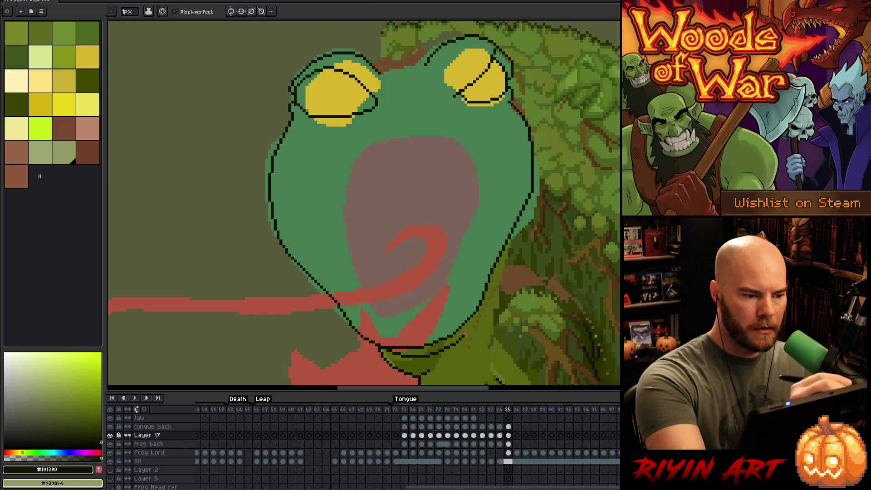
key(e)
key(b)
Thicken the outline on the frog's left side and outline beneath both eyes
drag(289, 89, 289, 107)
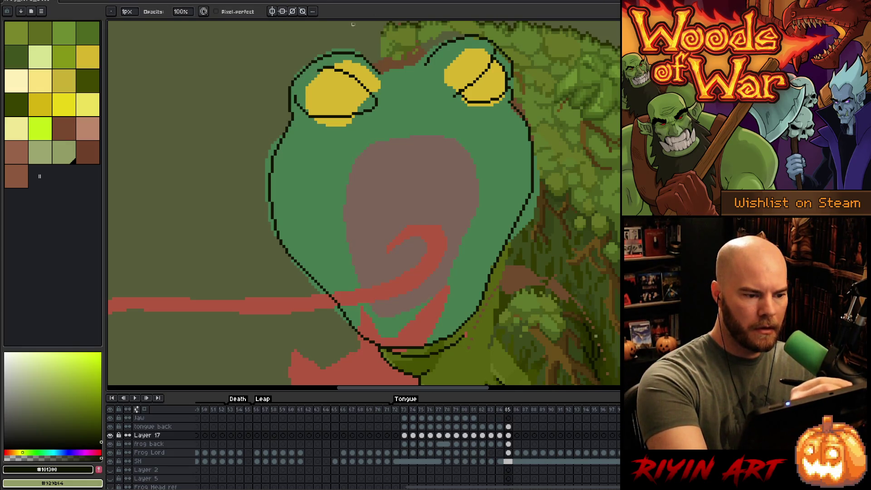
mouse_move(299, 94)
mouse_down()
mouse_move(324, 69)
mouse_move(295, 92)
mouse_up()
key(ctrl+z)
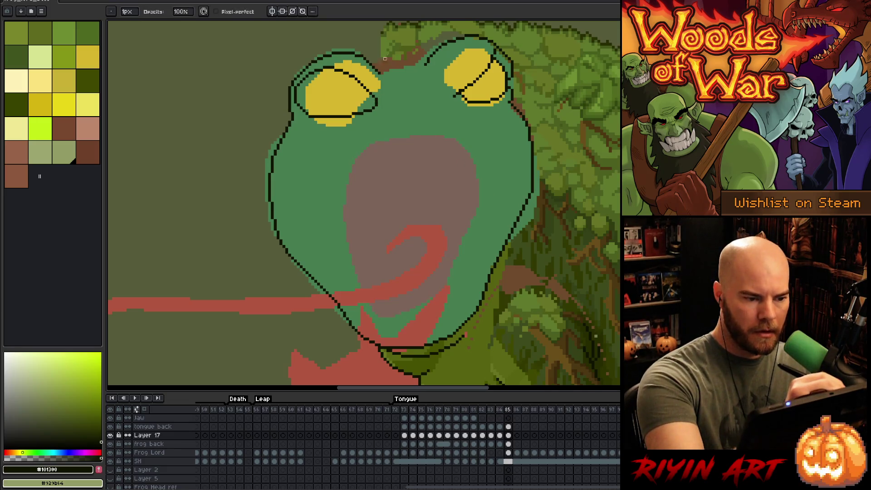
drag(301, 129, 349, 131)
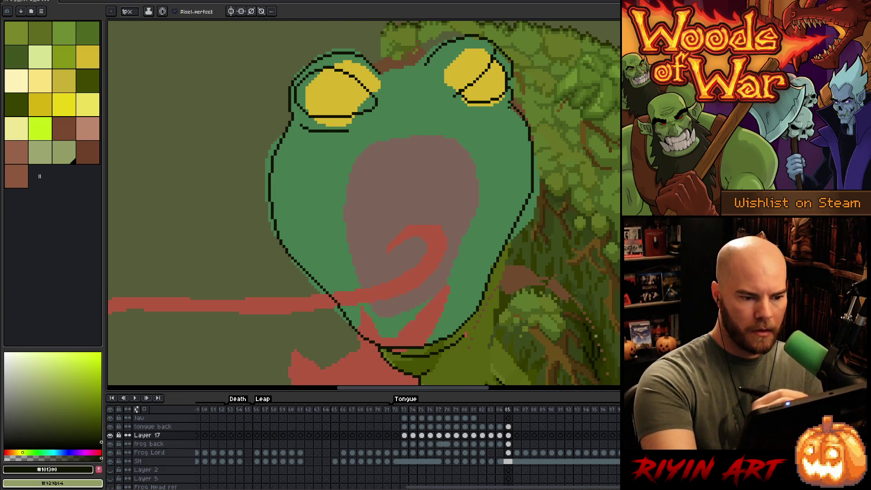
drag(463, 109, 499, 114)
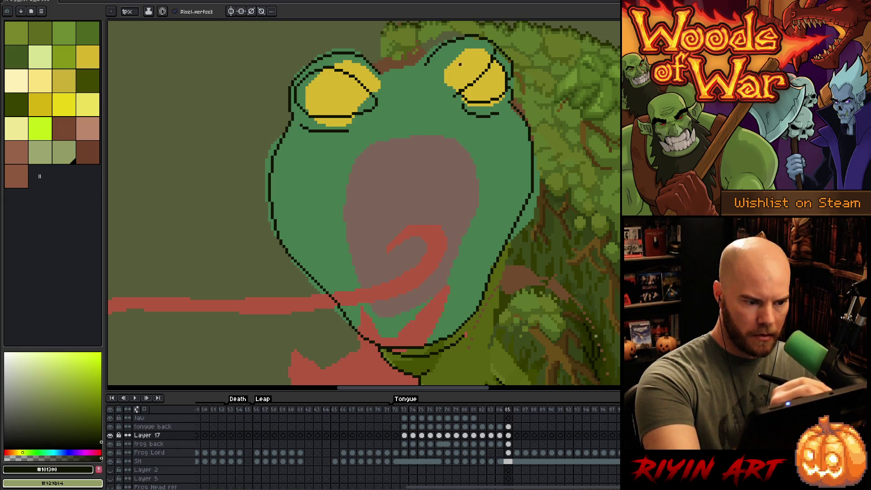
Add a dark stroke beside the left eye and erase stray pixels on the right eye's outline
key(e)
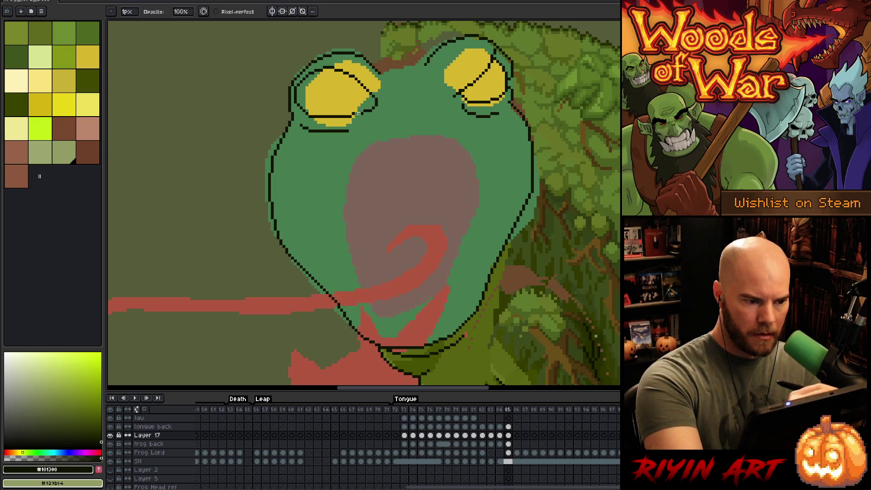
key(b)
mouse_move(366, 108)
mouse_down()
mouse_move(385, 91)
mouse_move(395, 97)
mouse_up()
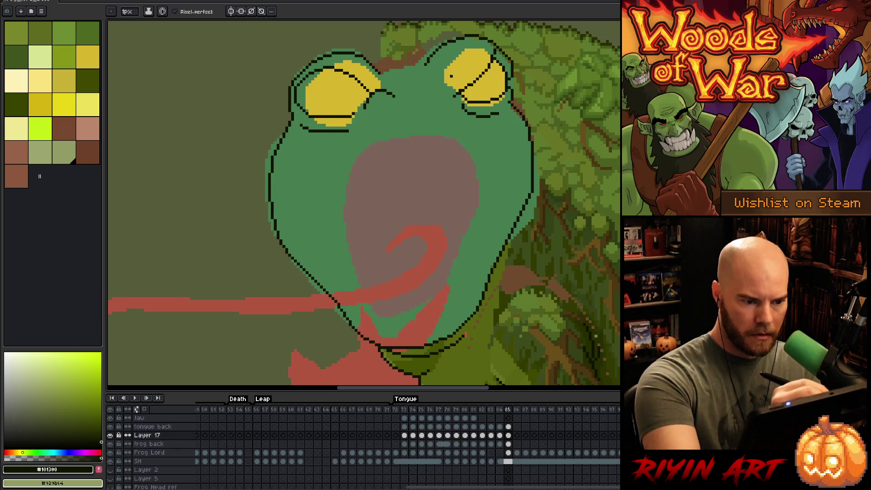
key(e)
click(461, 92)
drag(465, 112, 470, 117)
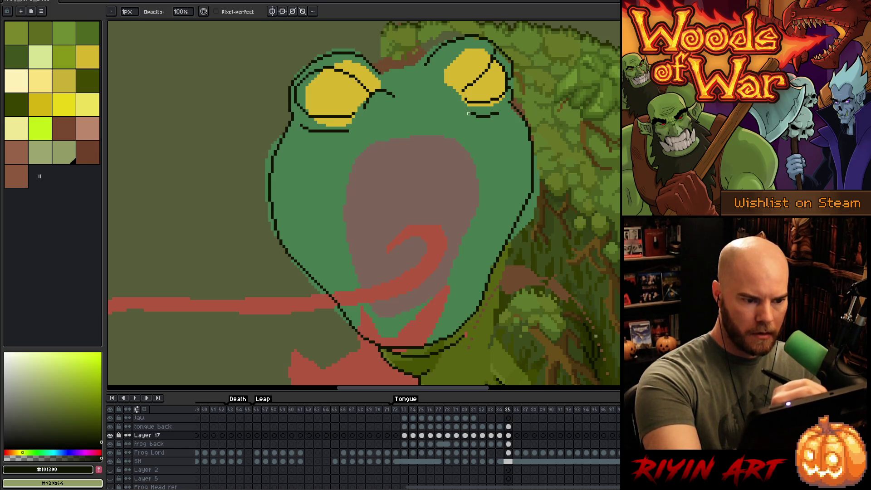
Redraw the right eye's outline segment and draw a dark line across the top of the mouth
key(b)
drag(448, 87, 467, 91)
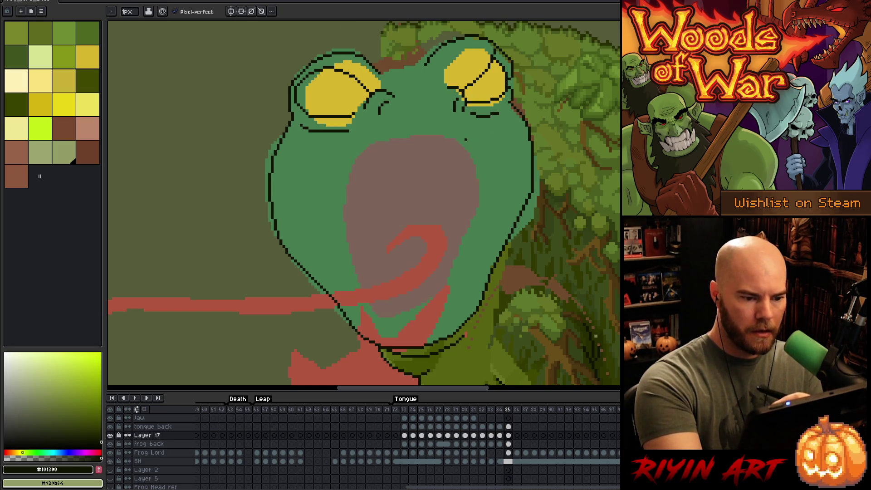
mouse_move(473, 143)
mouse_down()
mouse_move(410, 131)
mouse_move(355, 158)
mouse_move(340, 227)
mouse_move(374, 300)
mouse_move(406, 319)
mouse_move(433, 314)
mouse_move(455, 286)
mouse_move(489, 171)
mouse_move(473, 135)
mouse_up()
key(e)
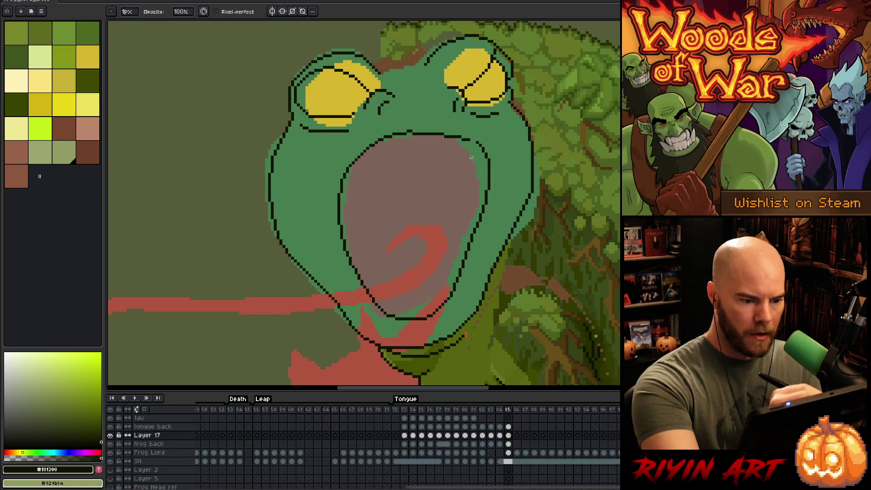
key(b)
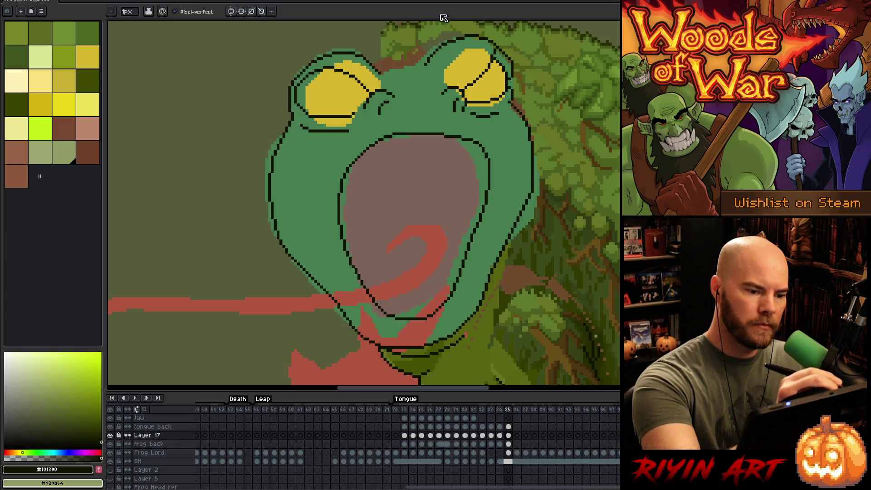
key(e)
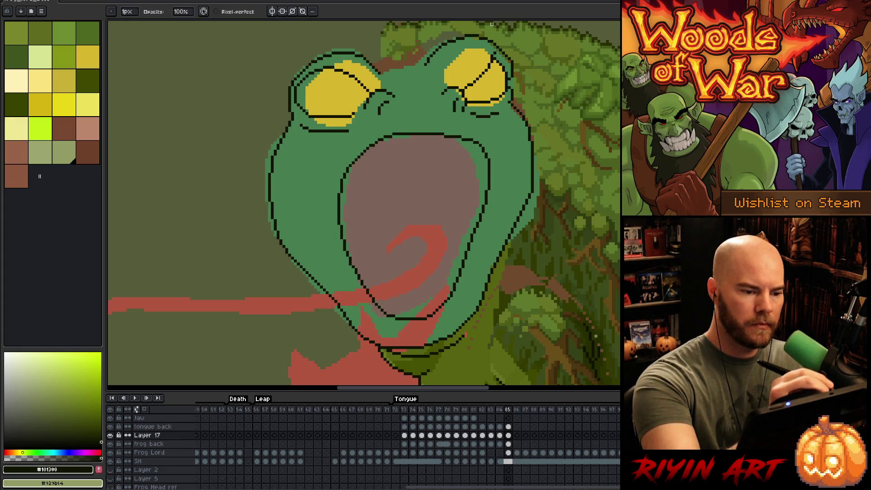
key(b)
Undo the stroke between the eyes, pick the darkest olive, and edge the head where it meets the moss
mouse_move(432, 64)
mouse_down()
mouse_move(470, 110)
mouse_move(444, 138)
mouse_move(458, 136)
mouse_move(434, 129)
mouse_move(457, 126)
mouse_move(462, 117)
mouse_up()
key(ctrl+z)
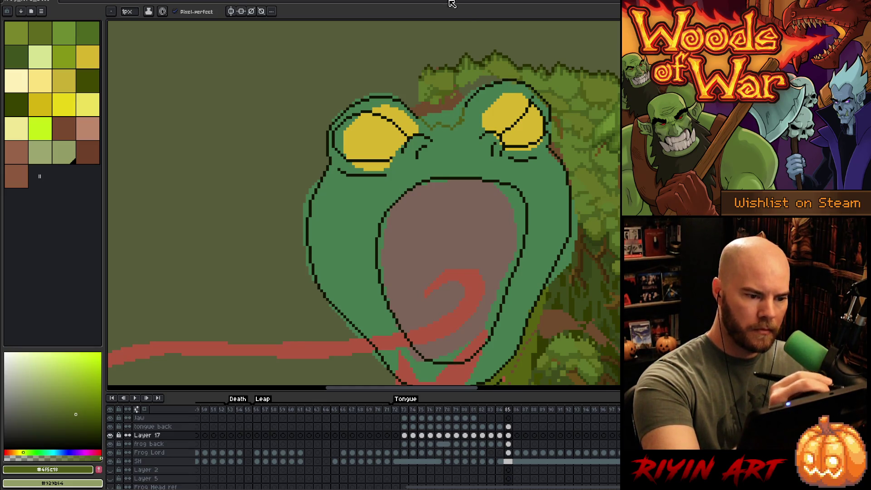
key(i)
click(421, 76)
key(b)
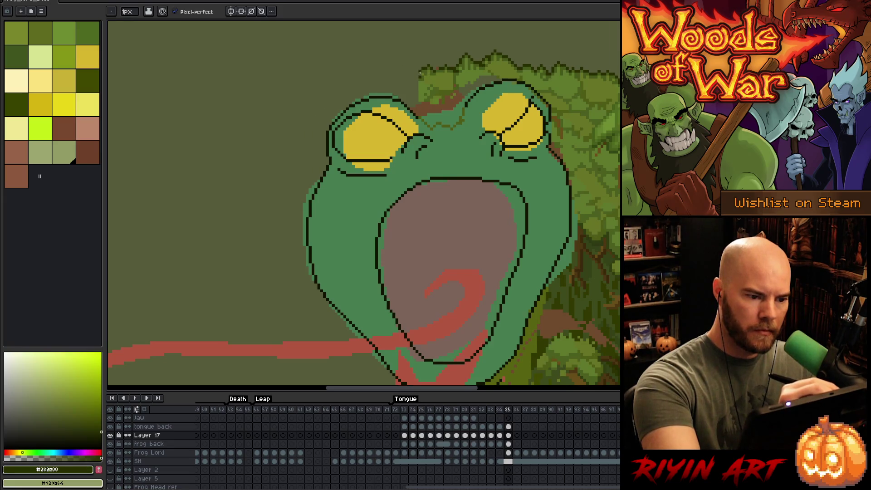
drag(419, 73, 390, 85)
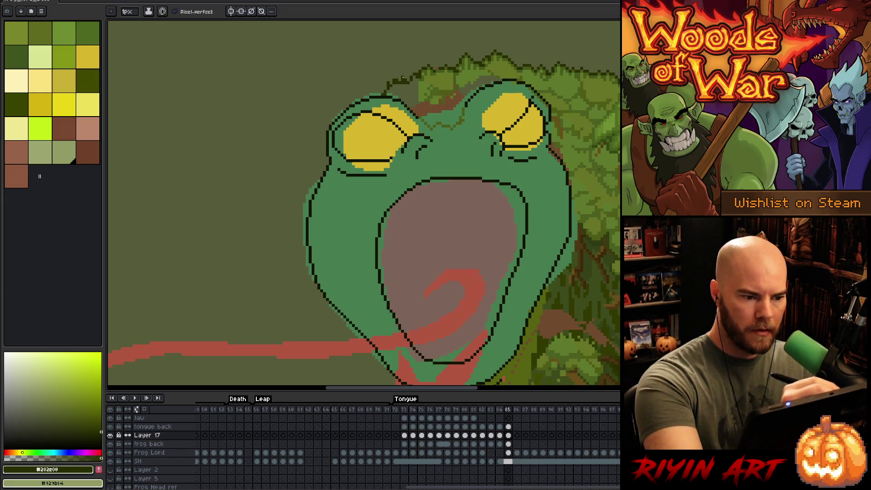
key(space)
mouse_move(523, 298)
mouse_down()
mouse_move(515, 248)
mouse_move(529, 331)
mouse_up()
drag(491, 243, 456, 301)
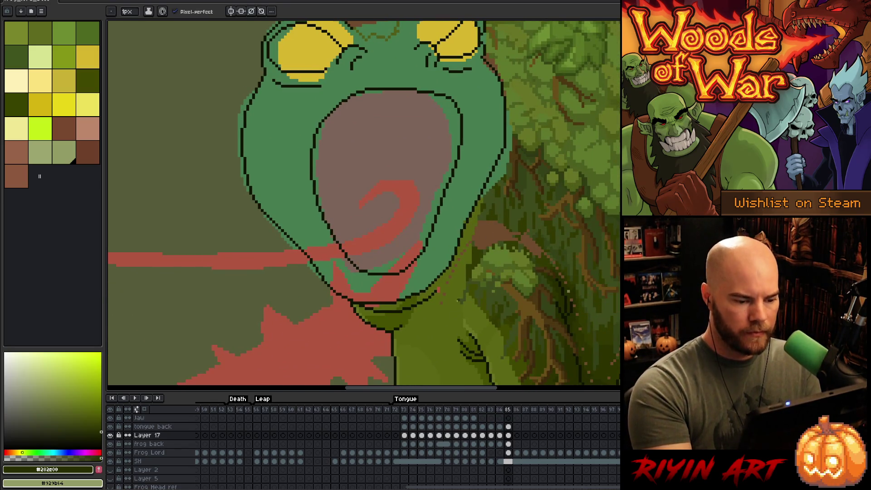
Trial olive fills around and inside the mouth, undoing them, and delete Layer 17
alt+click(457, 300)
key(g)
click(460, 235)
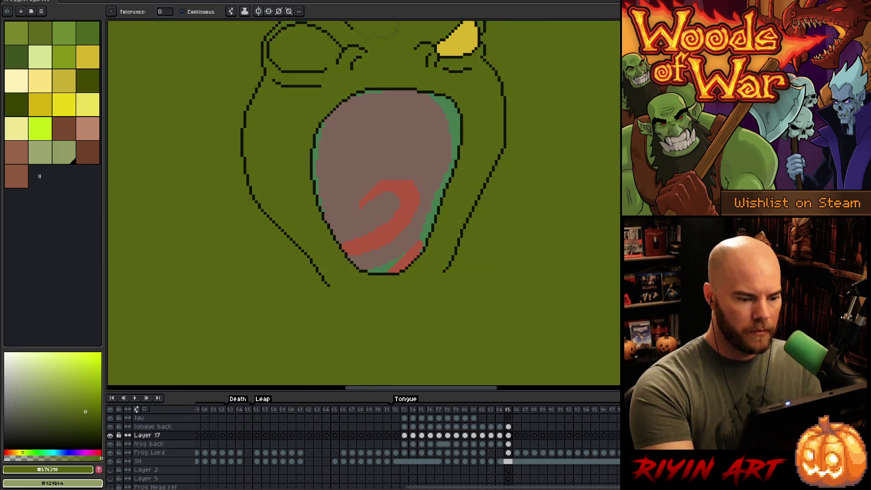
key(ctrl+z)
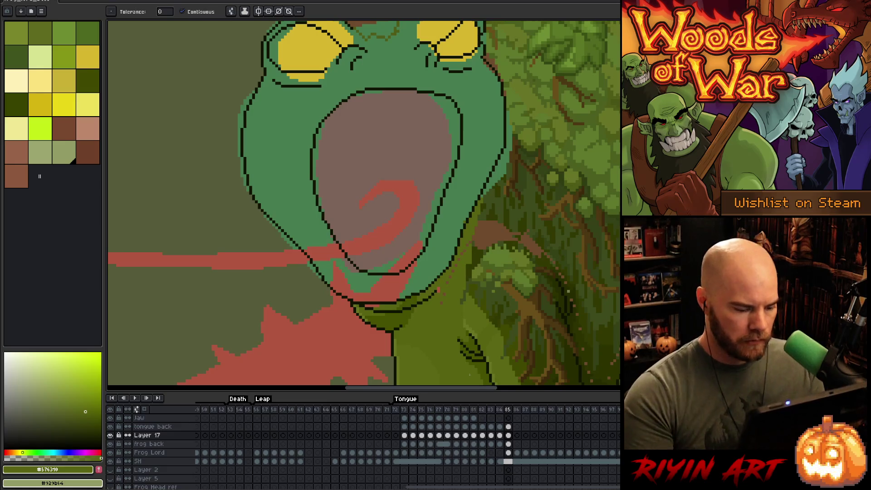
click(144, 436)
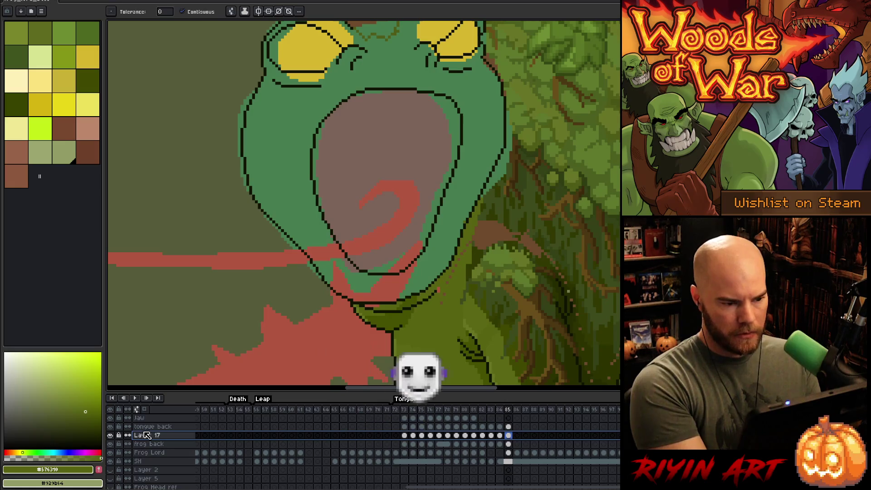
key(Delete)
scroll(376, 191, down, 2)
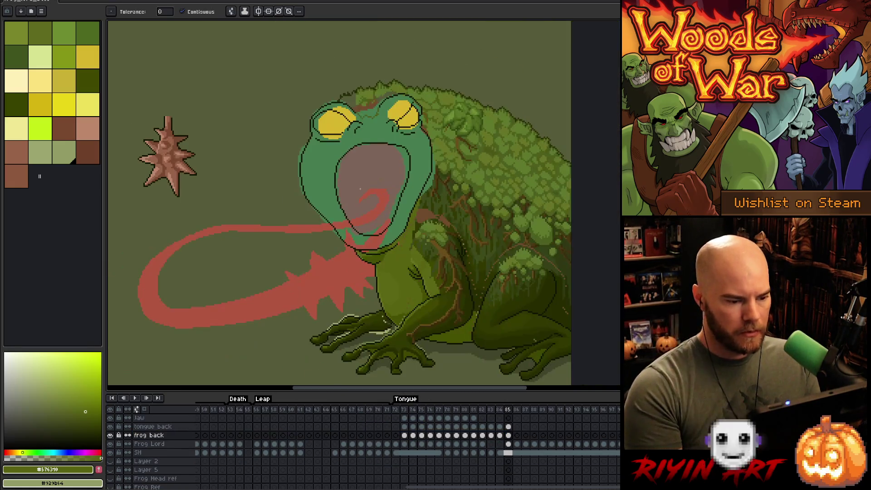
scroll(386, 182, up, 1)
click(408, 152)
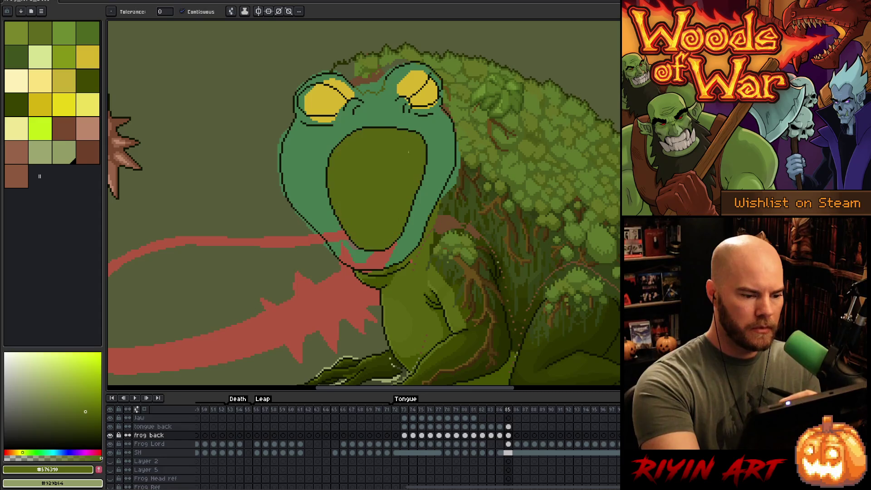
key(ctrl+z)
key(ctrl+z)
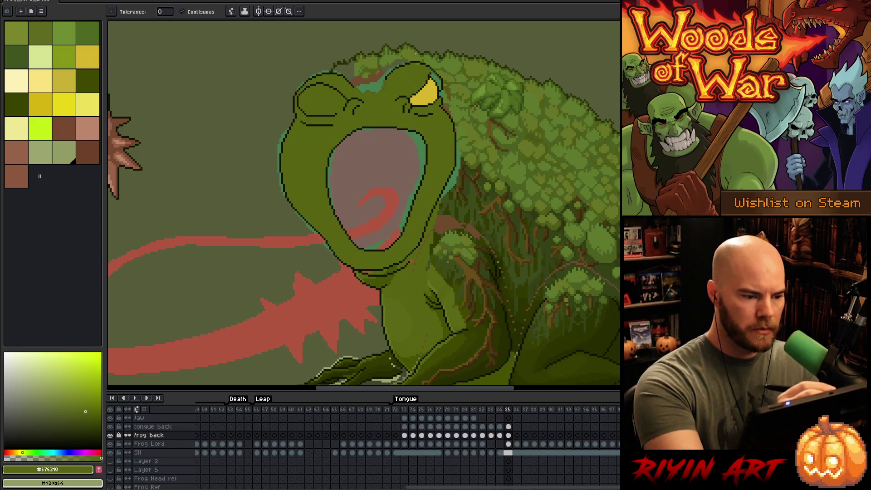
Fill the left eye with yellow picked from the right eye
key(b)
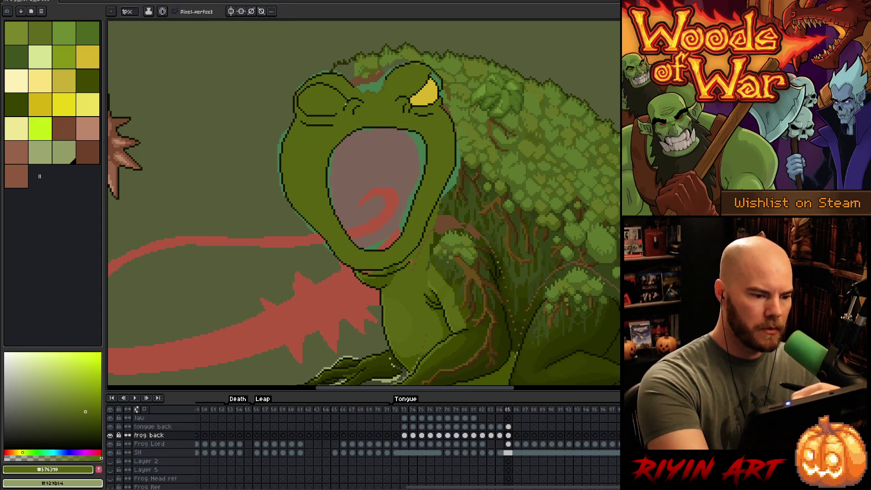
alt+click(337, 114)
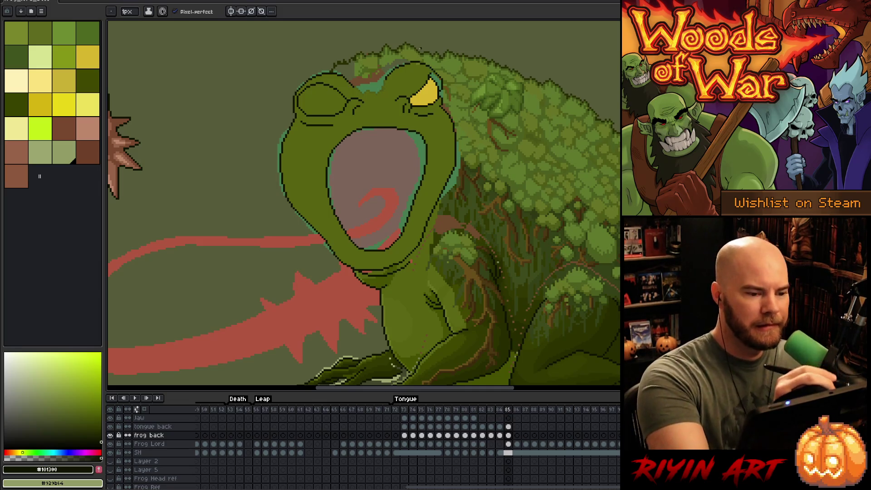
alt+click(426, 93)
key(g)
click(322, 101)
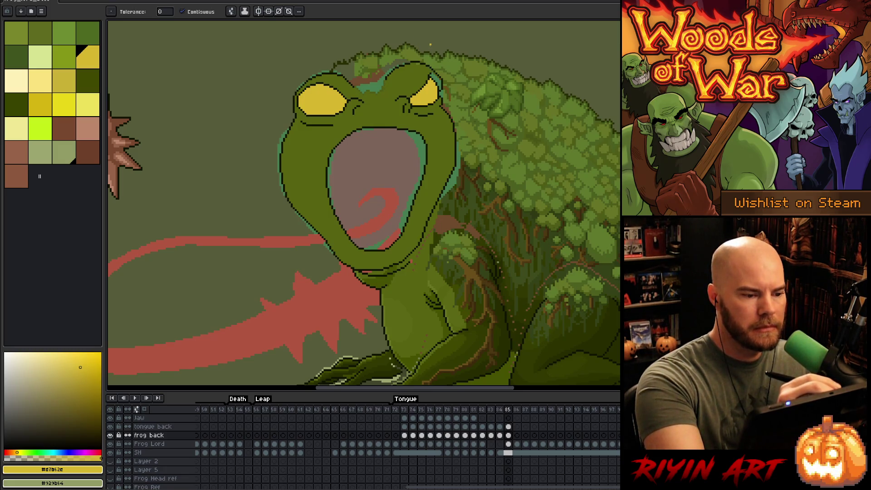
Add dark outline pixels right of the mouth and fill the teal back strip darker green
key(b)
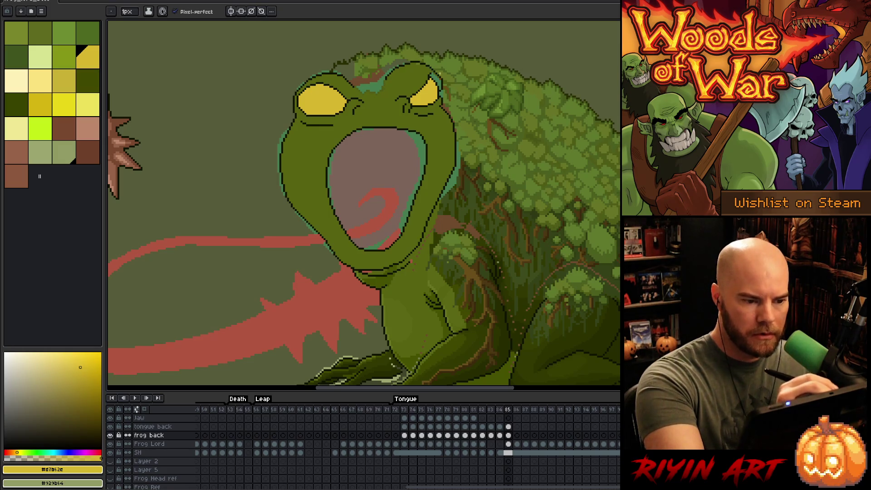
alt+click(309, 136)
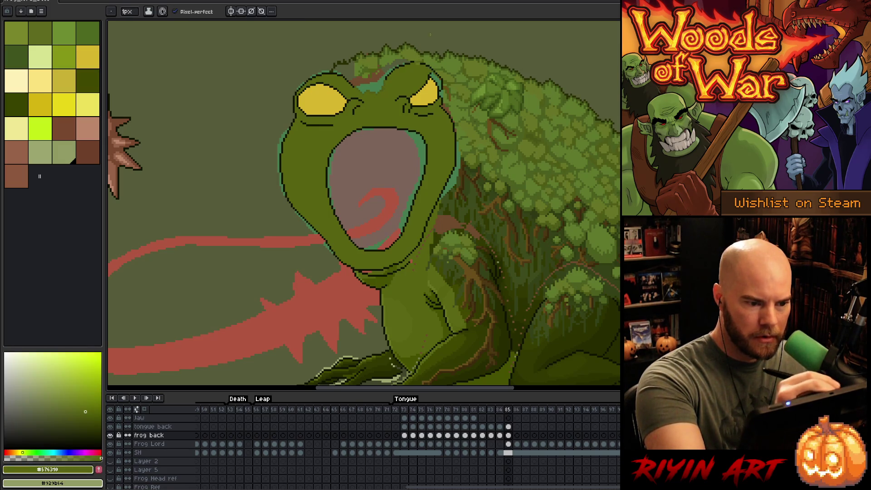
key(g)
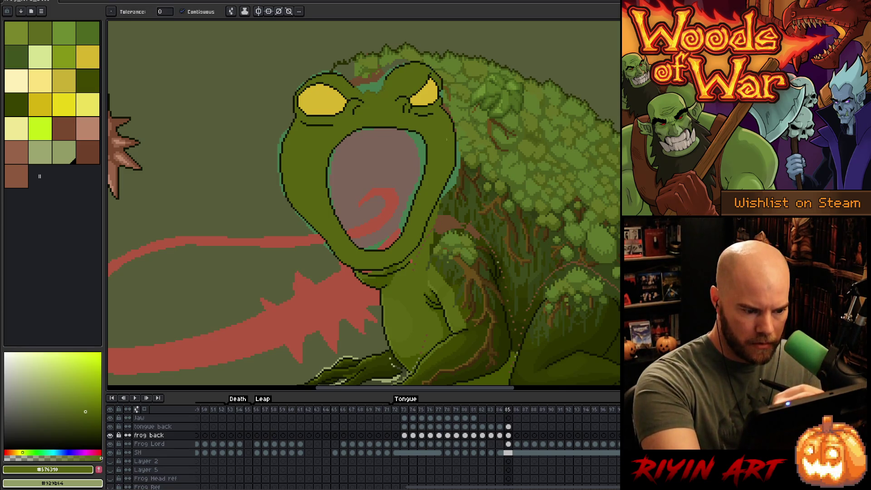
key(b)
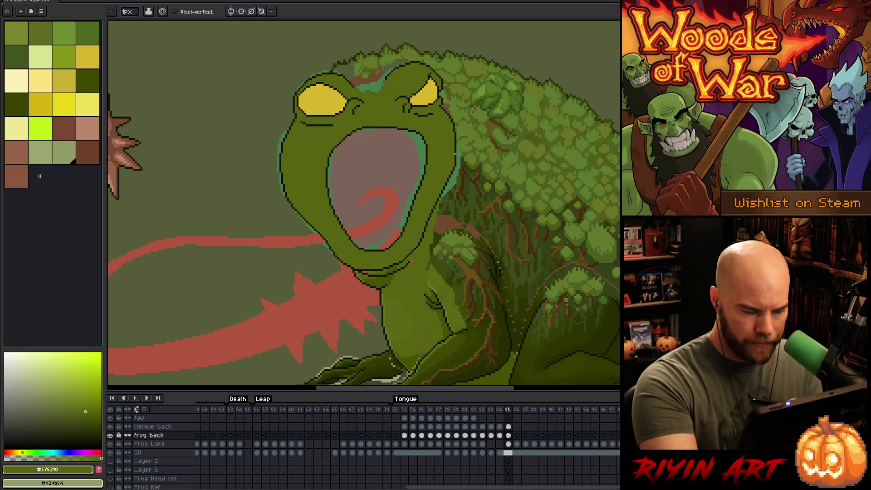
alt+click(439, 221)
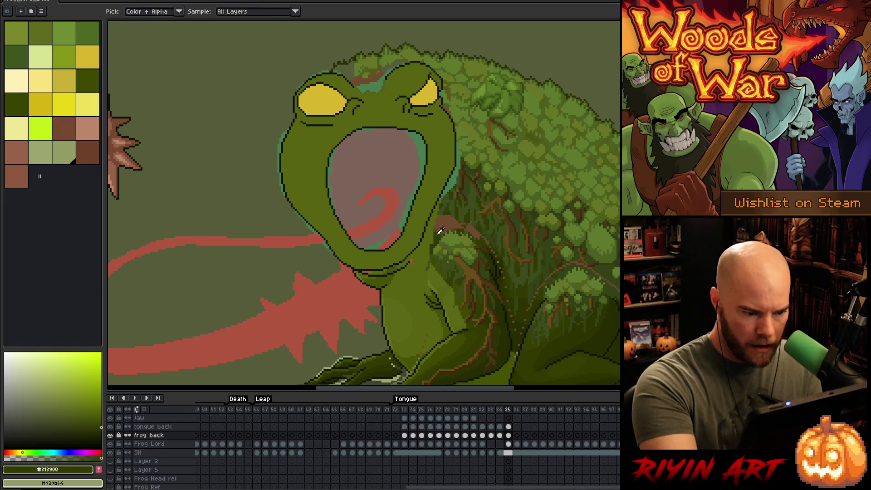
drag(432, 243, 433, 222)
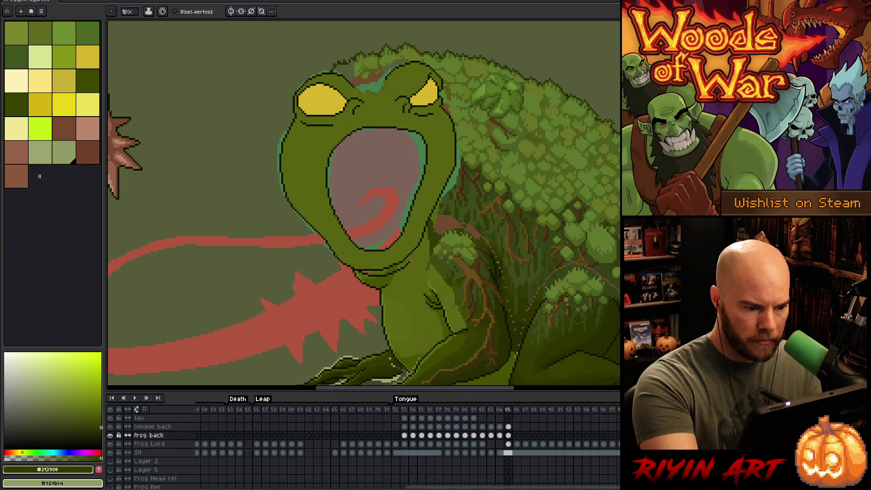
key(g)
click(448, 198)
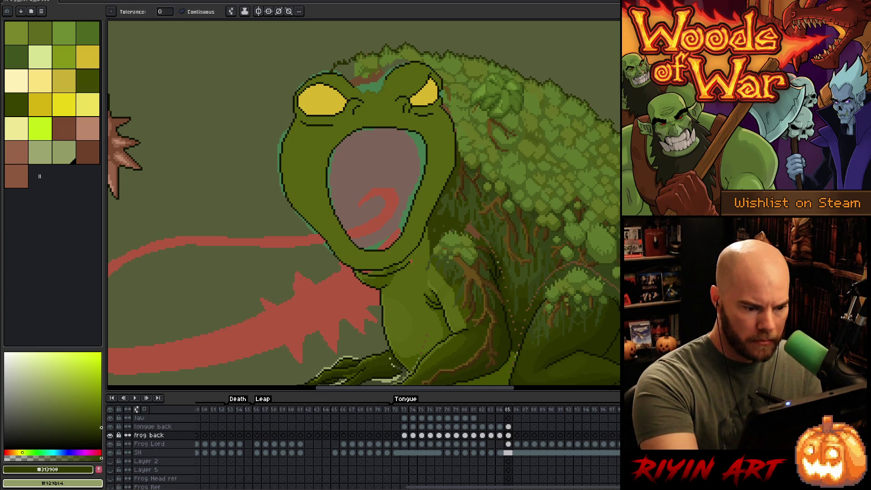
key(b)
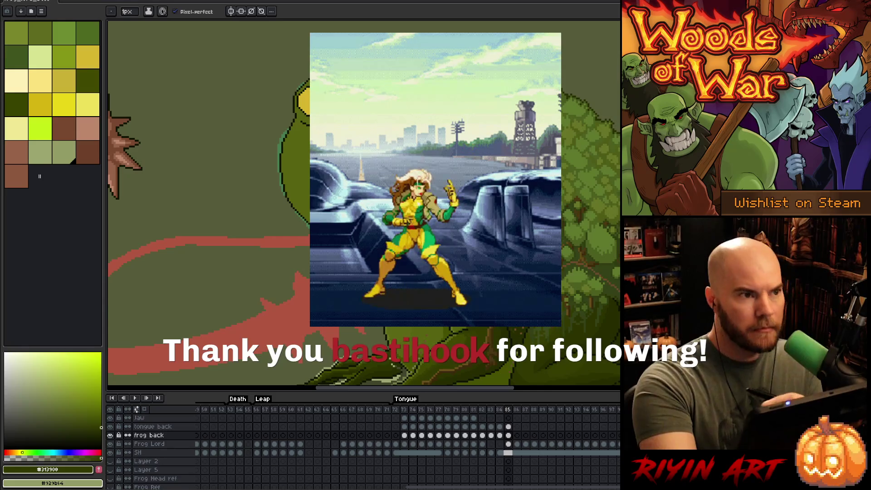
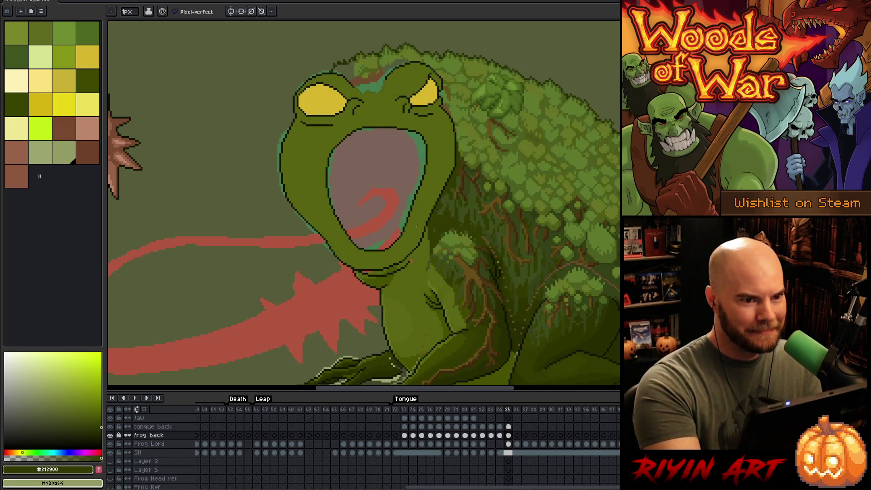
Sample olive greens from the frog's skin and try a throat-and-chest selection, then clear it
alt+click(412, 261)
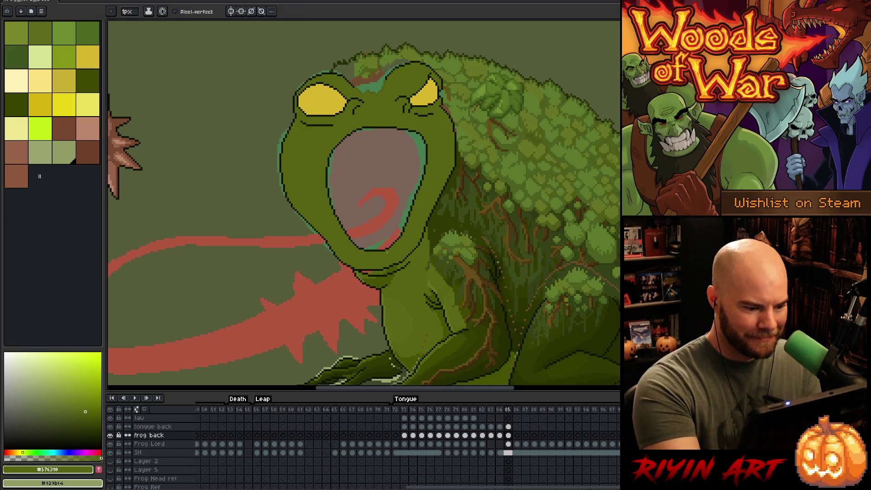
key(g)
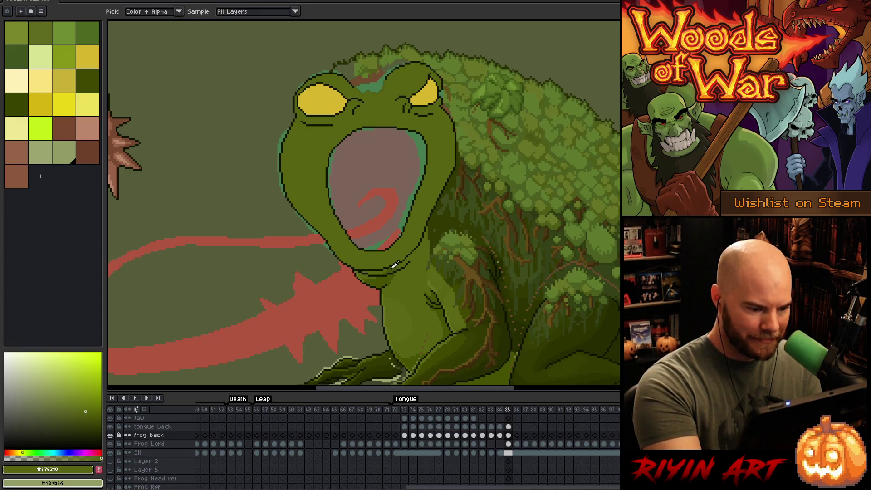
alt+click(378, 271)
key(b)
drag(411, 261, 408, 263)
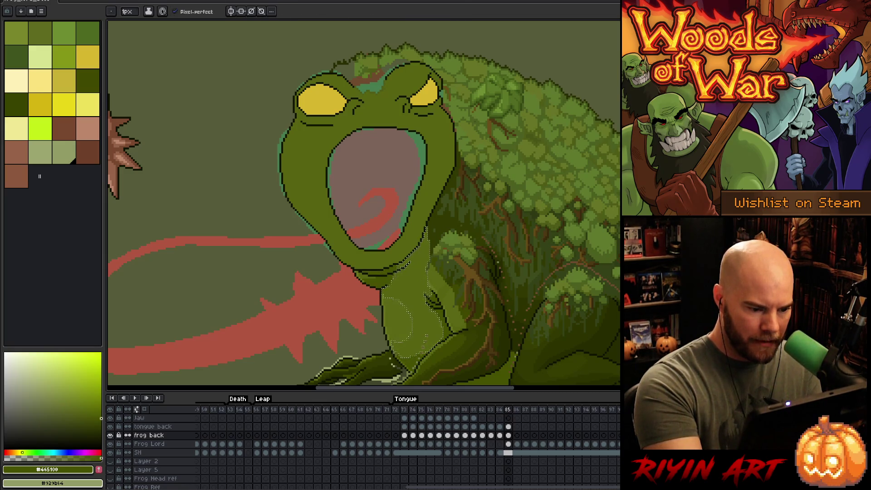
key(g)
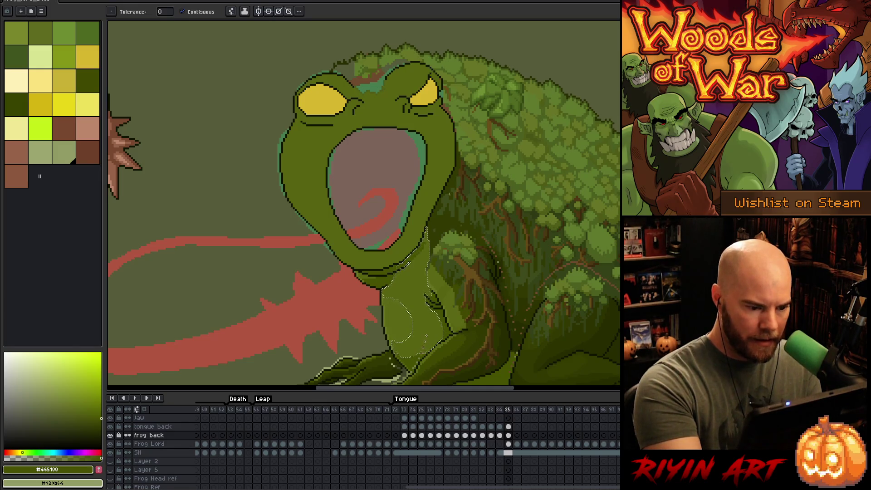
key(ctrl+d)
drag(437, 297, 451, 305)
key(b)
key(g)
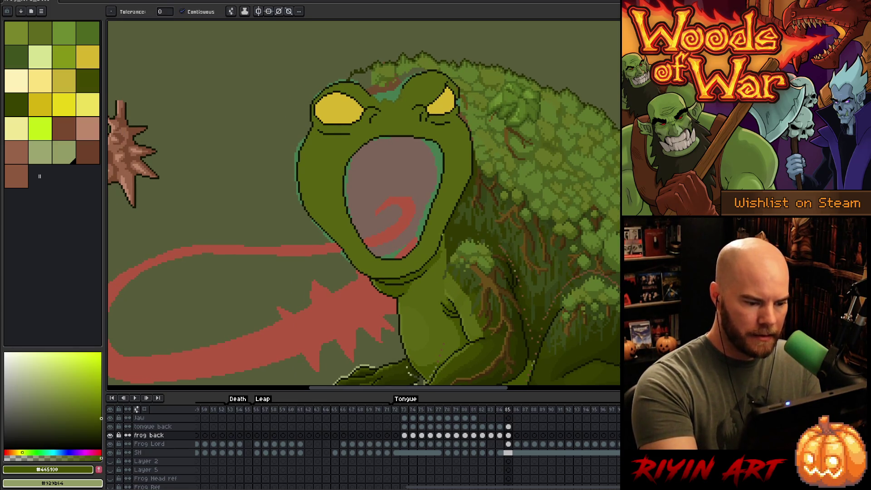
drag(416, 281, 436, 301)
Sample dark olive #313900 from the outline and select the upper head region
key(i)
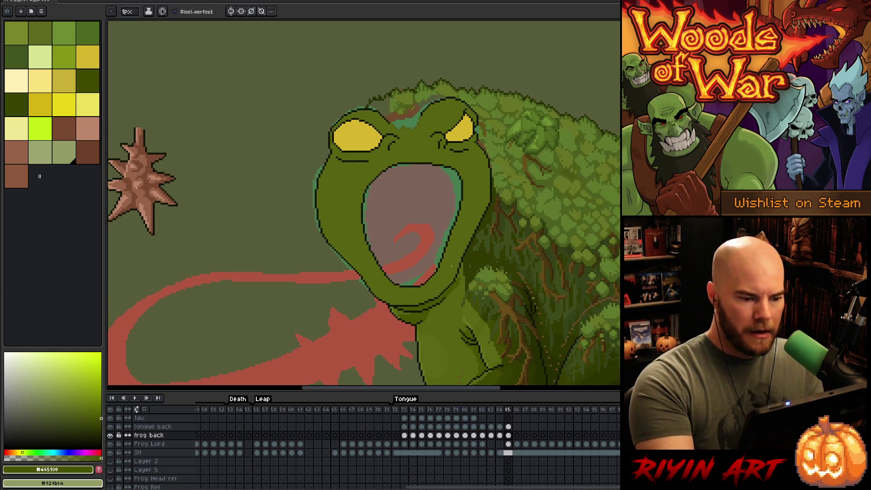
click(476, 264)
key(w)
click(489, 156)
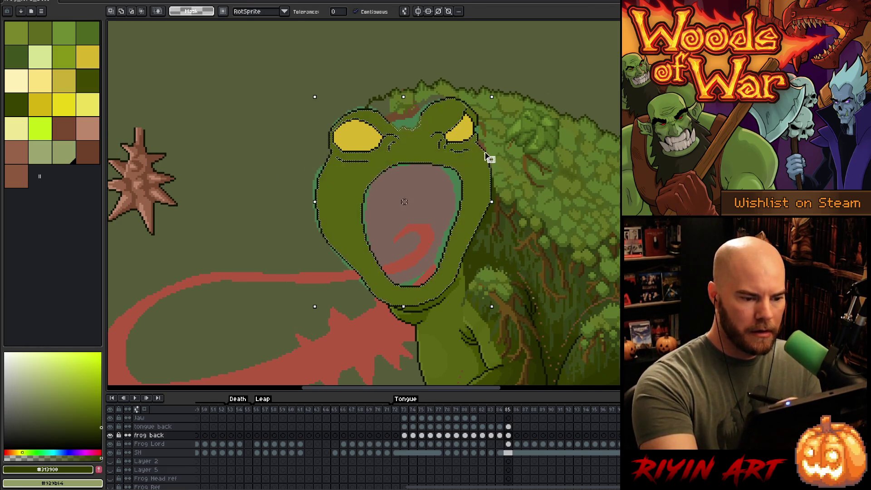
Fill the upper head and the patch beside the right eye with dark olive
key(b)
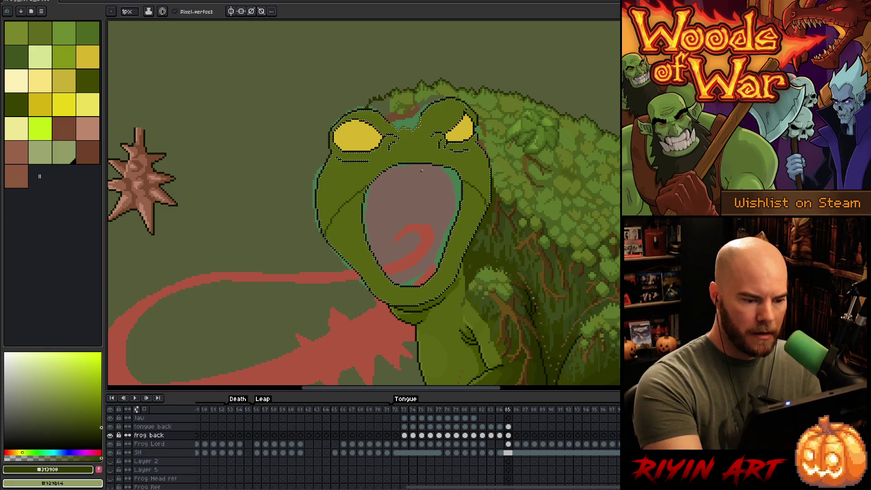
key(g)
click(346, 184)
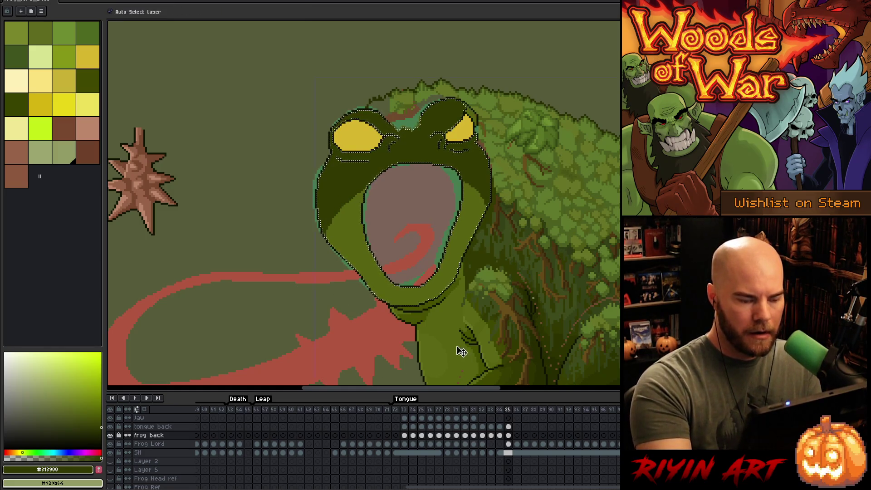
click(475, 106)
Outline the eye edge in dark pixels and fill the brown-teal patch with olive #4F5C18
scroll(472, 107, up, 5)
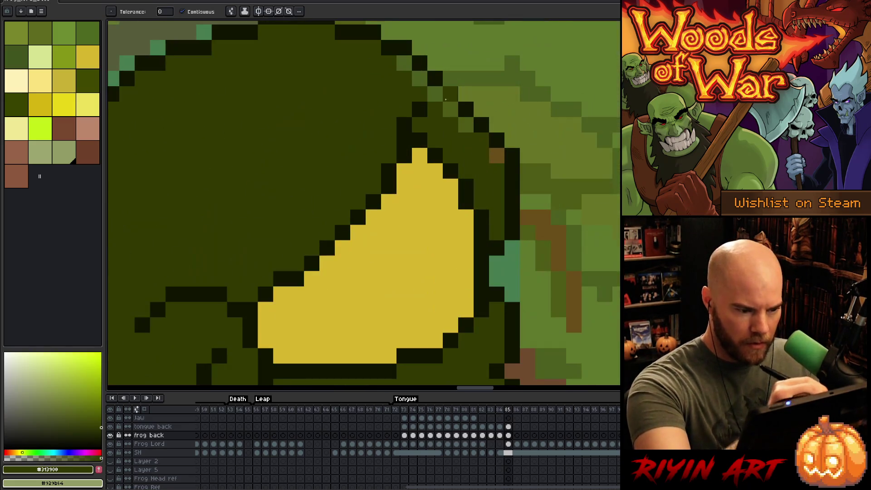
key(b)
drag(419, 79, 494, 155)
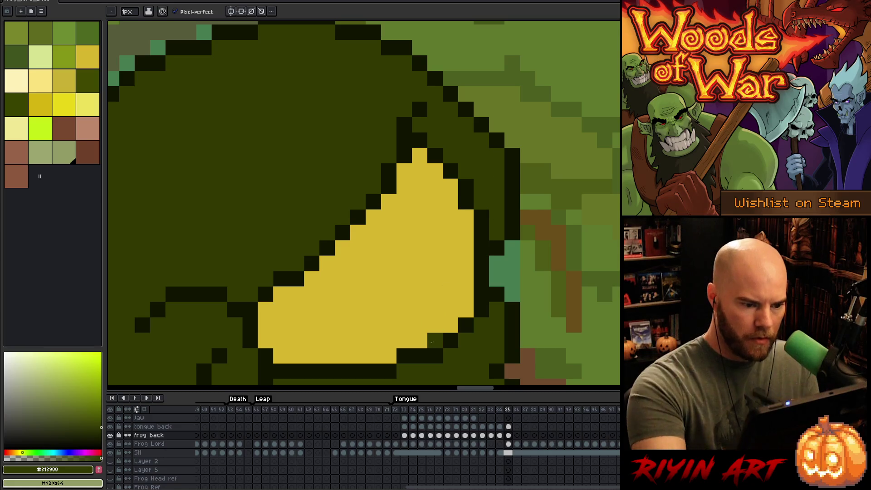
scroll(494, 273, down, 4)
scroll(384, 233, up, 3)
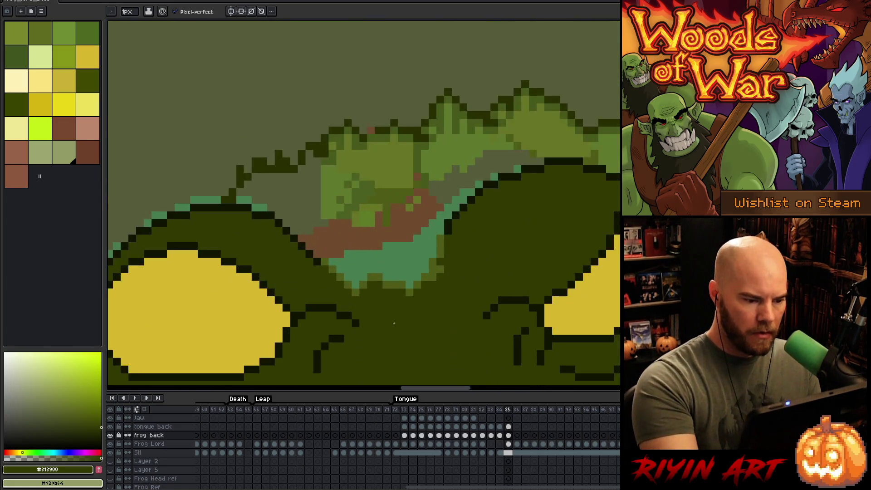
key(i)
click(422, 150)
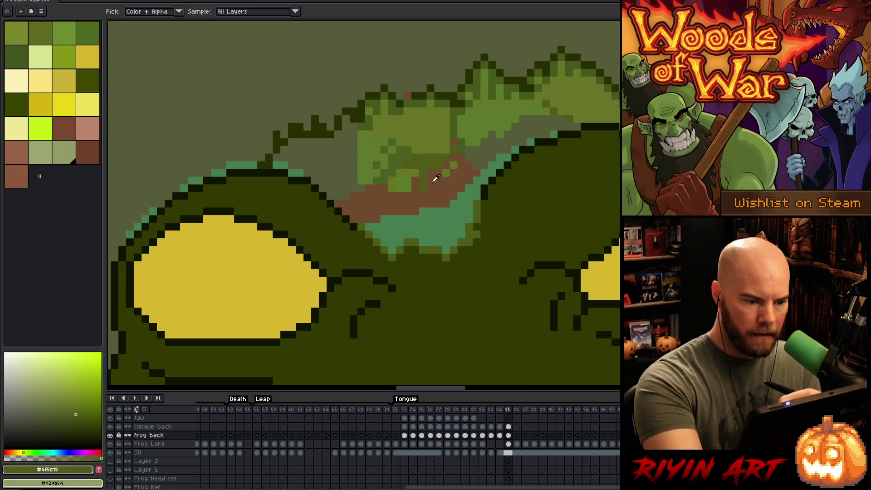
key(g)
click(477, 213)
Paint lighter moss green #5F792C over the darker moss areas, comparing against frame 84
key(b)
alt+click(376, 138)
mouse_move(360, 127)
mouse_down()
mouse_move(336, 182)
mouse_move(345, 150)
mouse_move(354, 182)
mouse_move(354, 145)
mouse_move(345, 143)
mouse_up()
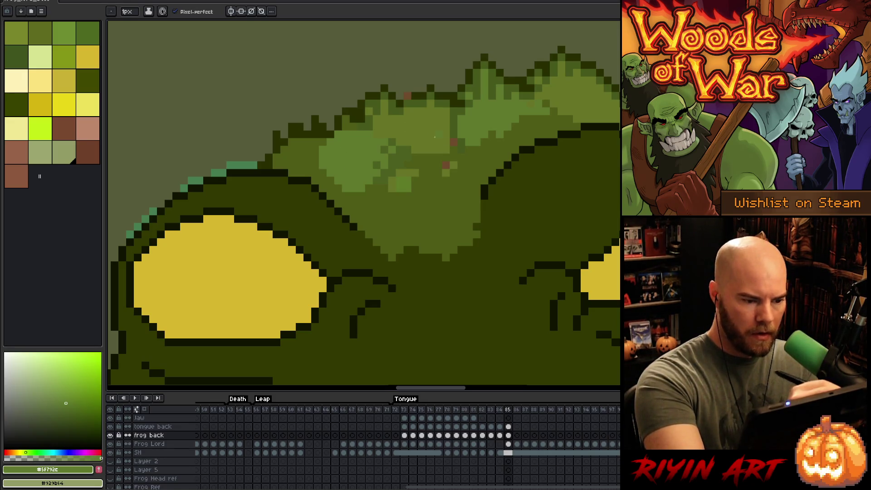
key(Left)
key(Right)
key(Left)
key(Right)
mouse_move(323, 151)
mouse_down()
mouse_move(304, 166)
mouse_move(316, 161)
mouse_move(314, 150)
mouse_move(352, 200)
mouse_up()
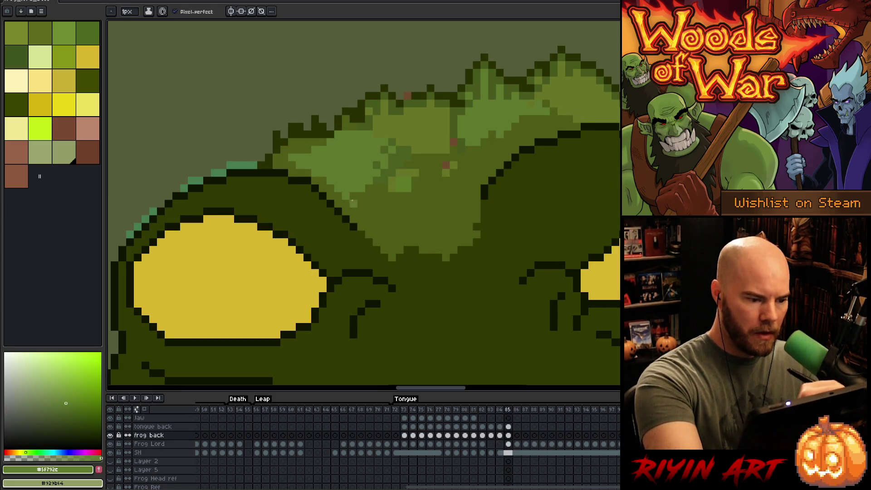
key(Left)
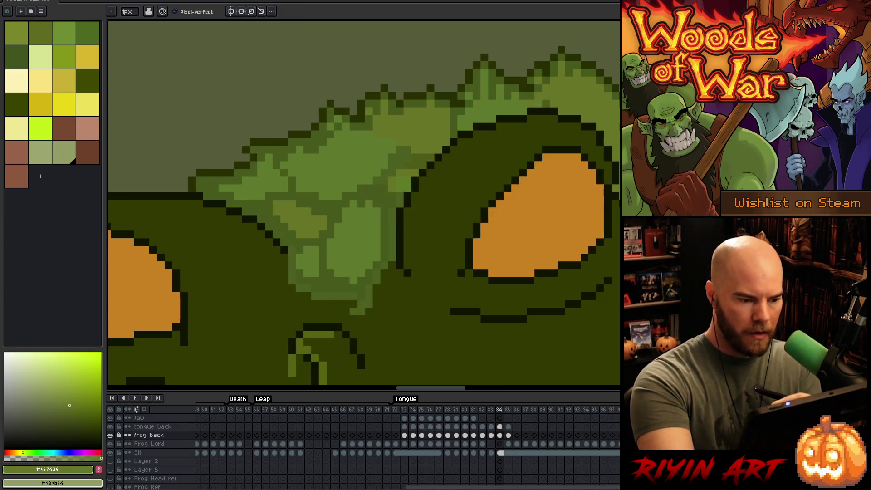
key(Right)
mouse_move(393, 206)
mouse_down()
mouse_move(369, 196)
mouse_move(377, 200)
mouse_move(365, 183)
mouse_up()
key(Left)
key(Right)
Add a darker #4B5F1F pixel and more light-green #5F792C pixels across the frog's back
key(i)
click(378, 141)
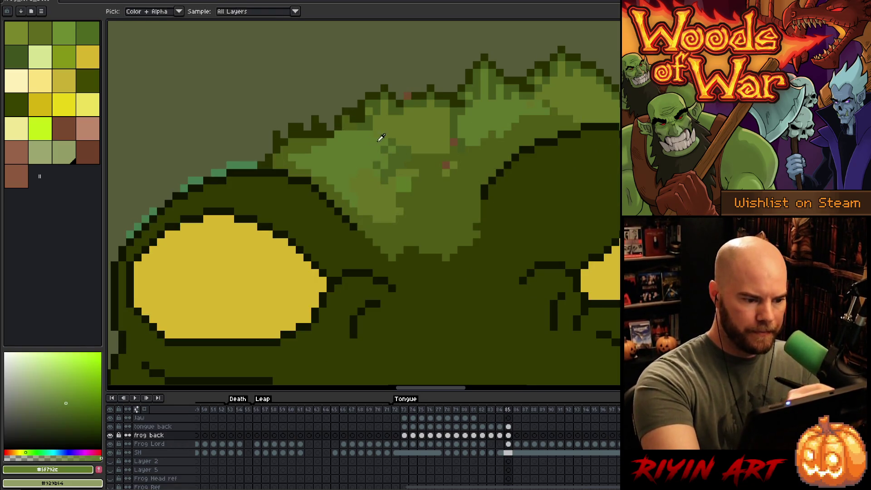
alt+click(438, 195)
click(430, 134)
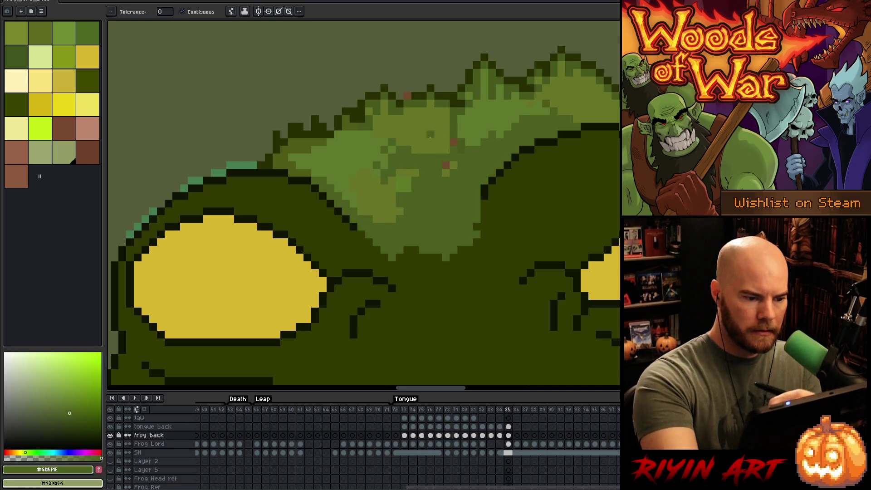
alt+click(408, 213)
mouse_move(400, 245)
mouse_down()
mouse_move(415, 218)
mouse_move(426, 234)
mouse_move(416, 240)
mouse_up()
drag(415, 204, 430, 234)
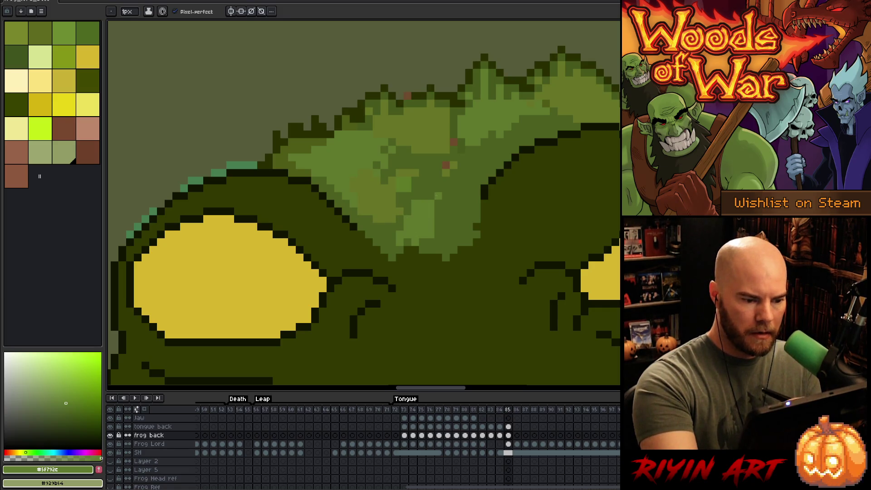
key(Left)
key(Right)
mouse_move(450, 227)
mouse_down()
mouse_move(438, 181)
mouse_move(467, 214)
mouse_move(446, 163)
mouse_move(461, 177)
mouse_up()
Sample dark olive #282E00 and olive #4B5F1F while comparing frames 84 and 85
alt+click(496, 172)
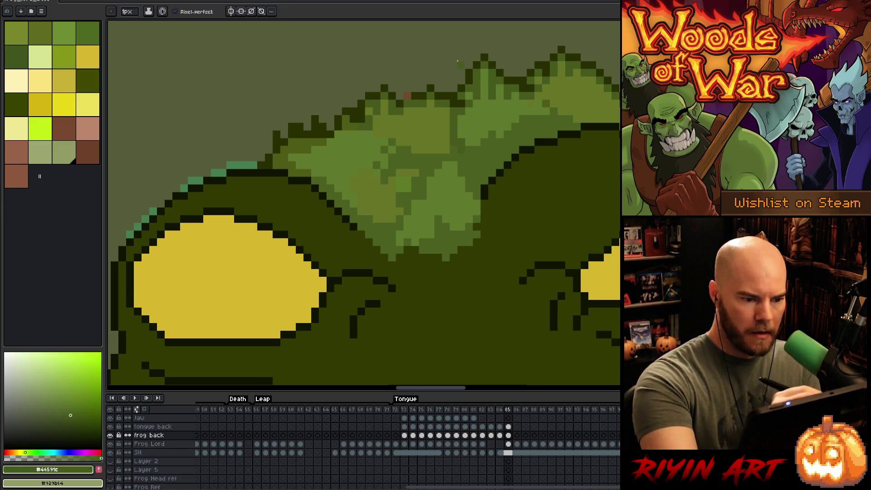
key(Left)
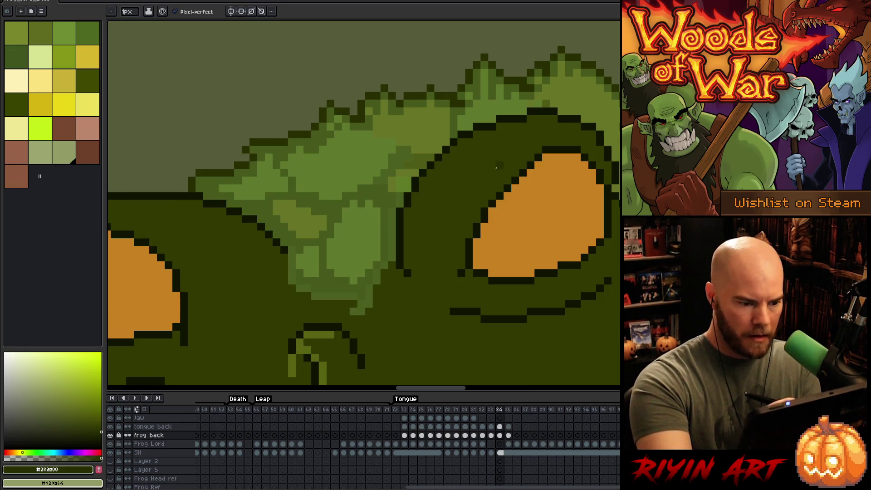
key(Right)
key(Left)
key(Right)
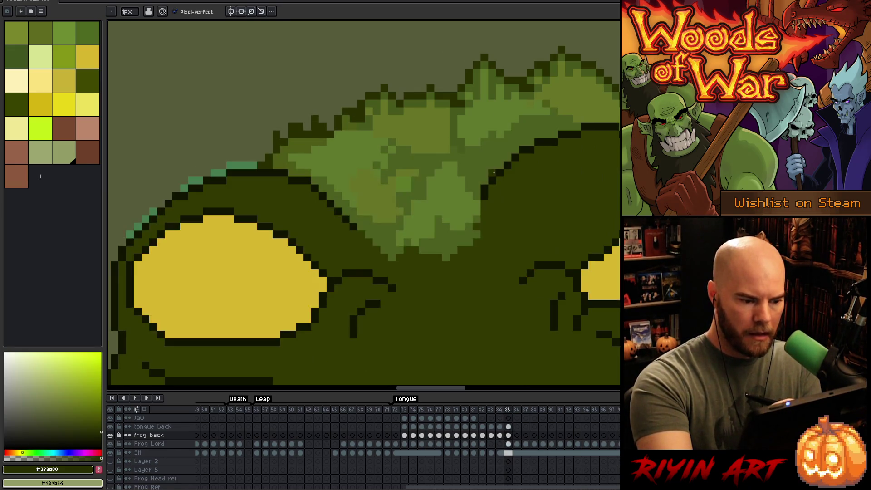
alt+click(474, 213)
key(Left)
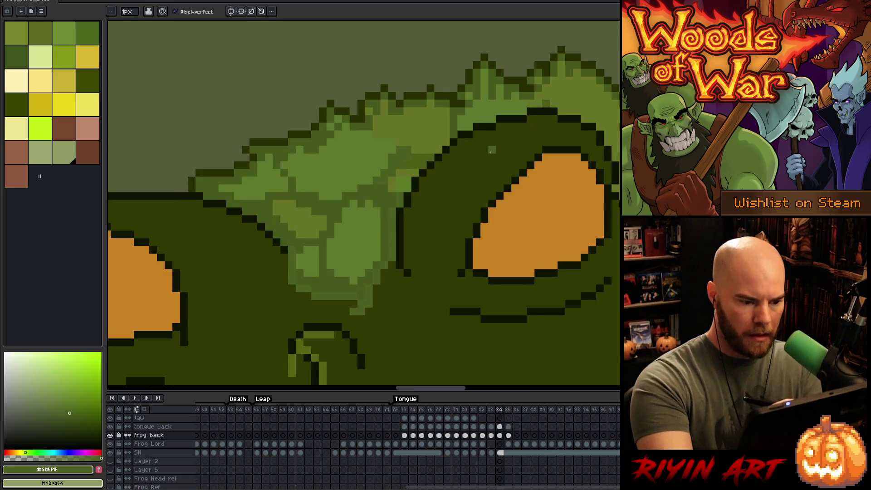
key(Right)
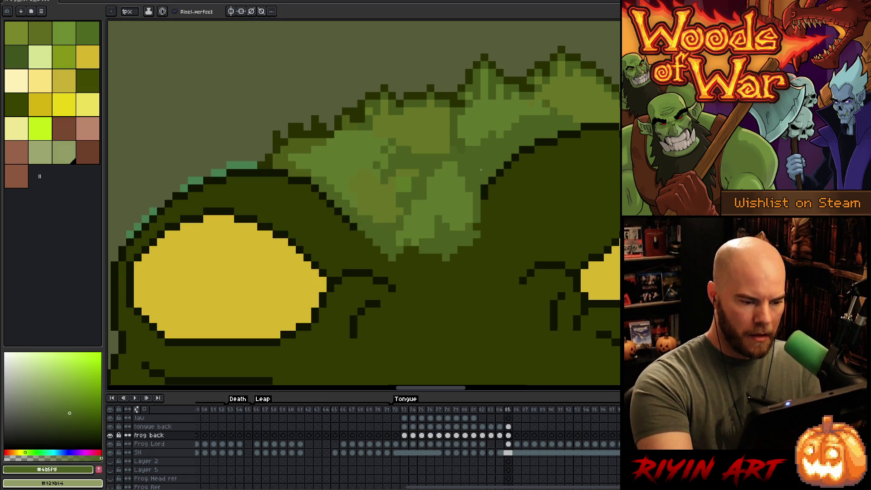
Sample olive #46591C from frame 84 and switch between pencil, fill and eraser on frame 85
key(Left)
alt+click(386, 192)
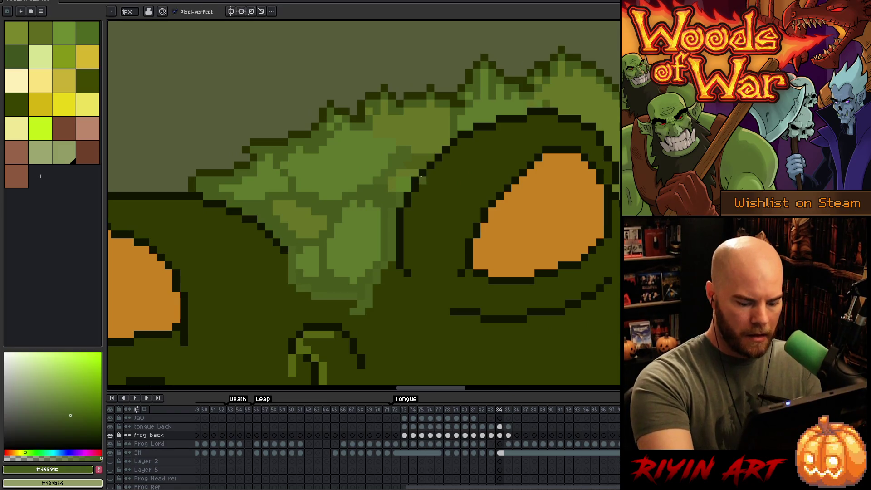
key(Right)
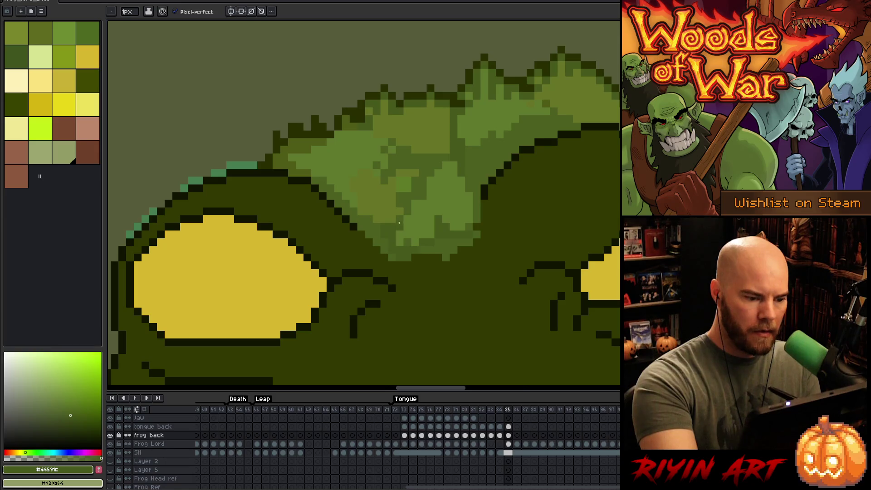
key(g)
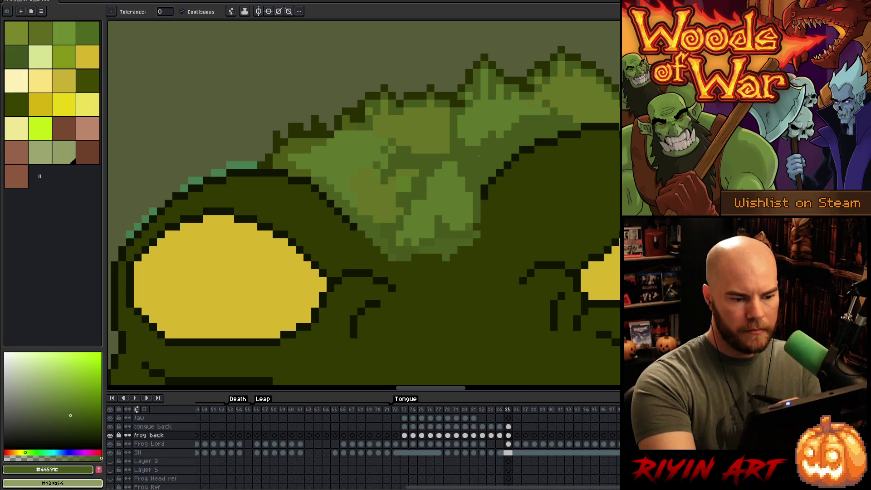
key(b)
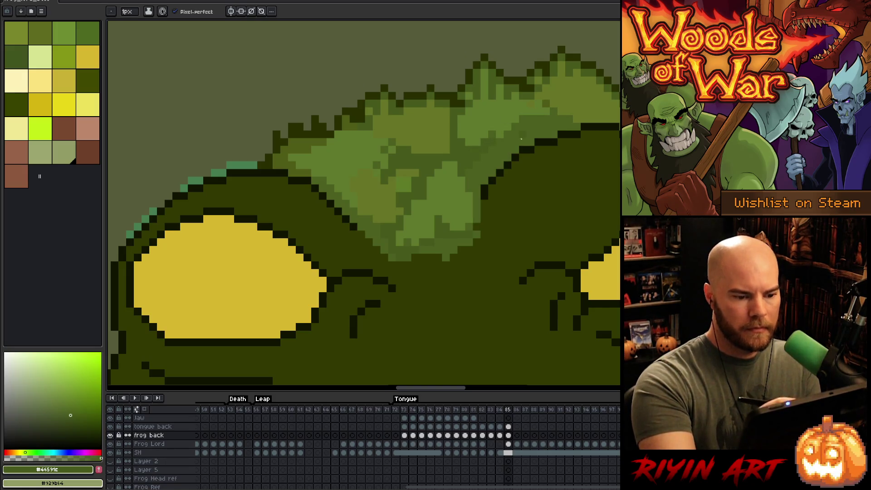
key(g)
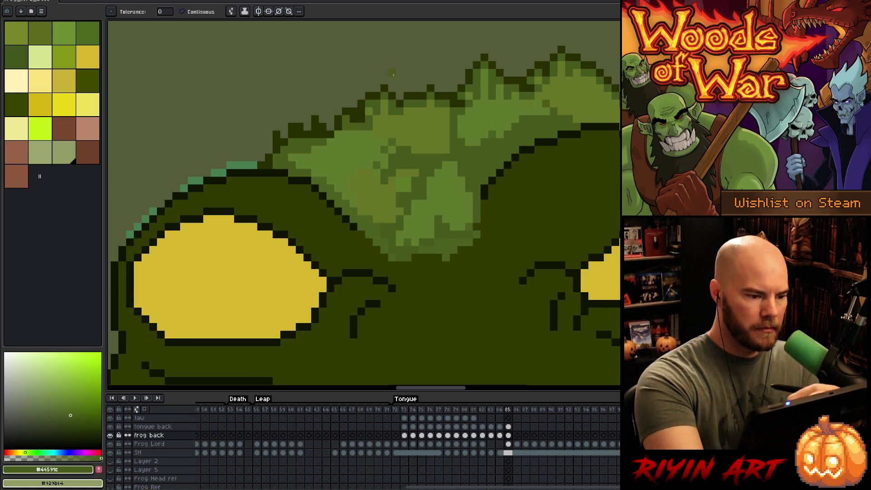
key(b)
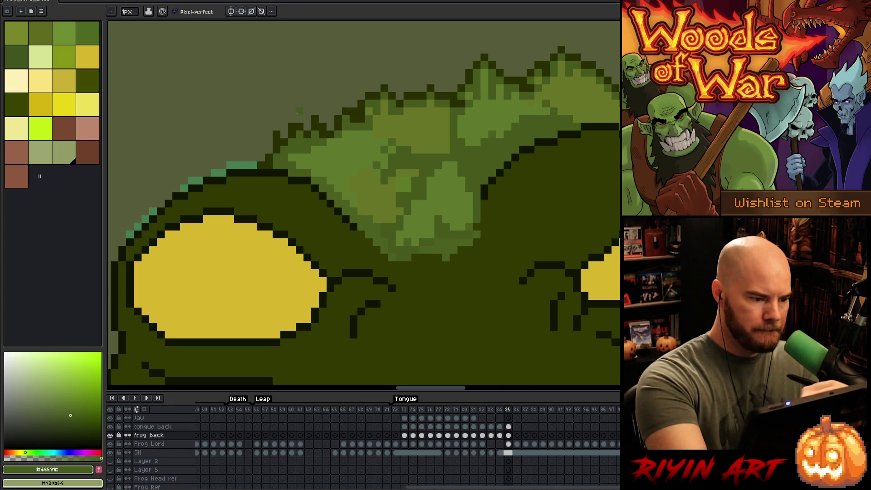
key(e)
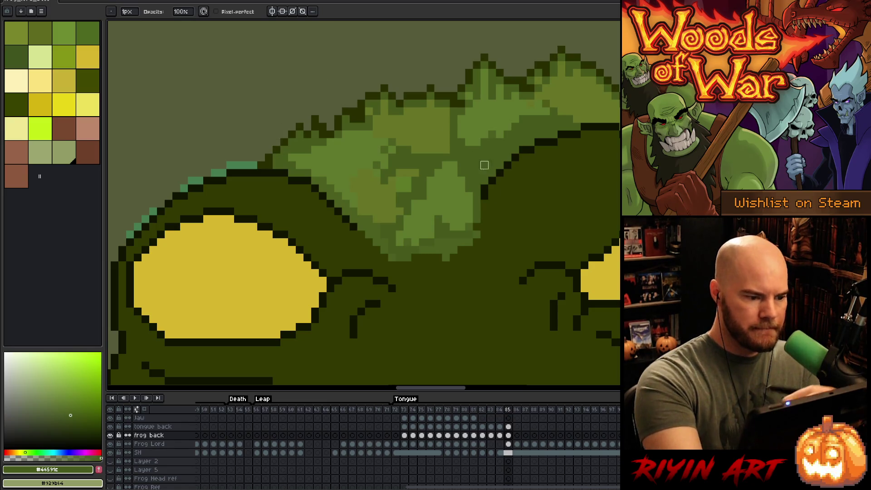
On the tongue back layer, sample the brown of the spiked star
scroll(500, 195, down, 5)
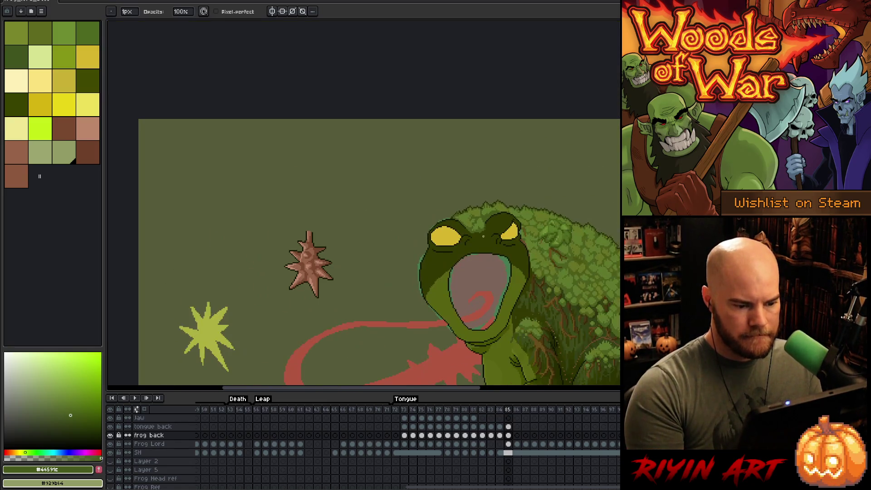
scroll(499, 287, up, 3)
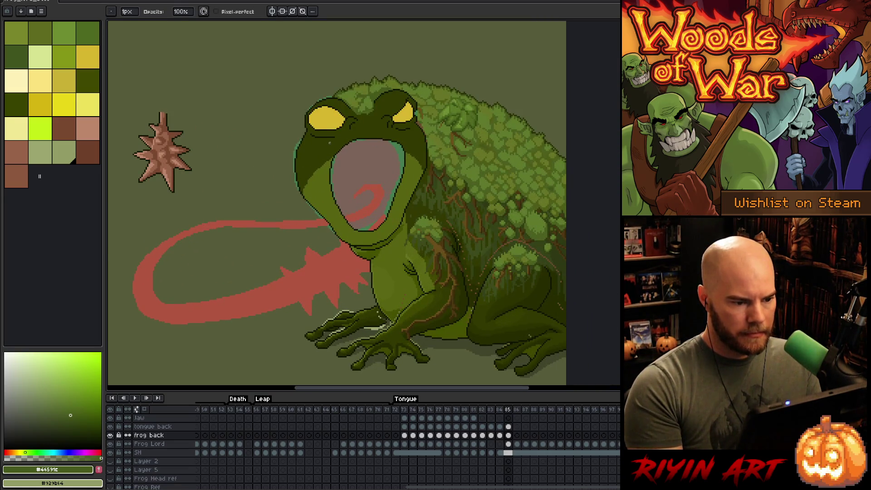
scroll(330, 143, up, 2)
scroll(287, 240, down, 3)
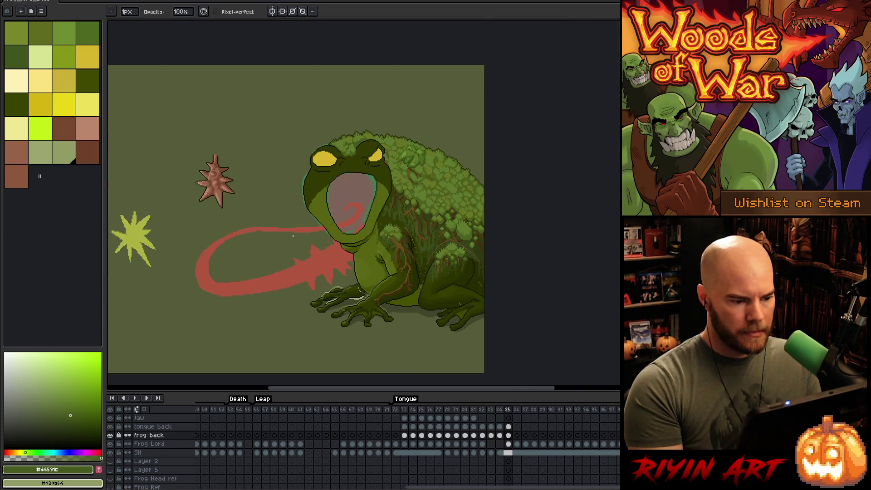
scroll(293, 236, up, 2)
mouse_move(293, 236)
mouse_down()
mouse_move(340, 224)
mouse_move(337, 216)
mouse_up()
key(Up)
alt+click(214, 98)
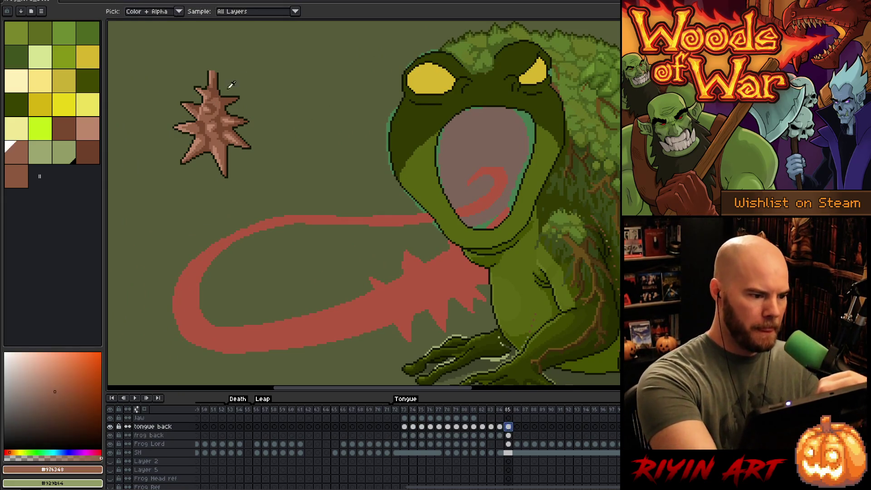
key(e)
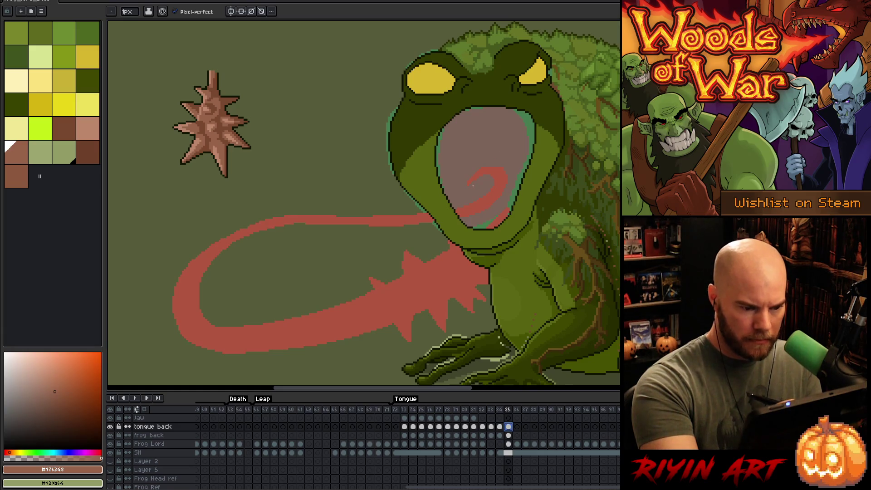
Select the tongue shape and paint its lower-left loop brown-pink with a 7px brush
click(508, 444)
key(w)
click(501, 233)
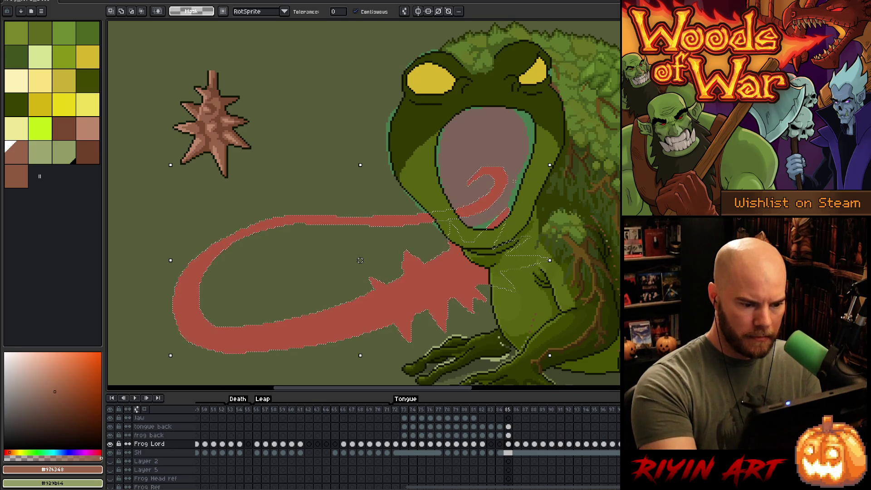
key(b)
click(508, 427)
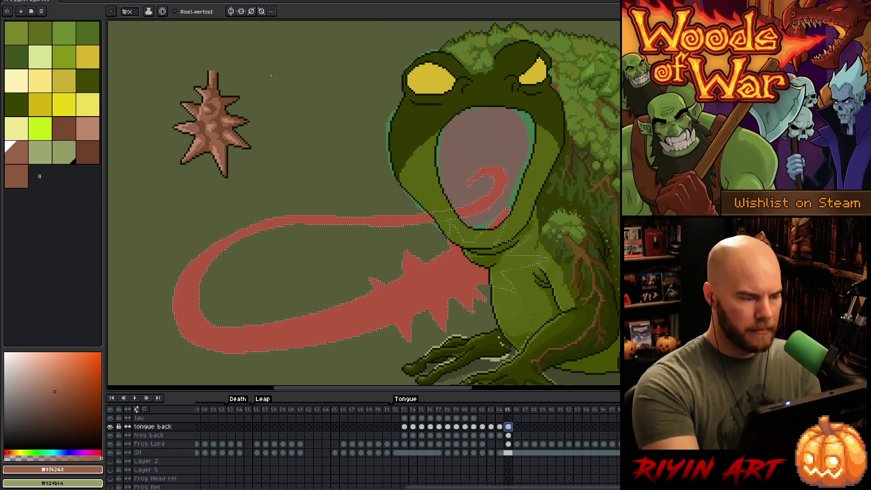
text(7)
key(Return)
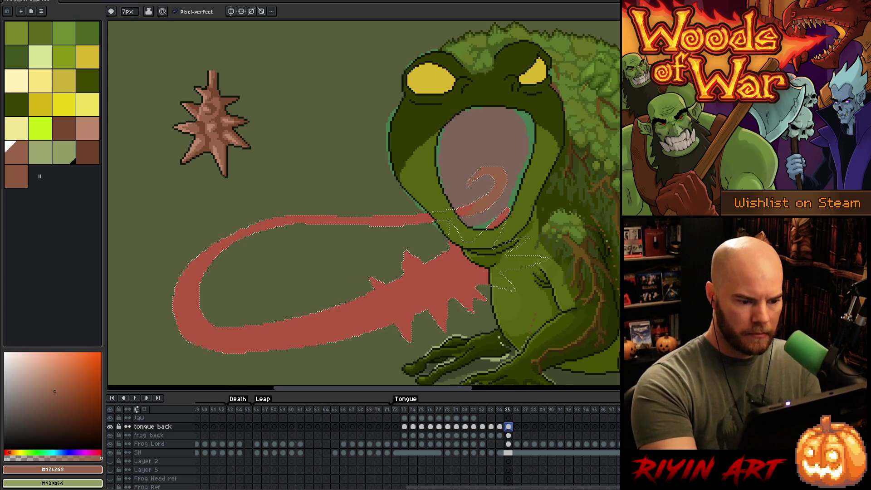
key(e)
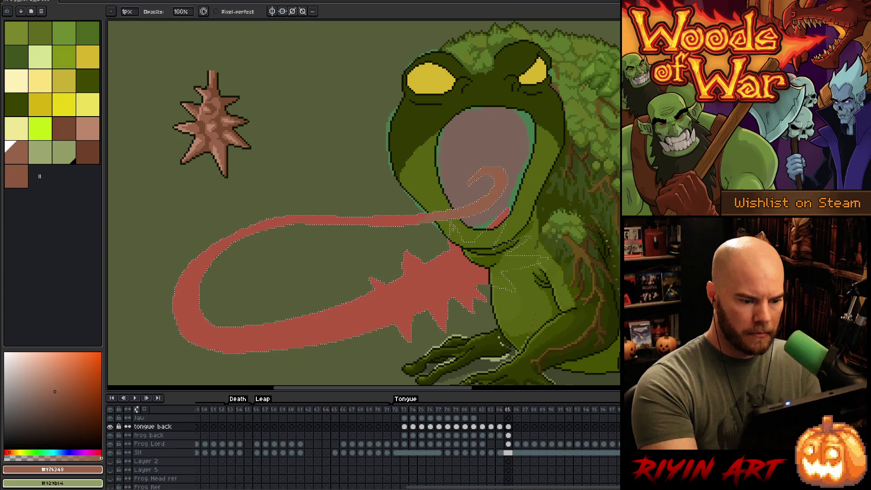
key(b)
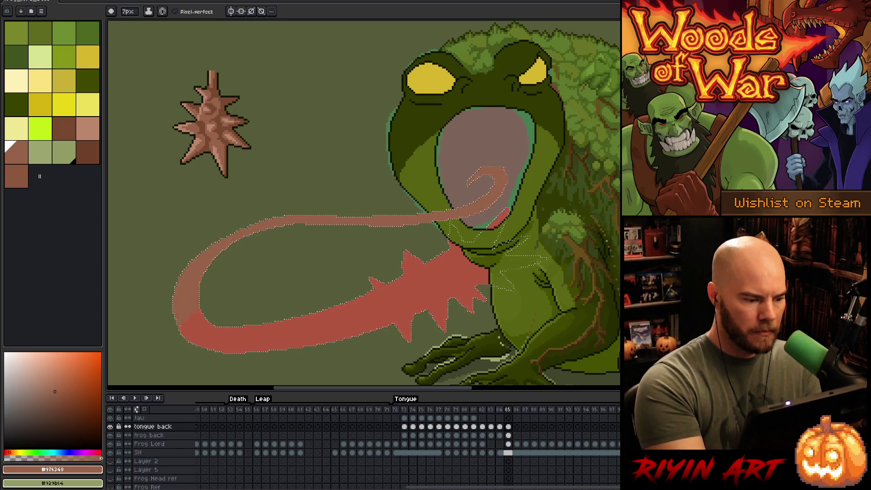
drag(204, 338, 240, 343)
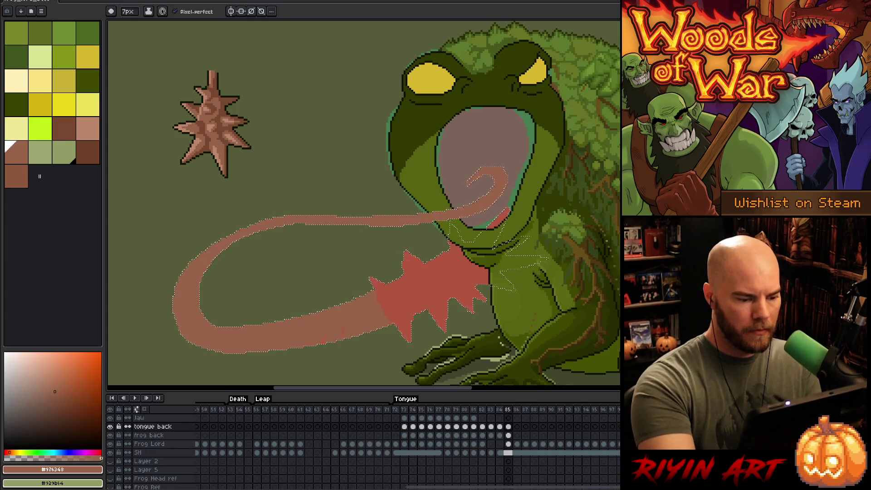
Turn off onion skinning on the Frog Lord layer and sample the frog outline's dark green
scroll(317, 332, down, 1)
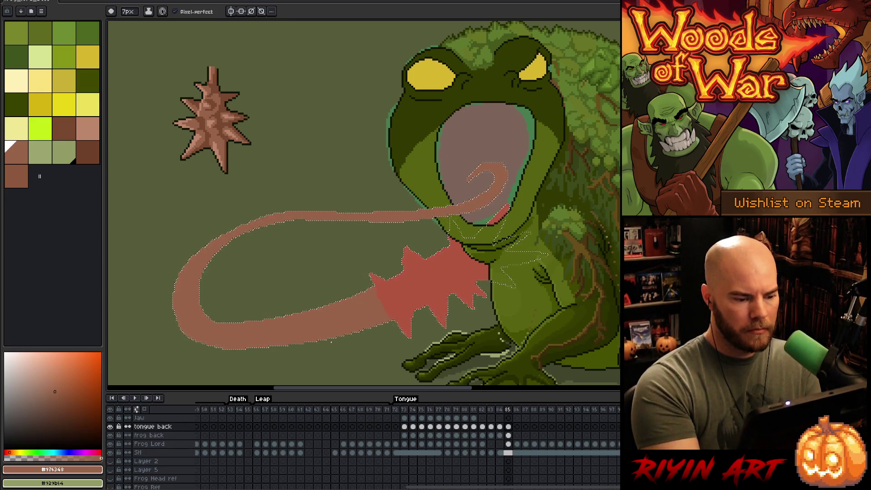
mouse_move(470, 301)
mouse_down()
mouse_move(495, 278)
mouse_move(502, 298)
mouse_move(515, 292)
mouse_up()
key(b)
click(509, 444)
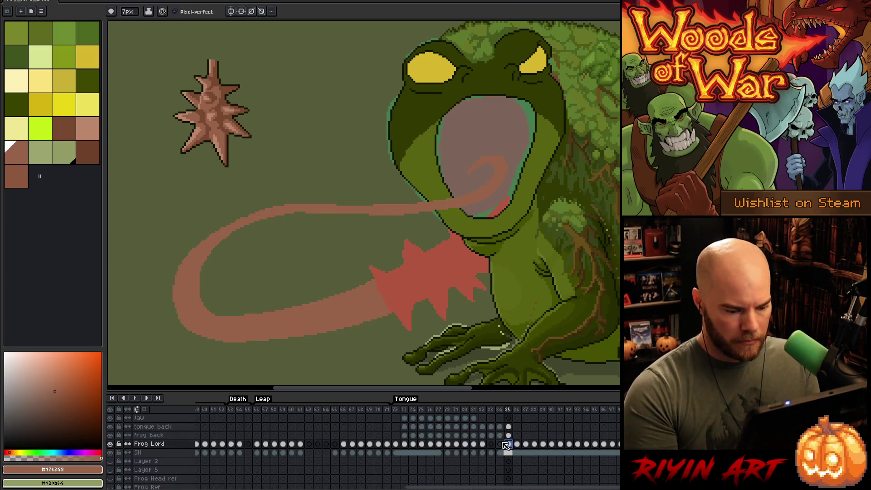
key(F3)
scroll(496, 296, down, 3)
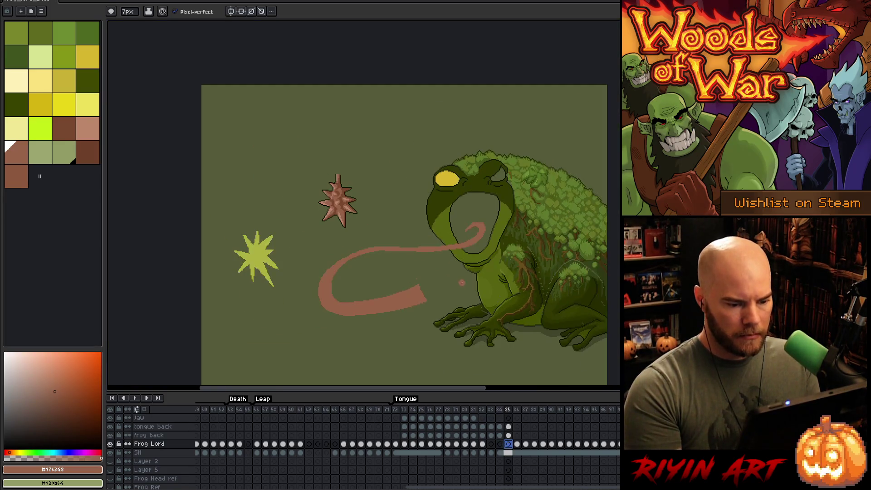
scroll(476, 301, up, 2)
drag(476, 301, 376, 274)
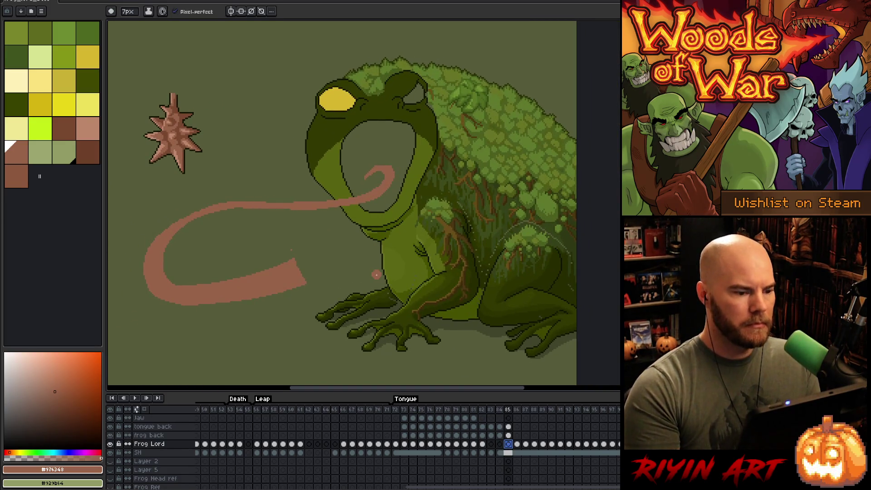
key(alt)
alt+click(421, 119)
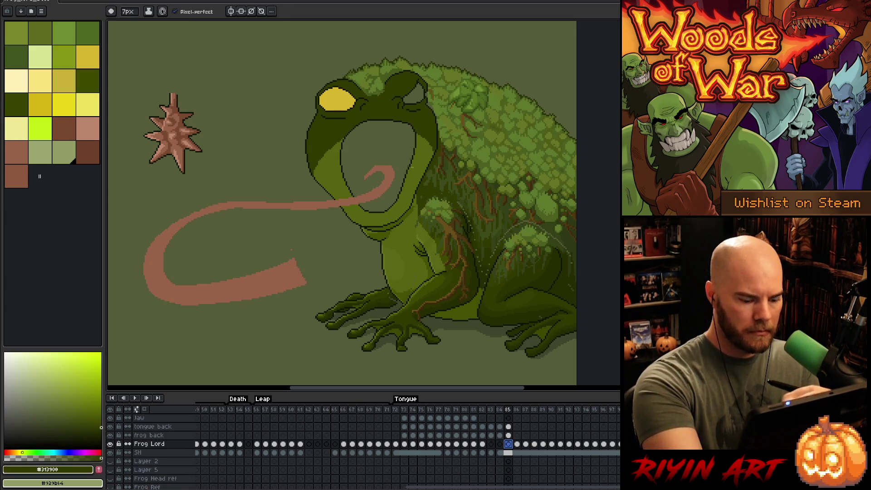
Fill both frog eyes with the sampled orange on the frog back layer, undoing a stray background fill
alt+click(426, 98)
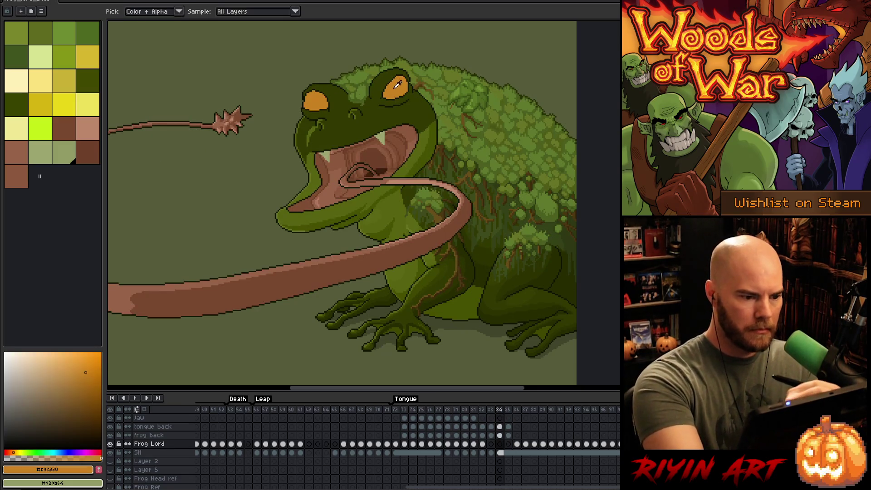
key(g)
click(426, 99)
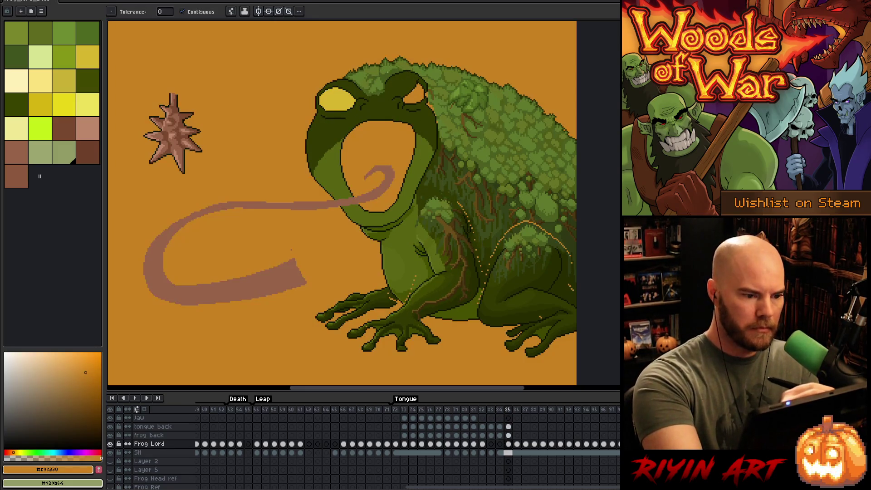
key(ctrl+z)
click(149, 435)
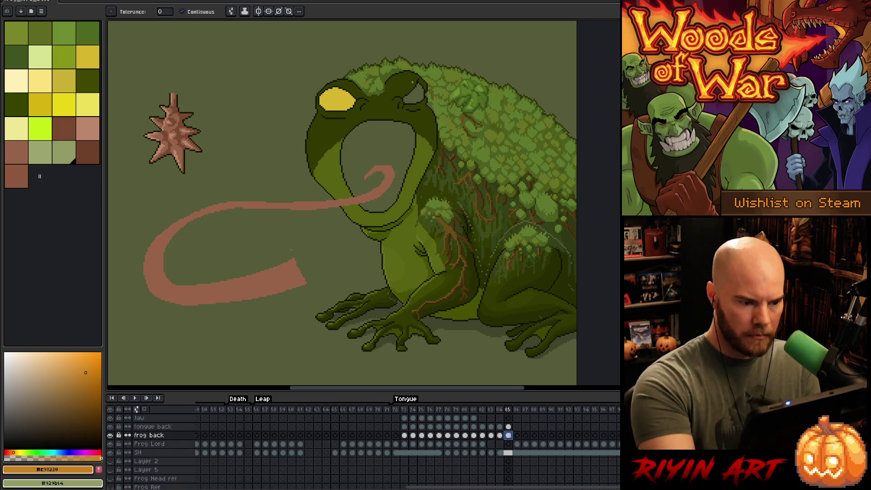
click(413, 94)
click(337, 100)
click(500, 435)
Fill the mouth interior pink, undo it, then erase part of the tongue back layer
key(i)
click(414, 142)
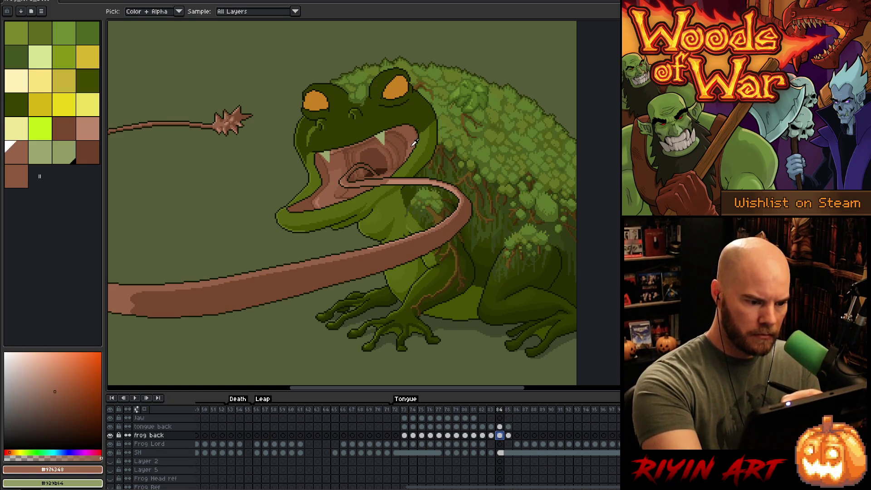
key(b)
key(period)
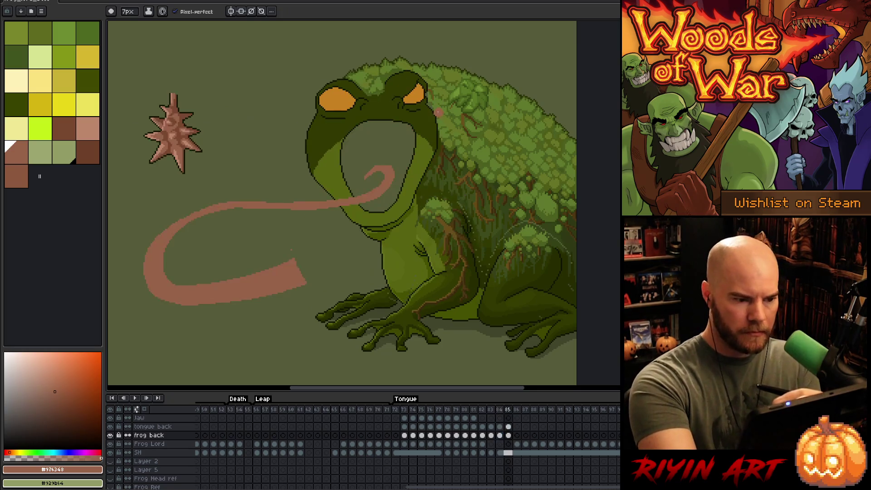
key(g)
click(393, 147)
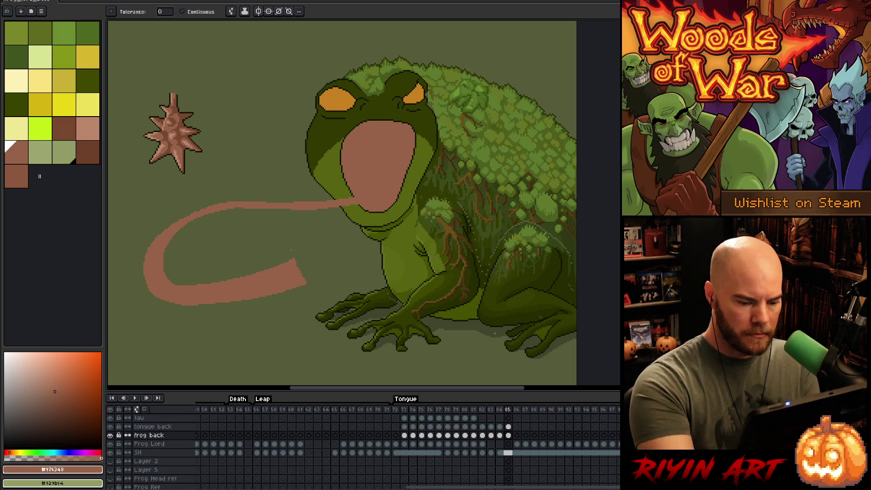
click(508, 426)
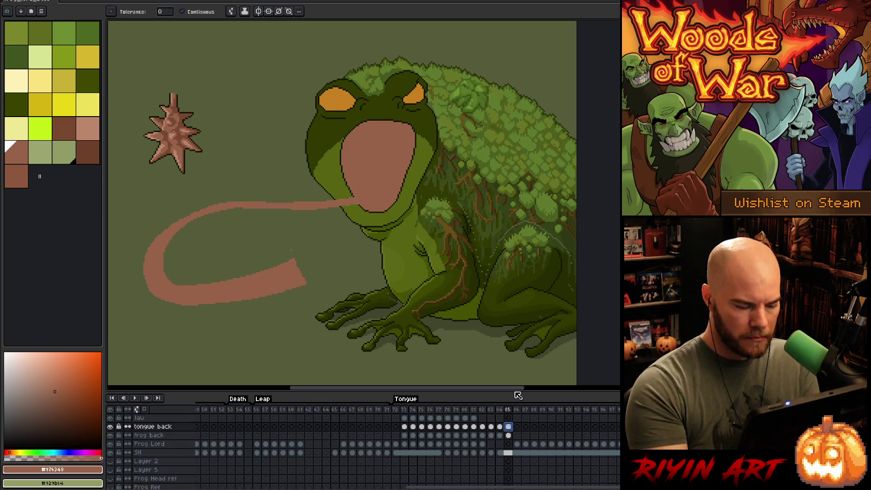
key(ctrl+z)
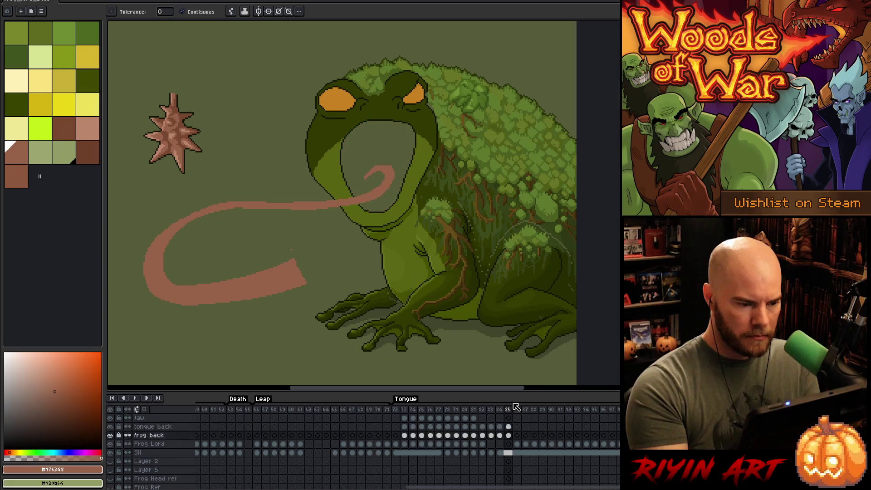
click(508, 426)
key(b)
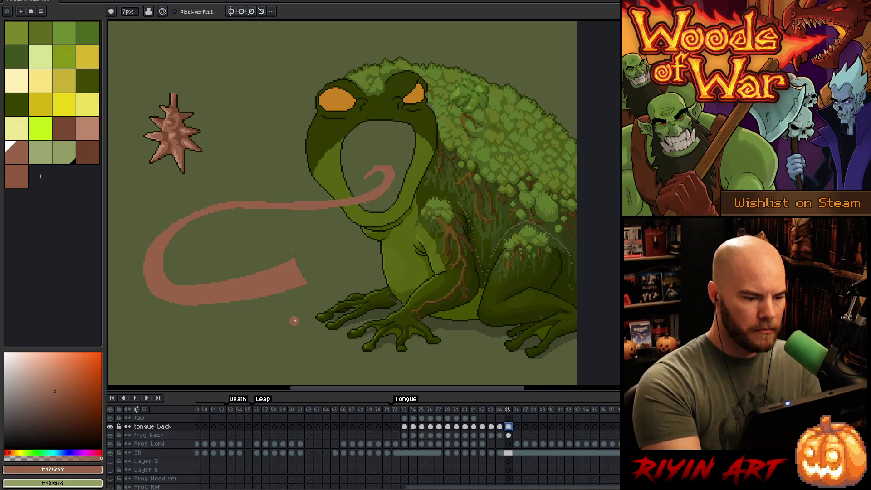
key(e)
drag(298, 247, 332, 180)
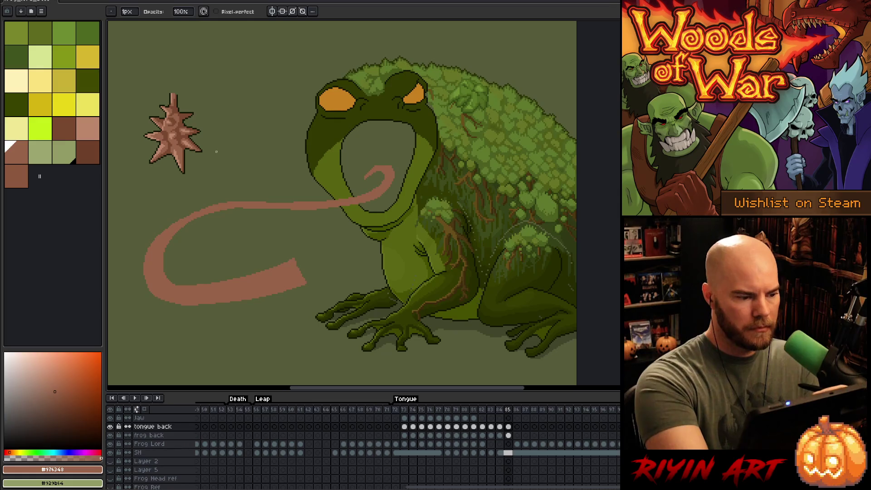
Lasso the spiky star, rotate it 90° and move it up-right before confirming
key(b)
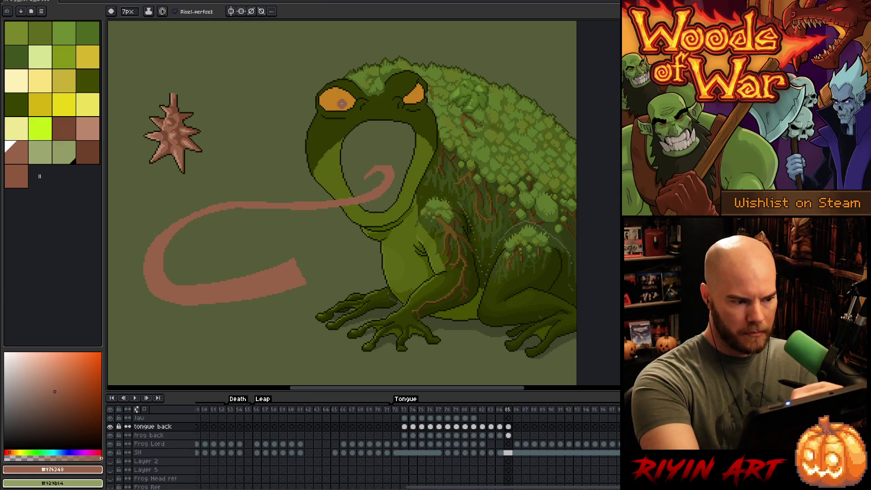
key(q)
mouse_move(249, 150)
mouse_down()
mouse_move(217, 91)
mouse_move(252, 147)
mouse_up()
mouse_move(258, 76)
mouse_down()
mouse_move(173, 49)
mouse_move(136, 76)
mouse_up()
drag(216, 152, 264, 134)
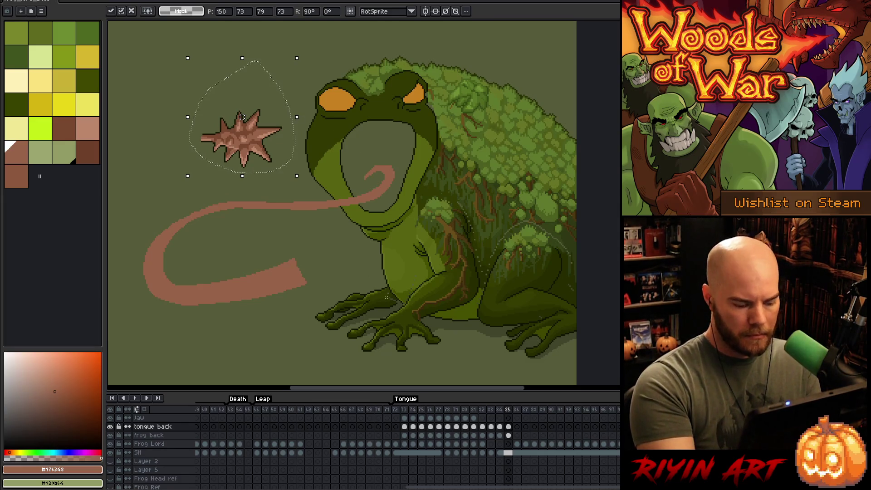
click(389, 305)
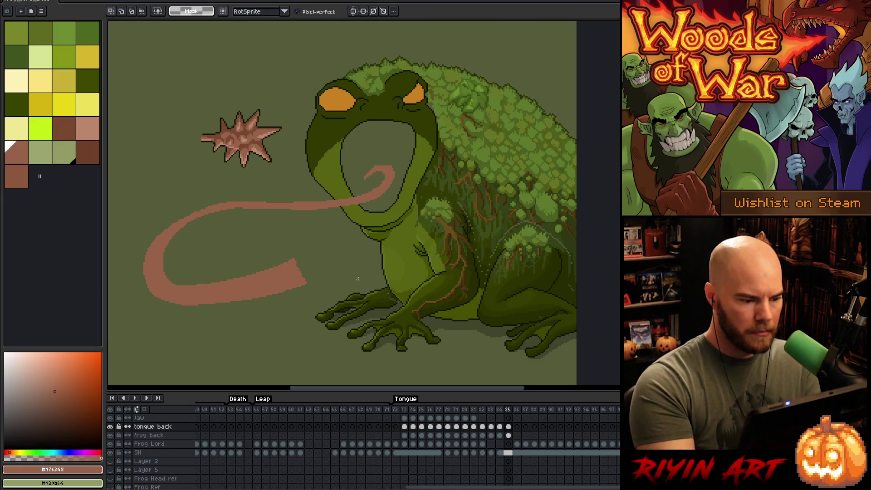
key(b)
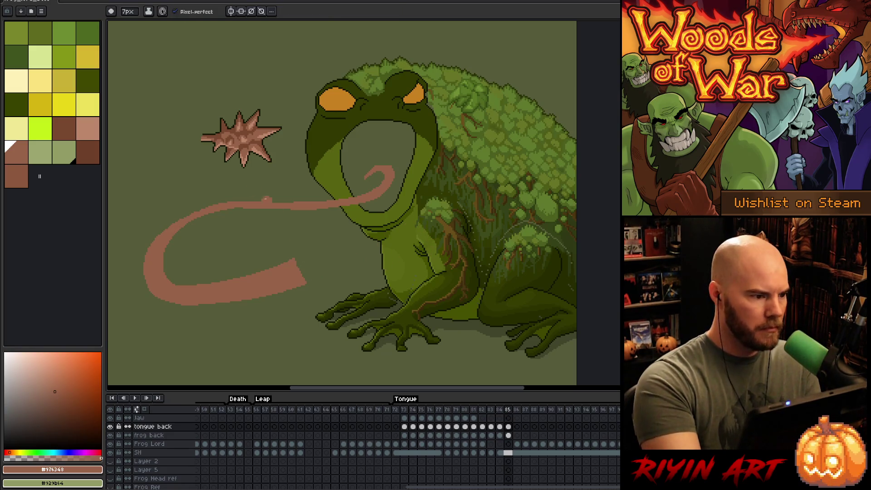
click(128, 12)
With a 1px brush, outline and fill a wide pink tongue over the belly, comparing frames 84 and 85
drag(132, 28, 121, 27)
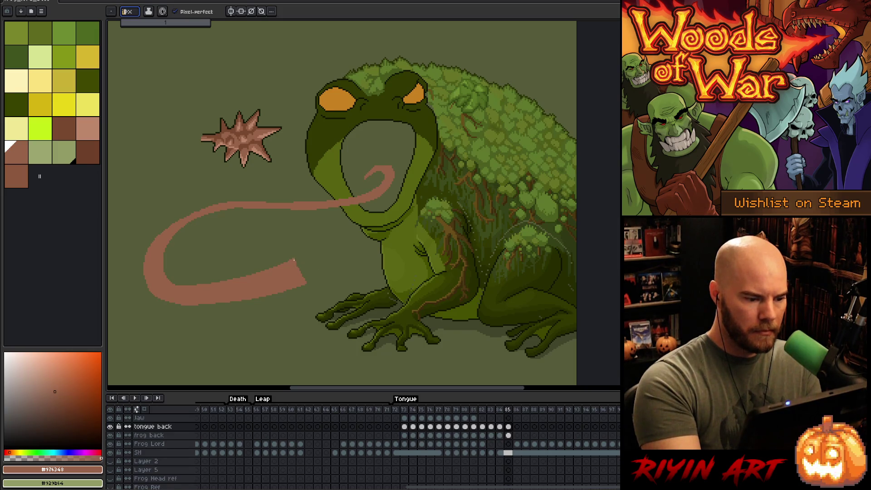
mouse_move(298, 254)
mouse_down()
mouse_move(349, 217)
mouse_move(398, 208)
mouse_move(433, 249)
mouse_move(391, 276)
mouse_move(305, 285)
mouse_up()
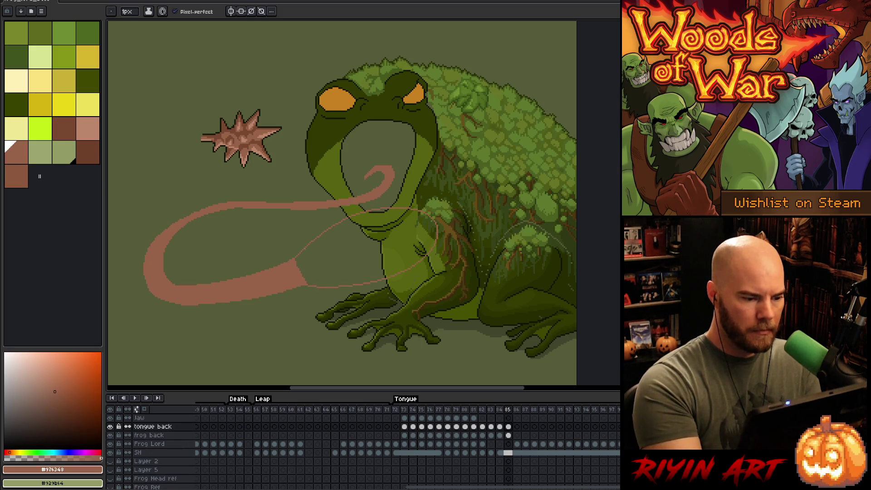
key(ctrl+z)
mouse_move(299, 255)
mouse_down()
mouse_move(327, 231)
mouse_move(398, 198)
mouse_move(456, 207)
mouse_move(444, 262)
mouse_move(316, 287)
mouse_up()
mouse_move(301, 247)
mouse_down()
mouse_move(349, 220)
mouse_move(317, 241)
mouse_up()
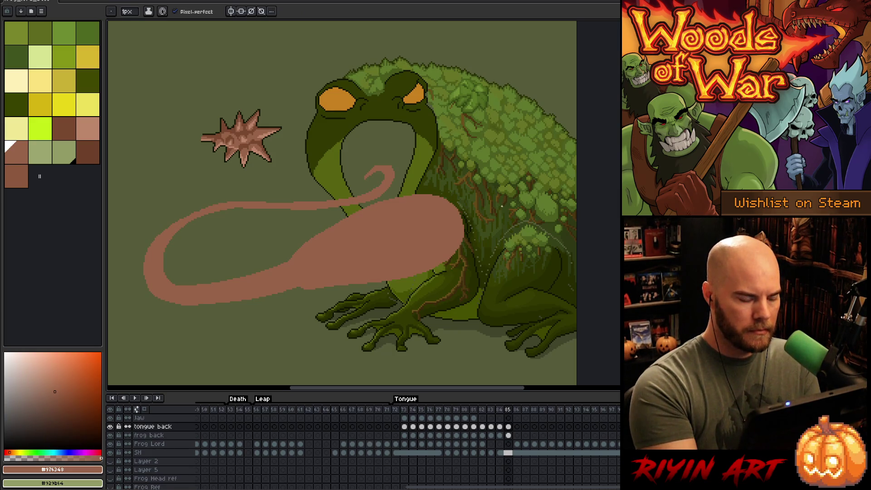
key(Left)
key(Right)
key(Left)
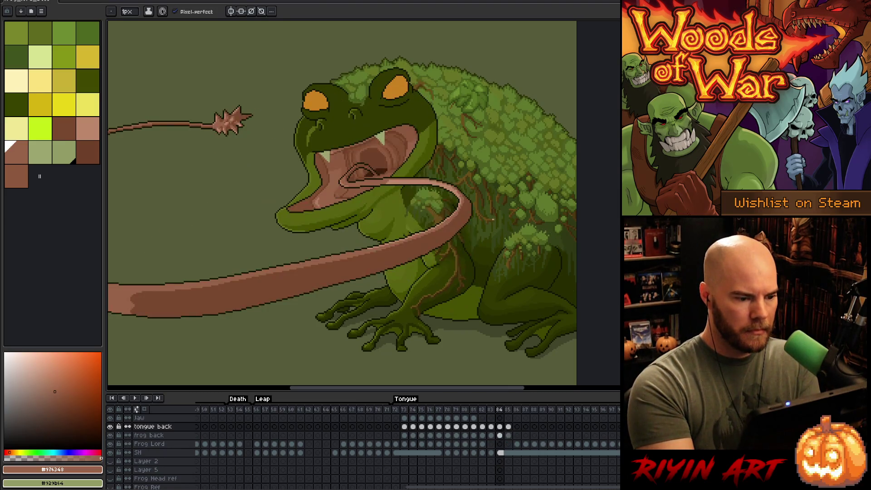
key(Right)
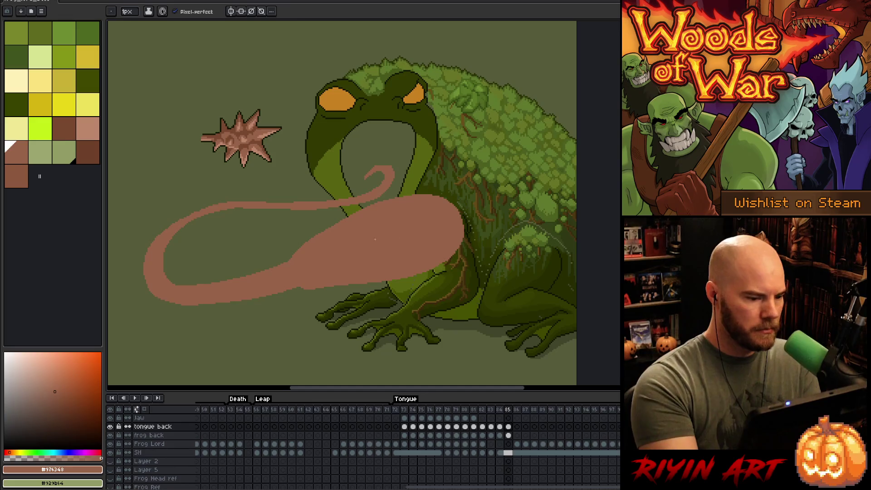
Sketch thin pink spike lines below the tongue blob over the frog's feet, redrawing several
drag(317, 289, 324, 323)
key(ctrl+z)
key(ctrl+z)
drag(314, 289, 326, 322)
drag(335, 287, 328, 323)
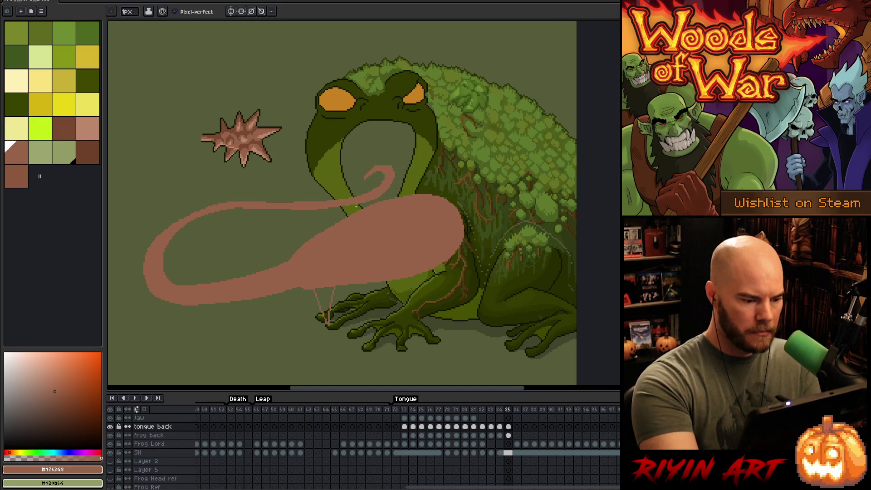
key(ctrl+z)
key(ctrl+z)
drag(312, 291, 320, 317)
drag(335, 287, 321, 323)
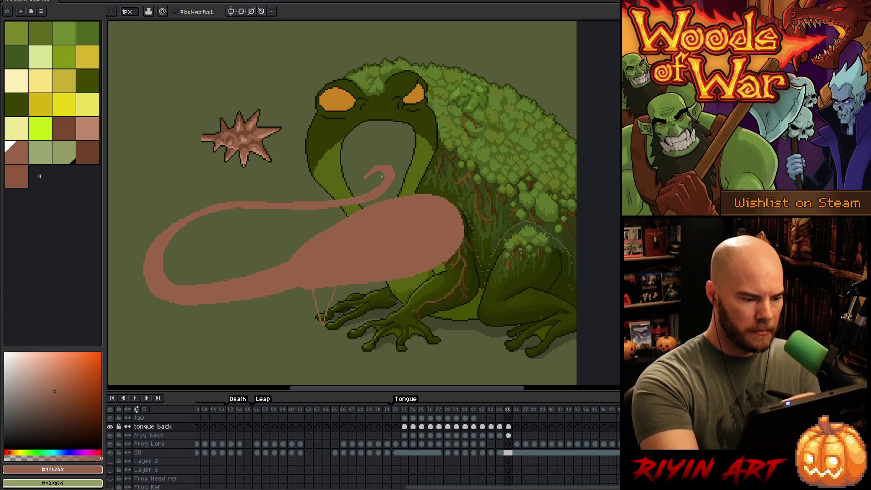
key(ctrl+z)
key(ctrl+z)
drag(313, 288, 325, 323)
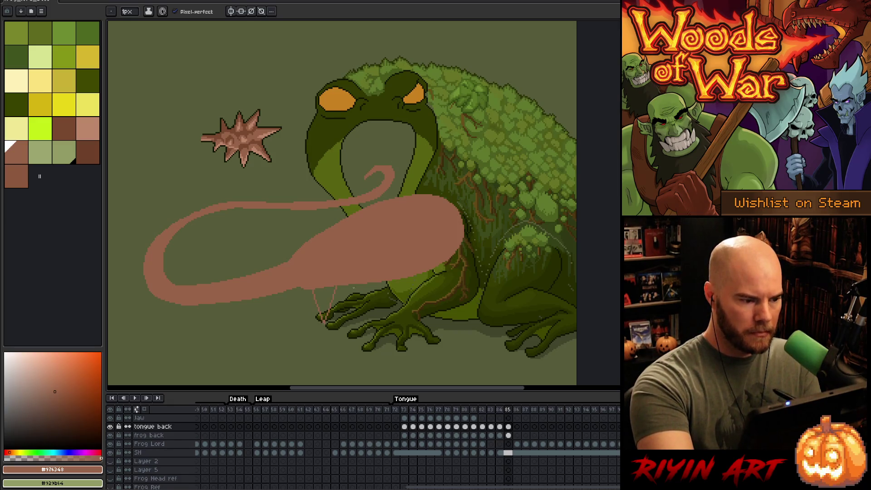
key(ctrl+z)
key(ctrl+z)
drag(313, 290, 320, 318)
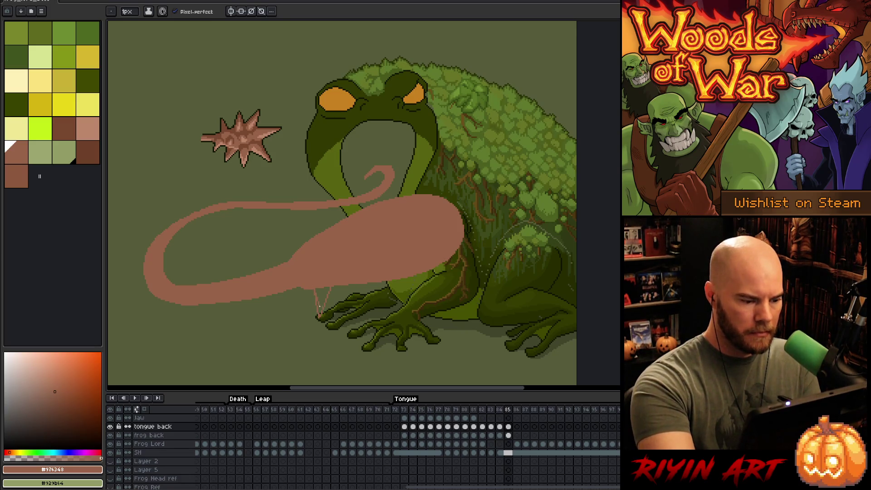
key(ctrl+z)
key(ctrl+z)
drag(309, 290, 320, 318)
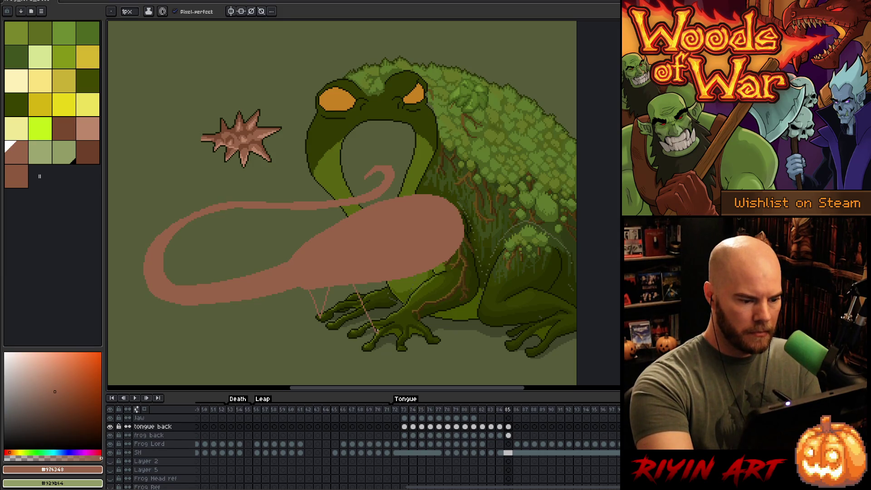
mouse_move(345, 287)
mouse_down()
mouse_move(365, 336)
mouse_move(377, 283)
mouse_up()
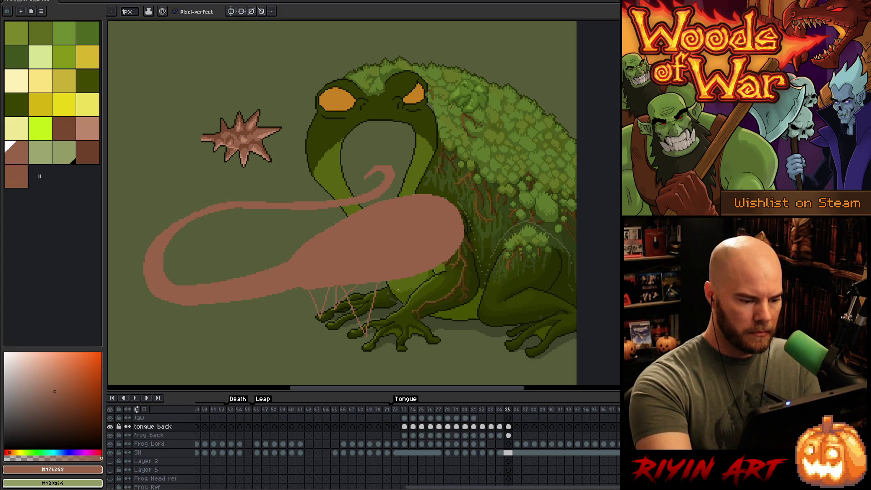
key(ctrl+z)
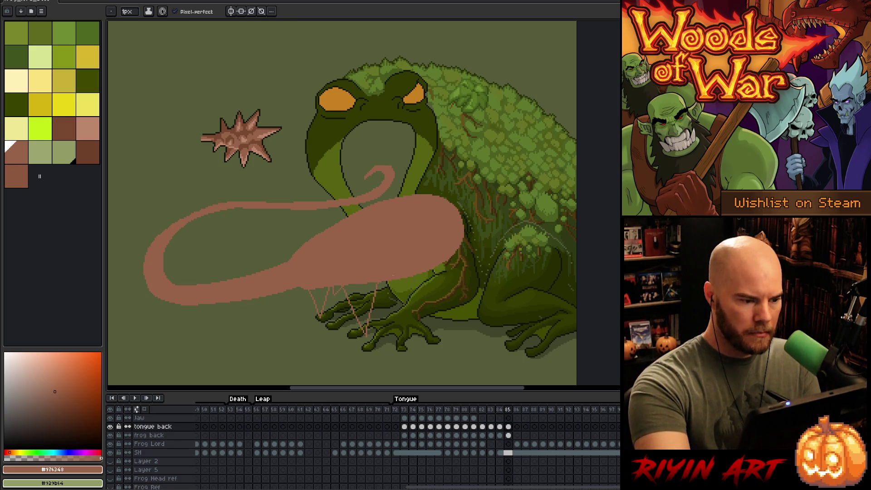
Draw pink spike guides over the right foot, toward the back leg and up-right
mouse_move(379, 274)
mouse_down()
mouse_move(415, 312)
mouse_move(413, 289)
mouse_move(434, 336)
mouse_up()
key(ctrl+z)
key(ctrl+z)
drag(420, 284, 434, 336)
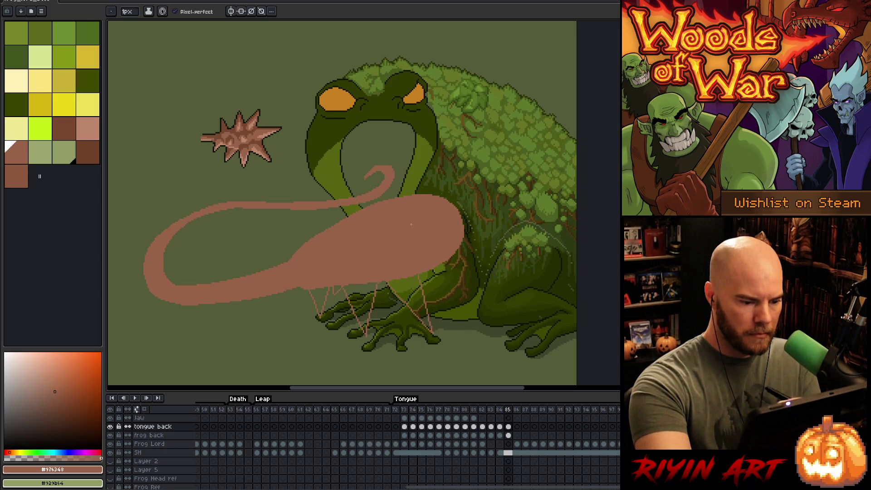
mouse_move(421, 269)
mouse_down()
mouse_move(489, 295)
mouse_move(456, 249)
mouse_up()
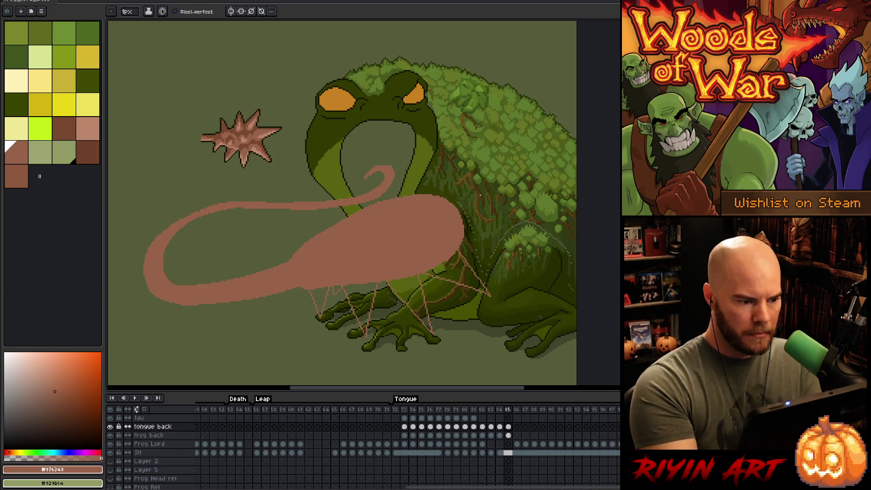
mouse_move(455, 205)
mouse_down()
mouse_move(506, 196)
mouse_move(464, 229)
mouse_move(534, 190)
mouse_move(447, 198)
mouse_up()
key(ctrl+z)
key(ctrl+z)
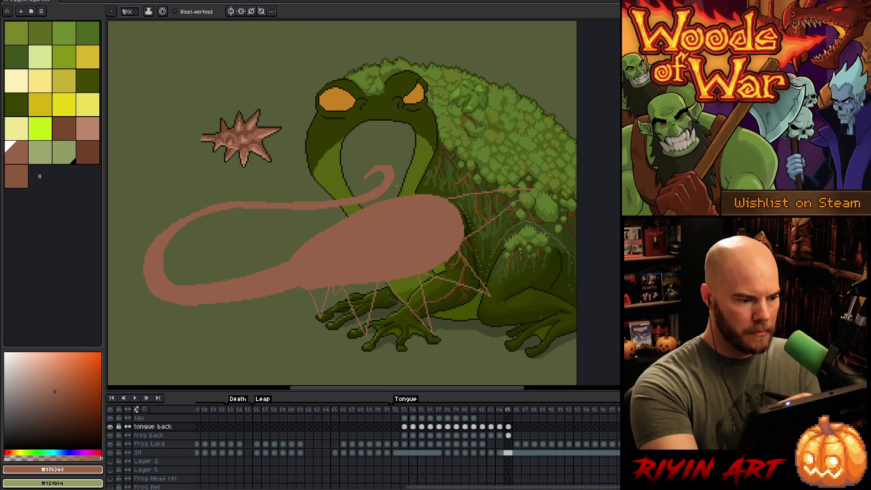
Sketch pink spike lines inside the frog's mouth, reworking their angles until satisfied
drag(402, 186, 418, 143)
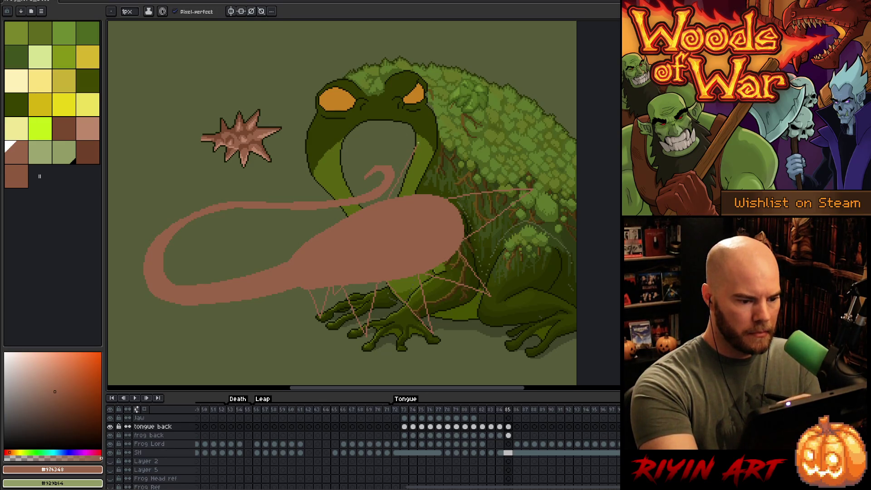
key(ctrl+z)
mouse_move(399, 196)
mouse_down()
mouse_move(409, 170)
mouse_move(428, 208)
mouse_move(431, 146)
mouse_move(442, 196)
mouse_move(438, 133)
mouse_move(447, 199)
mouse_move(435, 132)
mouse_move(408, 196)
mouse_up()
key(ctrl+z)
key(ctrl+z)
key(ctrl+z)
key(ctrl+z)
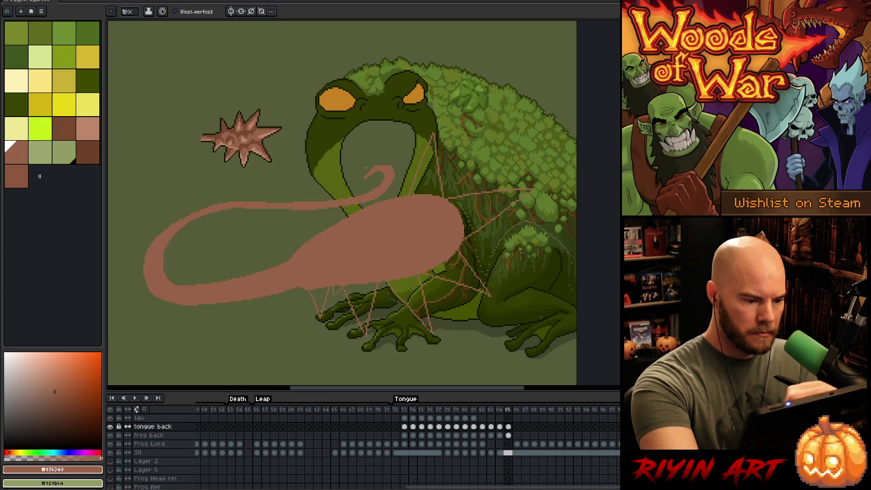
drag(364, 189, 358, 135)
drag(359, 135, 409, 212)
key(ctrl+z)
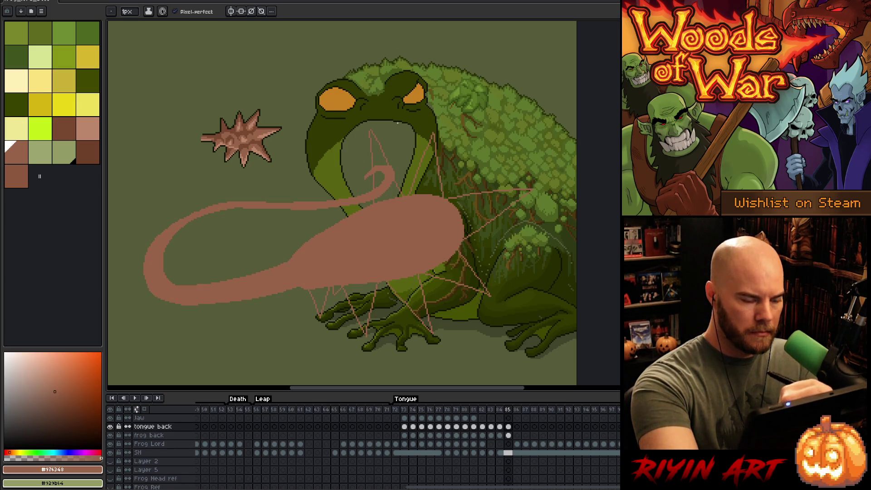
key(ctrl+z)
mouse_move(375, 166)
mouse_down()
mouse_move(377, 144)
mouse_move(402, 195)
mouse_up()
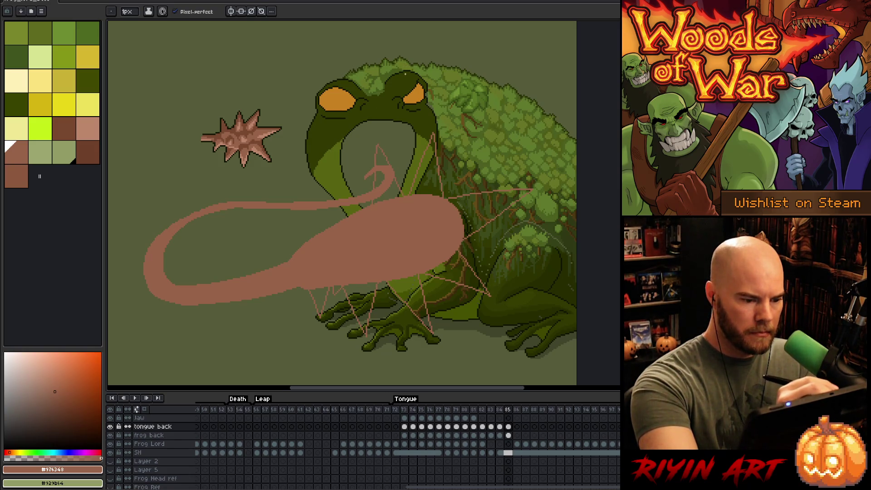
key(ctrl+z)
mouse_move(358, 196)
mouse_down()
mouse_move(344, 164)
mouse_move(377, 186)
mouse_move(348, 164)
mouse_up()
key(ctrl+z)
drag(347, 164, 394, 202)
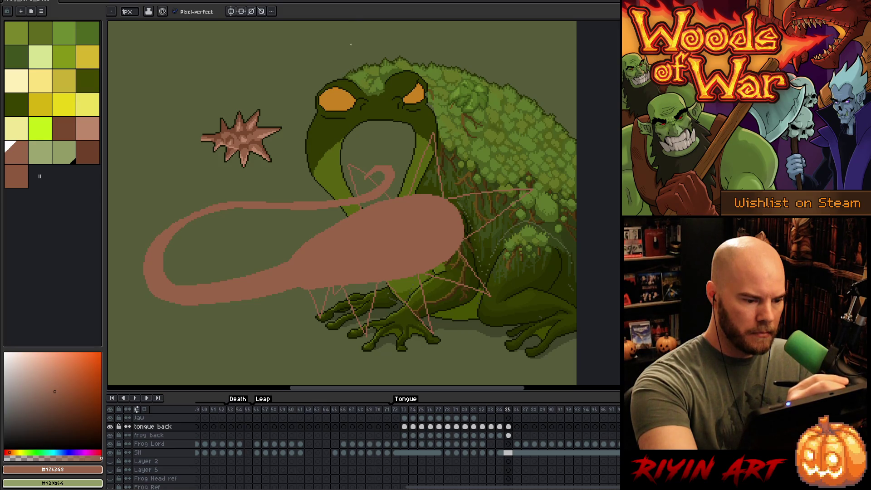
Add pink spike guides up the frog's left side and across the tongue
drag(321, 231, 310, 180)
key(ctrl+z)
drag(302, 248, 331, 233)
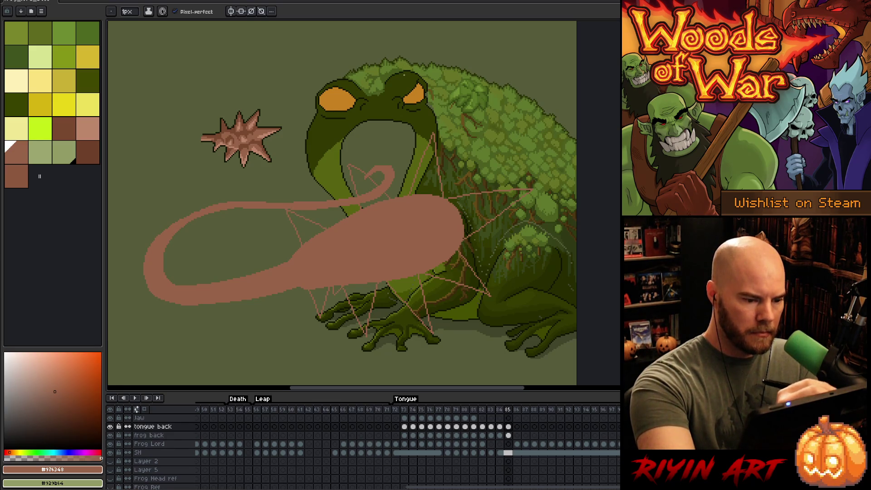
key(ctrl+z)
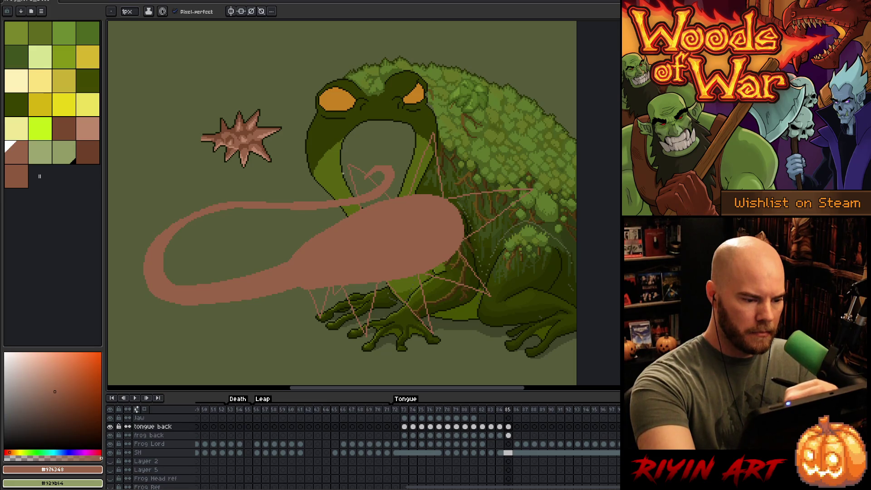
mouse_move(340, 217)
mouse_down()
mouse_move(326, 209)
mouse_move(314, 235)
mouse_up()
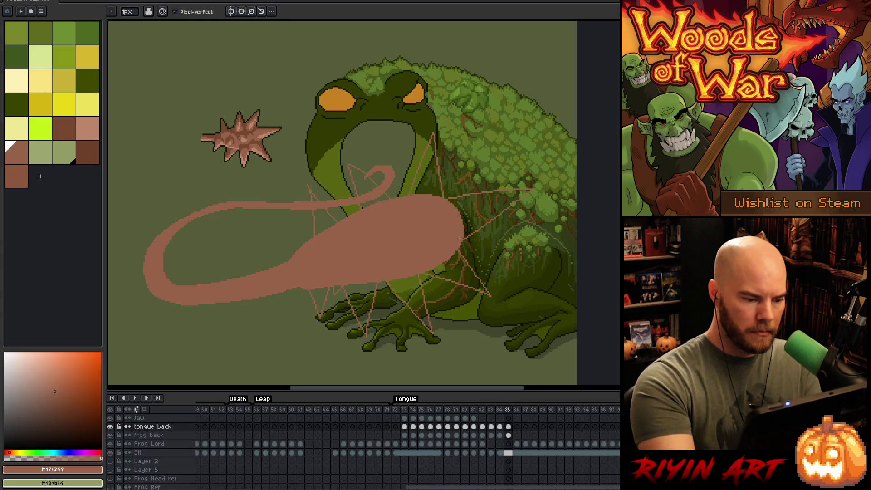
Lasso-select sections of the lower tongue near the foot, move them and commit
key(q)
mouse_move(379, 262)
mouse_down()
mouse_move(347, 361)
mouse_move(379, 264)
mouse_up()
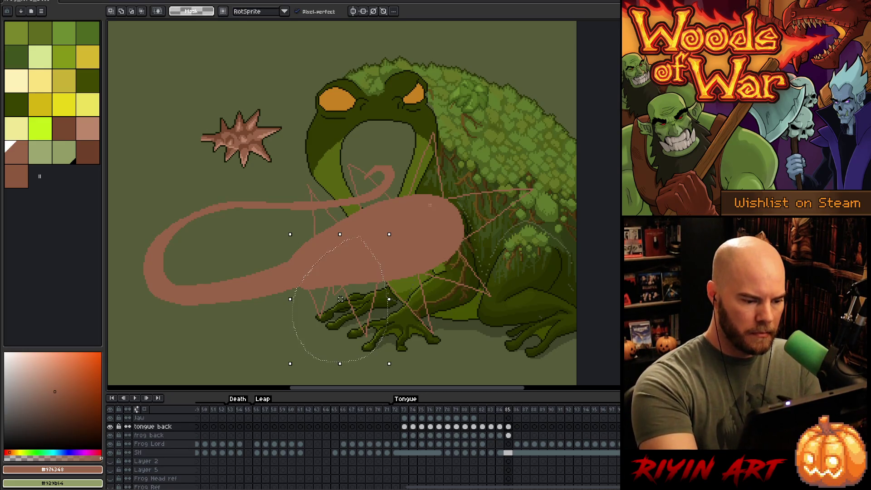
drag(369, 312, 372, 311)
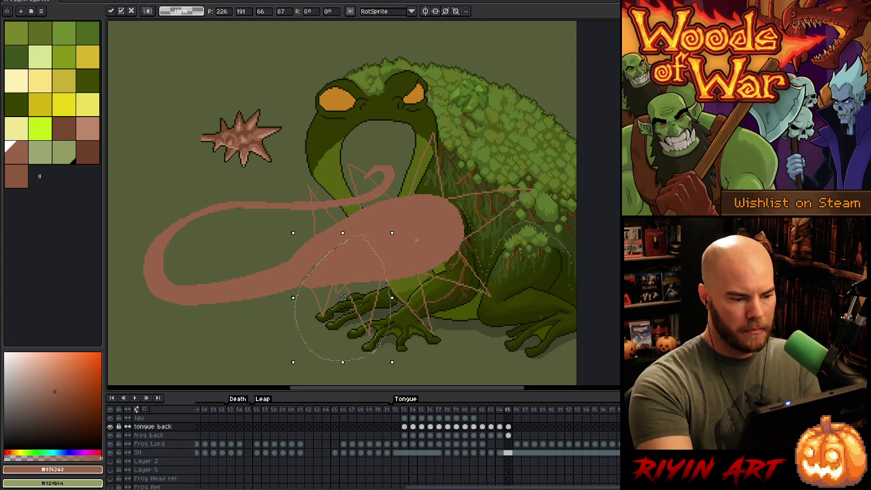
key(Return)
mouse_move(412, 251)
mouse_down()
mouse_move(434, 348)
mouse_move(272, 295)
mouse_move(390, 271)
mouse_up()
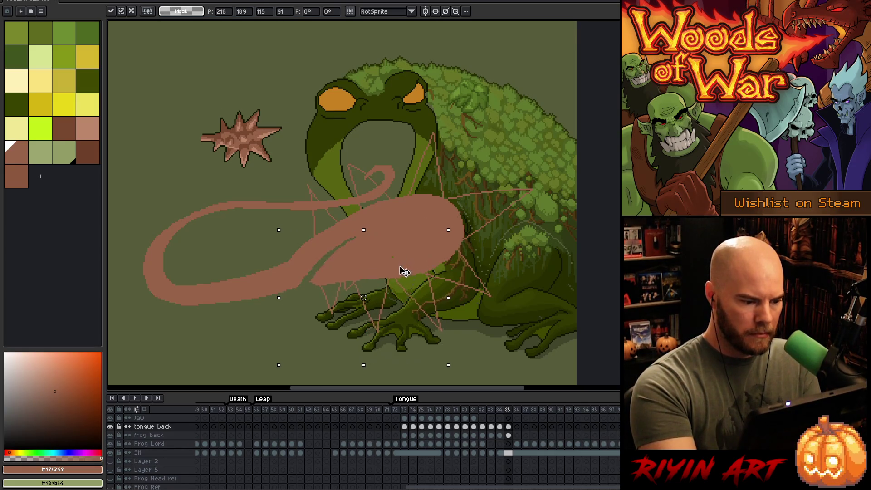
key(Return)
mouse_move(307, 228)
mouse_down()
mouse_move(295, 262)
mouse_move(308, 228)
mouse_up()
key(Return)
Bucket-fill the green gaps left inside the pink tongue
key(b)
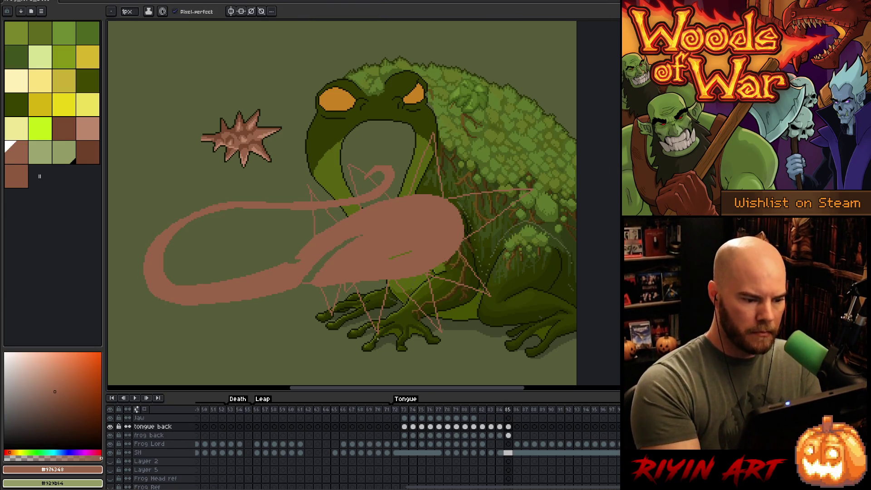
key(g)
click(323, 257)
click(327, 223)
Fill the tongue curl and the right, top, lower-right, bottom and lower-left spikes pink
click(365, 179)
click(379, 201)
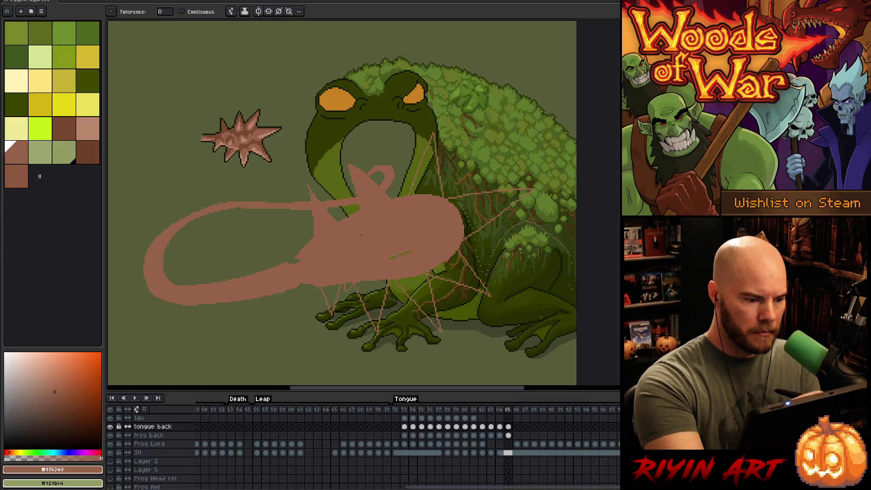
click(482, 210)
click(429, 168)
click(459, 270)
click(419, 299)
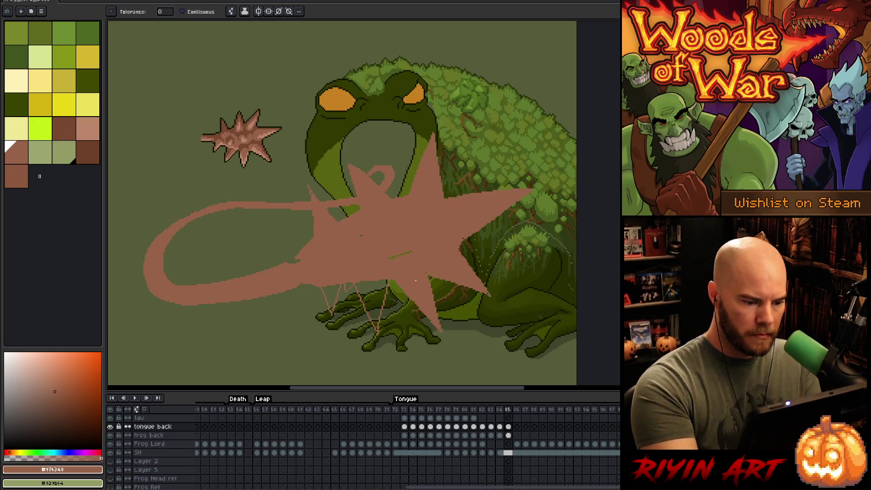
click(370, 291)
click(349, 286)
click(331, 298)
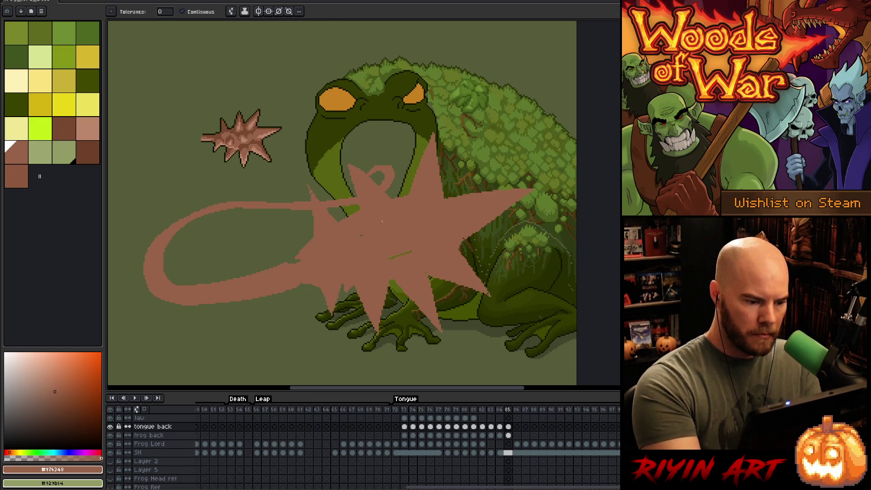
key(b)
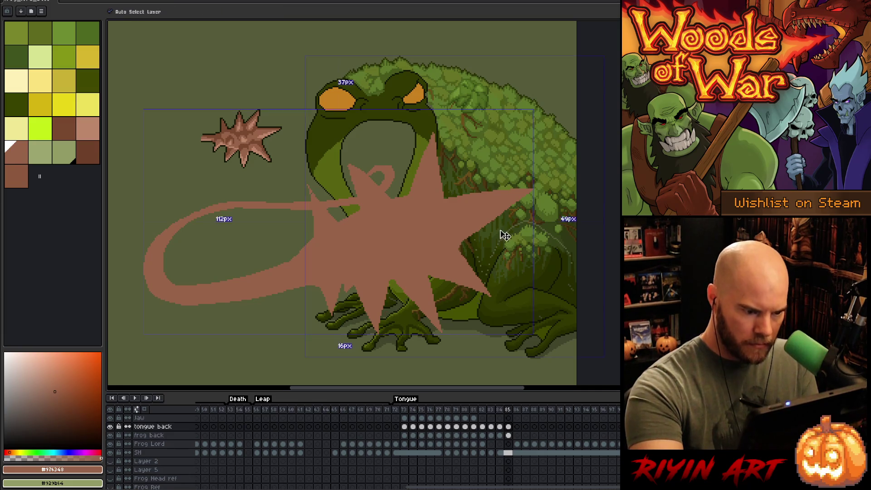
Compare against frame 84, then box-select tongue patches around the burst on frame 85
key(Left)
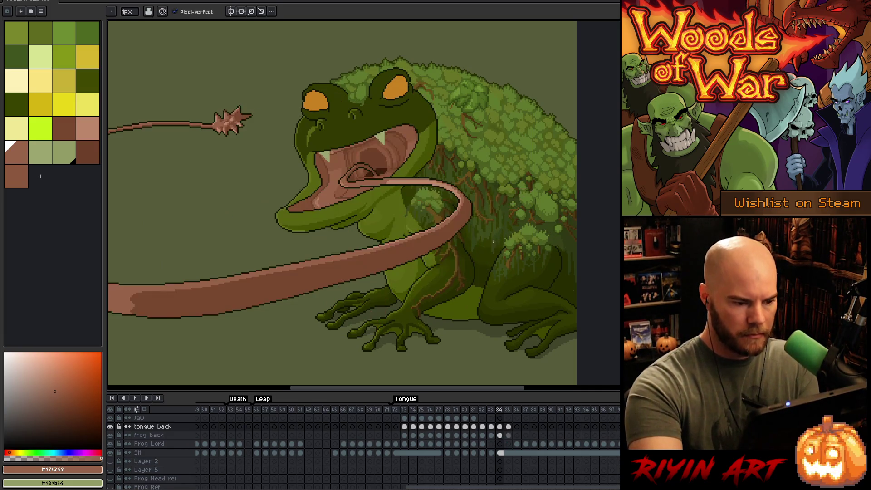
key(m)
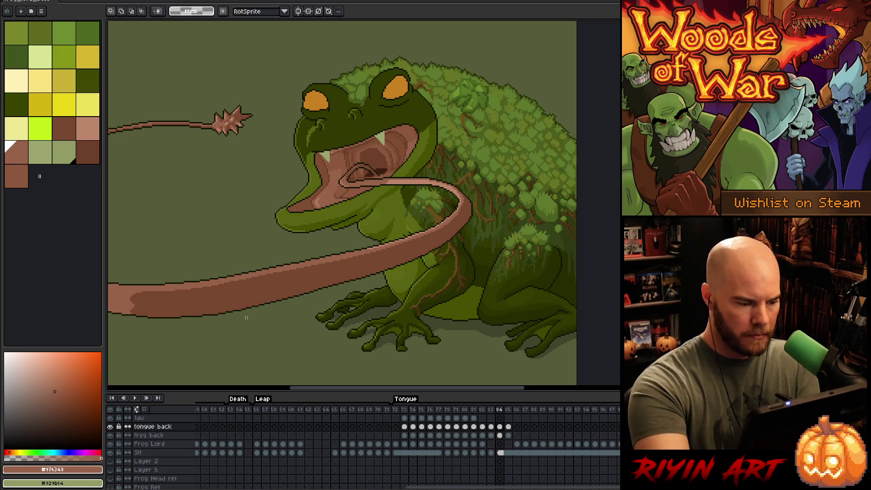
drag(151, 284, 190, 320)
key(Right)
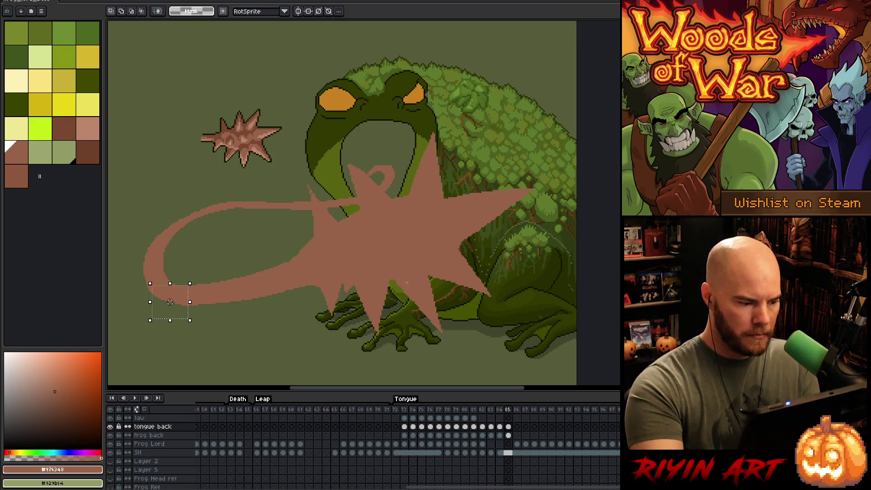
drag(268, 290, 304, 258)
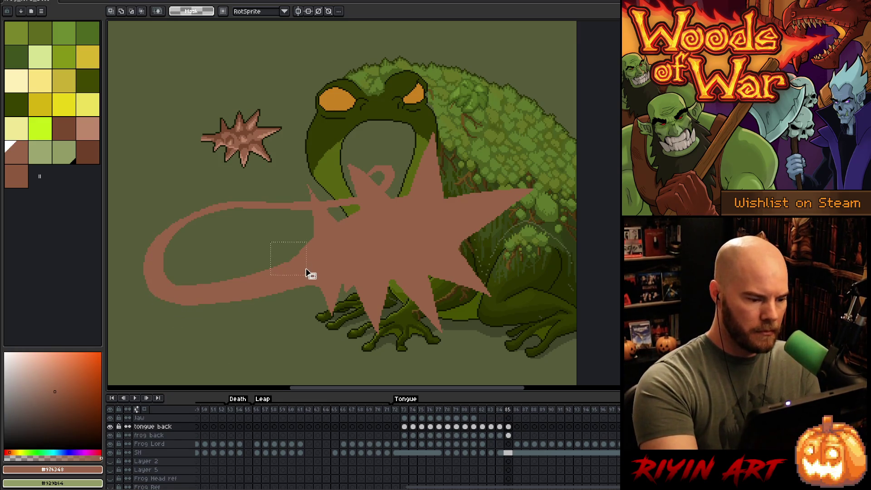
drag(239, 315, 280, 352)
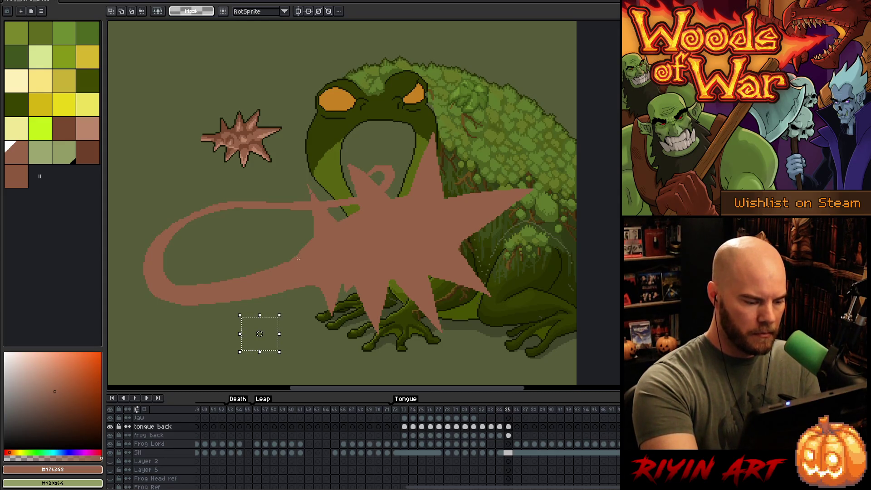
key(i)
key(b)
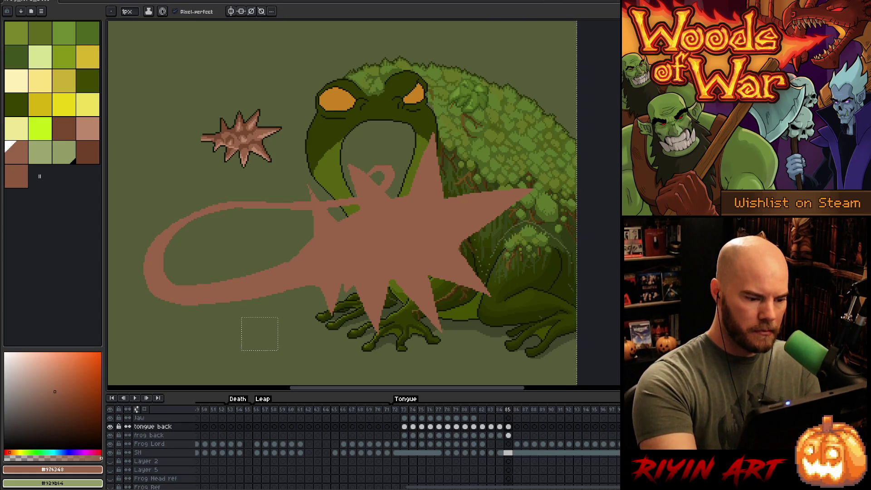
key(m)
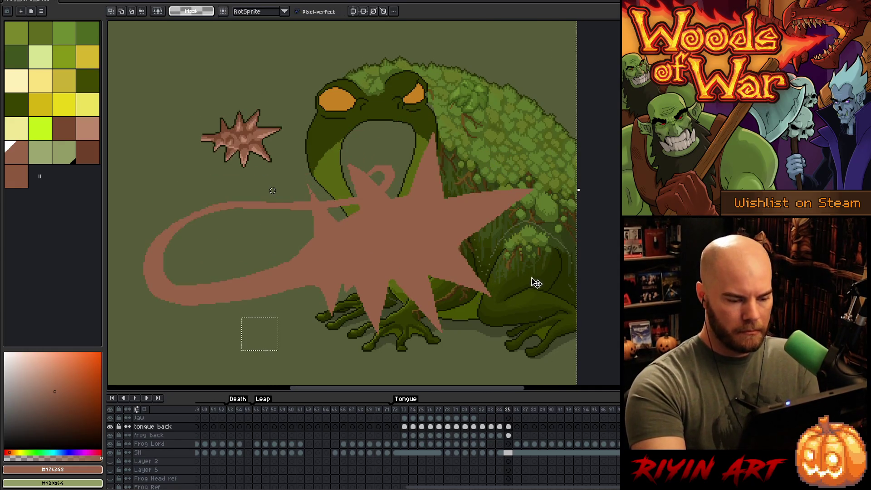
Lasso the lower tongue sections, shift them down-right and commit the move
mouse_move(514, 309)
mouse_down()
mouse_move(506, 283)
mouse_move(389, 249)
mouse_move(301, 265)
mouse_move(261, 292)
mouse_move(306, 354)
mouse_move(511, 358)
mouse_up()
drag(466, 282, 471, 289)
mouse_move(539, 333)
mouse_down()
mouse_move(554, 284)
mouse_move(476, 177)
mouse_move(311, 253)
mouse_move(264, 305)
mouse_up()
drag(420, 292, 449, 295)
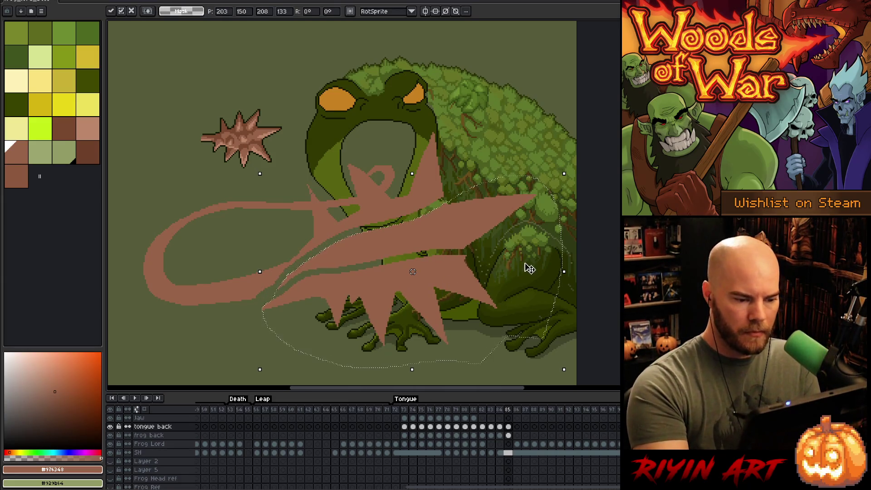
key(Return)
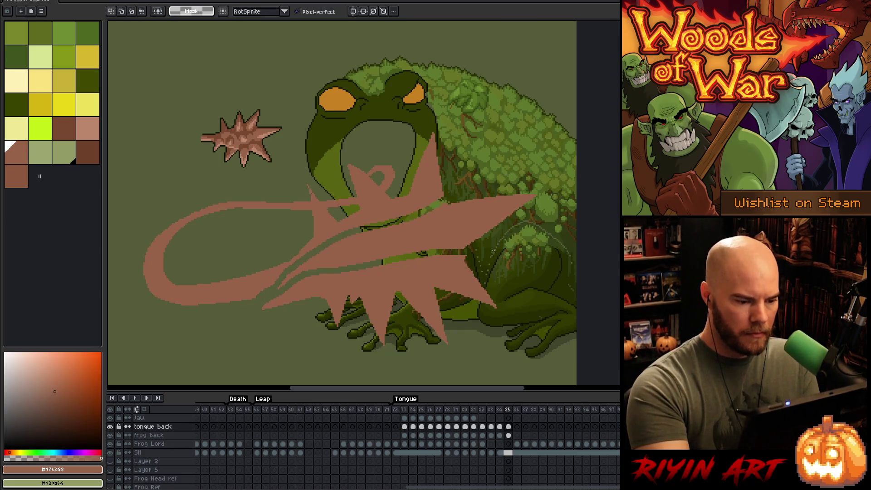
key(ctrl+d)
key(b)
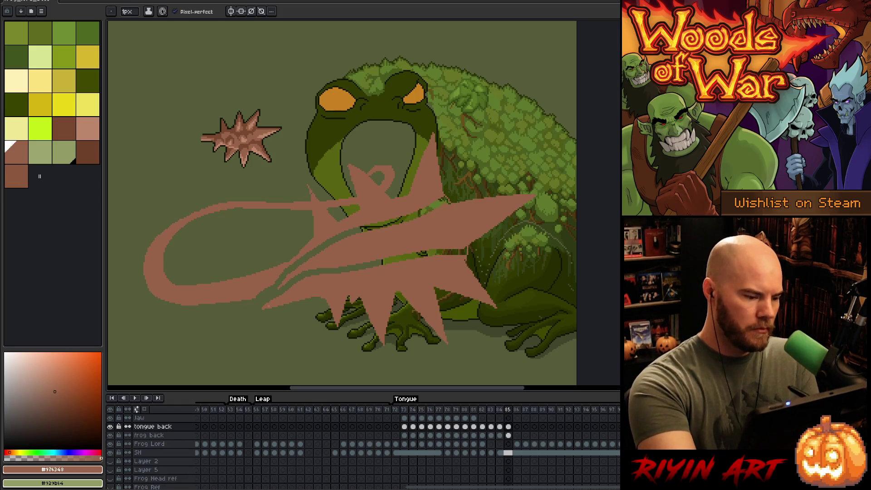
Redraw the tongue's lower and upper-left outer edges, then fill its interior solid pink
mouse_move(261, 308)
mouse_down()
mouse_move(181, 313)
mouse_move(150, 296)
mouse_move(146, 247)
mouse_up()
key(ctrl+z)
key(e)
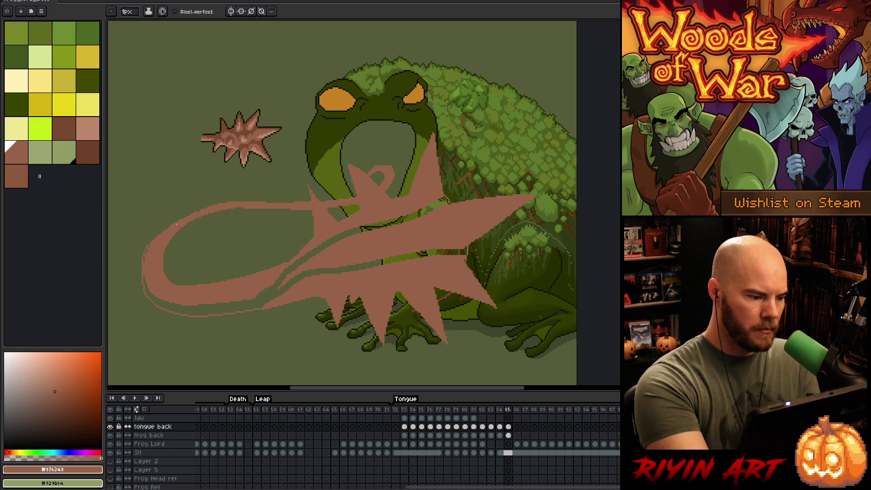
drag(146, 247, 193, 214)
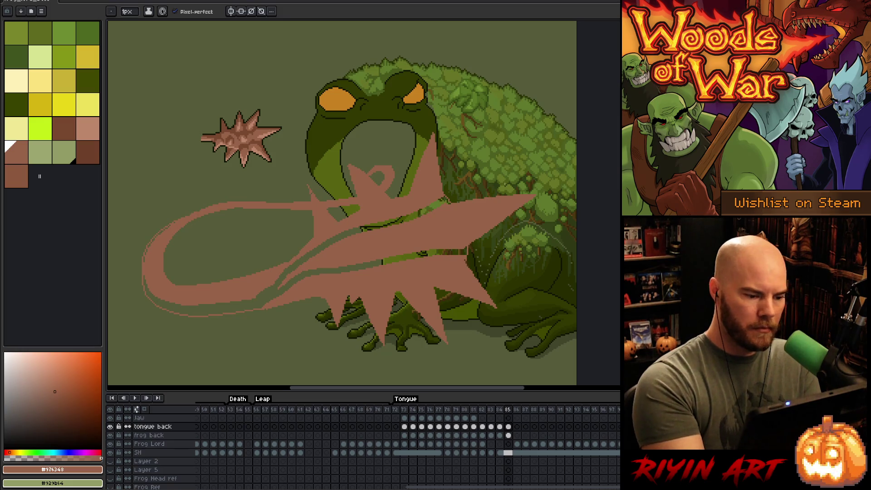
key(g)
click(408, 248)
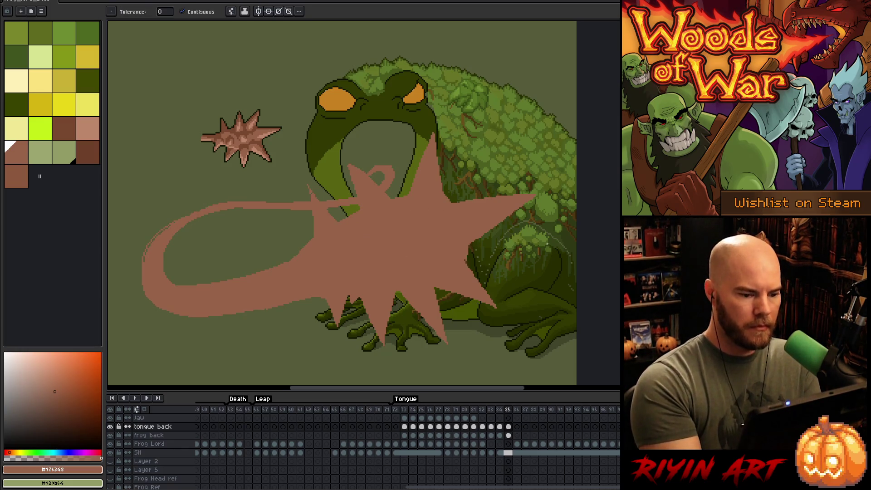
key(b)
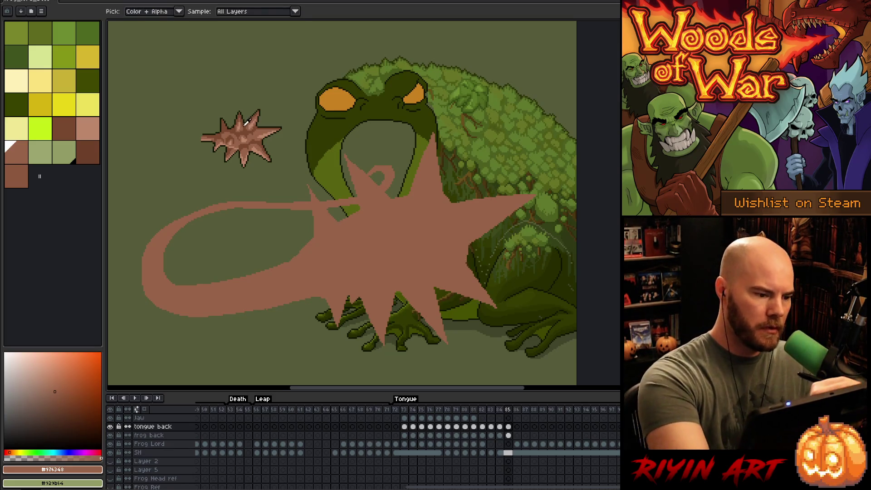
Pick dark brown and draw a filled shading crescent on the lower burst
alt+click(248, 122)
drag(356, 297, 382, 263)
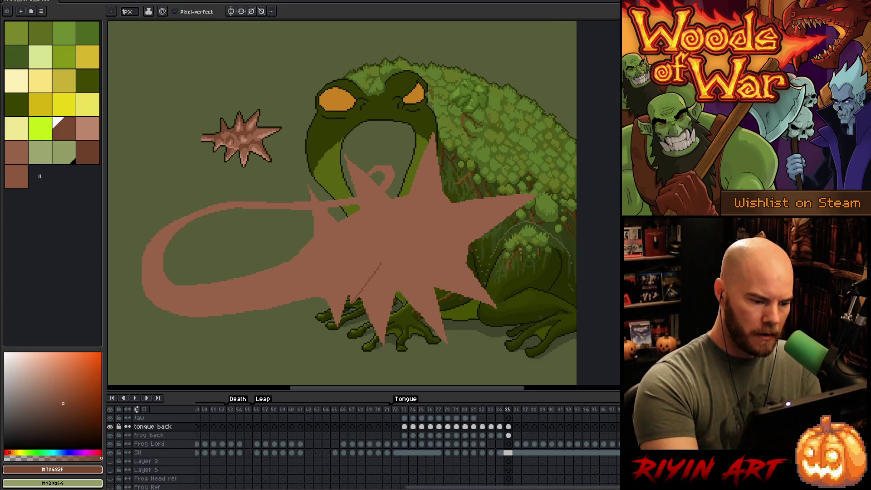
drag(358, 300, 387, 277)
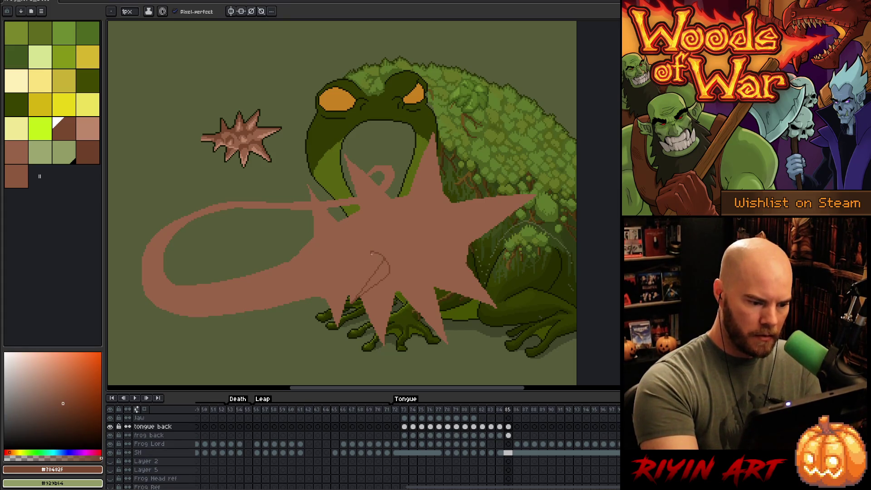
key(g)
click(369, 282)
key(b)
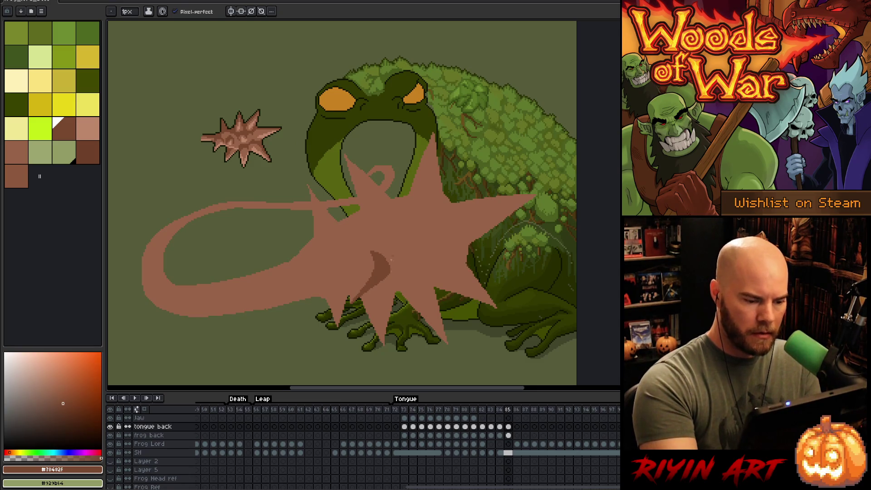
Draw dark brown shading lines down two lower spikes and fill the slivers between them
key(w)
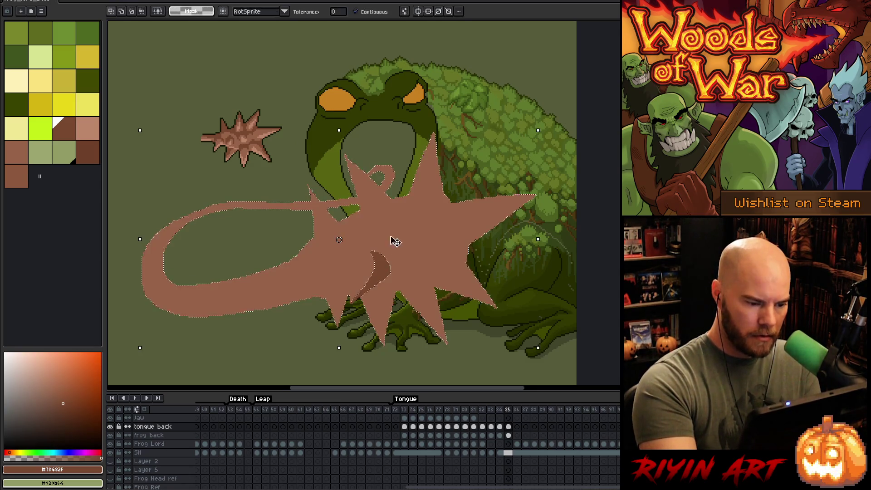
click(339, 240)
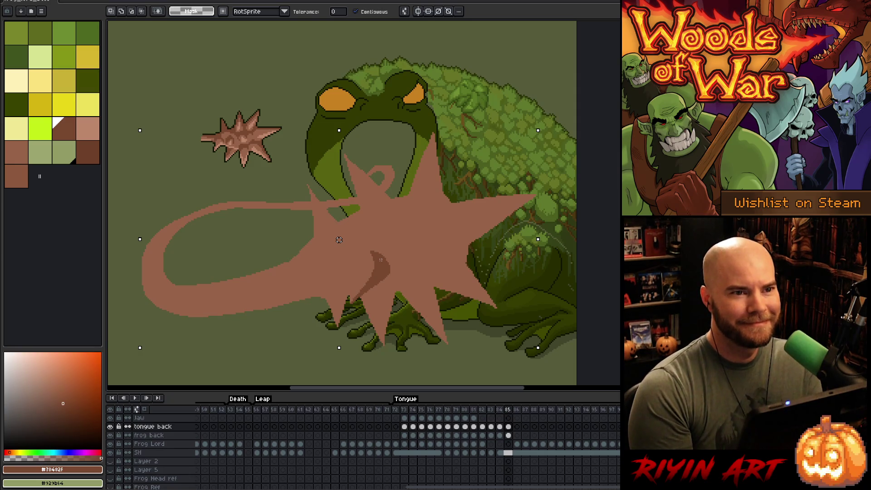
key(b)
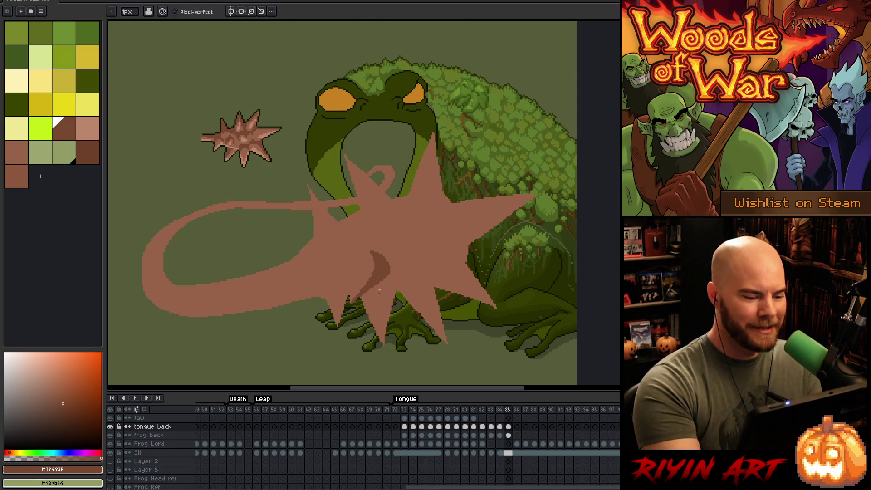
drag(376, 284, 383, 344)
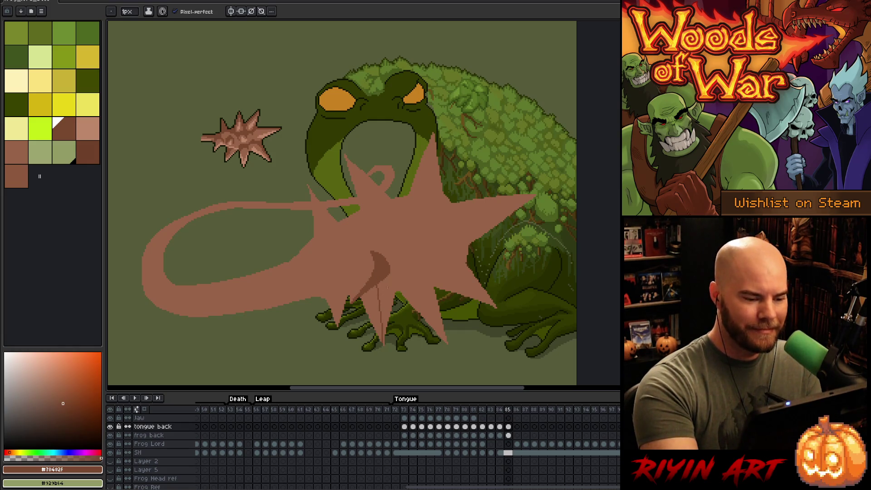
drag(379, 276, 395, 288)
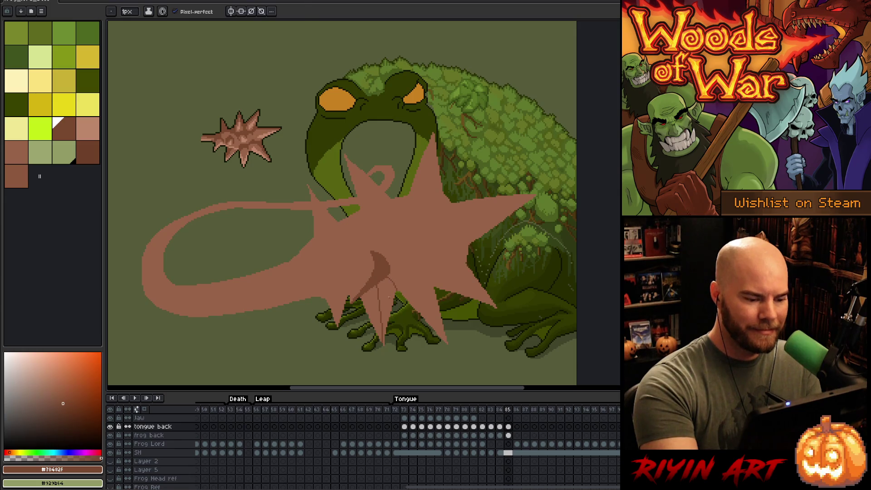
click(389, 297)
drag(336, 323, 338, 277)
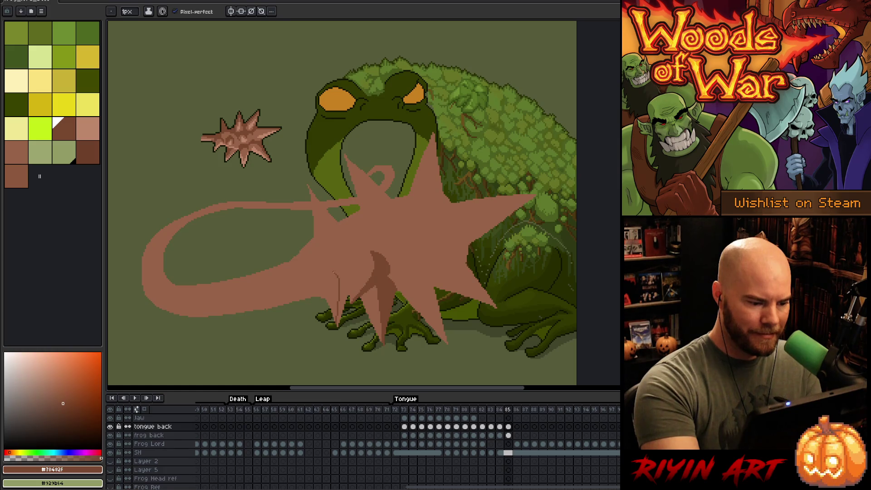
key(g)
click(339, 279)
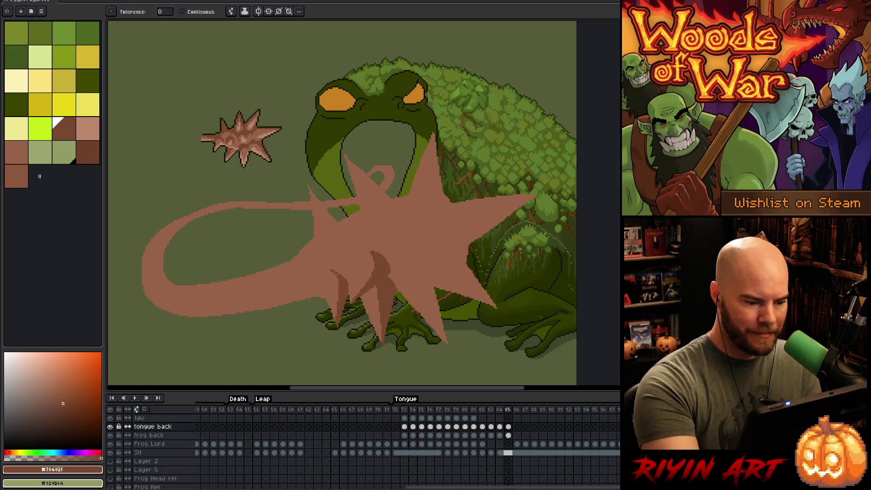
key(b)
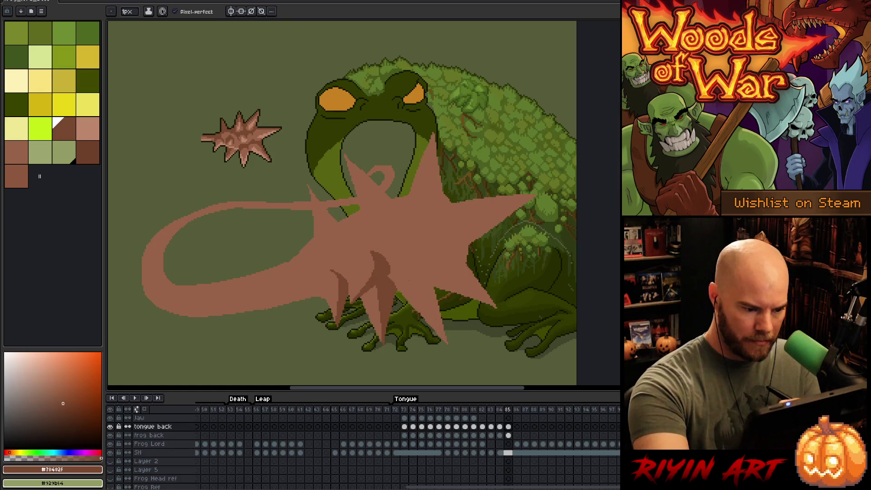
Add a vertical shading stroke on the star and fill a small wedge darker
drag(410, 280, 448, 345)
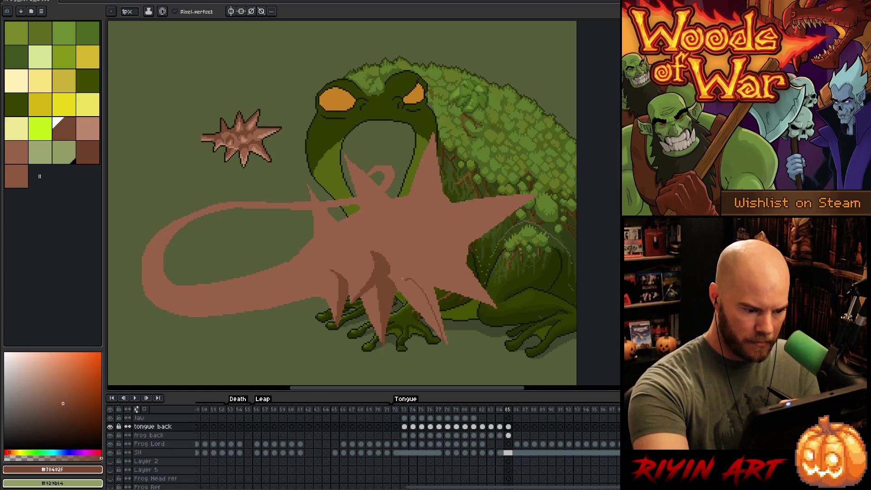
key(ctrl+z)
key(ctrl+z)
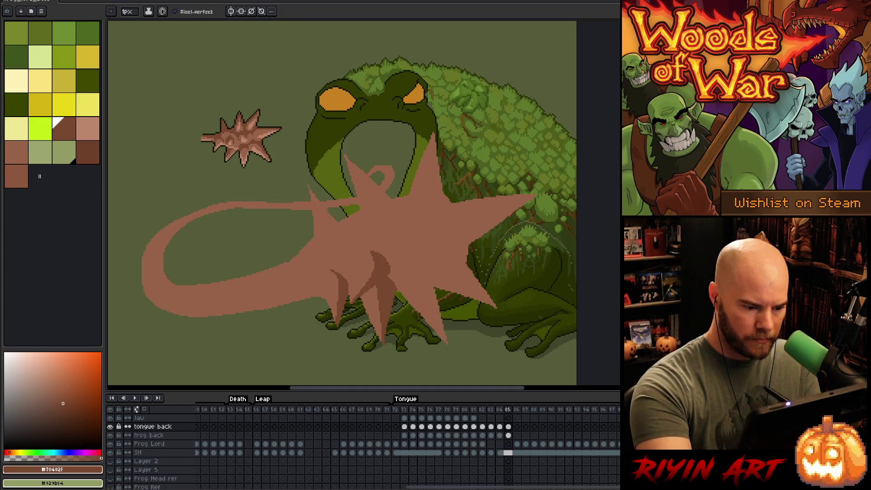
mouse_move(434, 289)
mouse_down()
mouse_move(431, 264)
mouse_move(405, 278)
mouse_move(430, 299)
mouse_move(443, 333)
mouse_up()
key(ctrl+z)
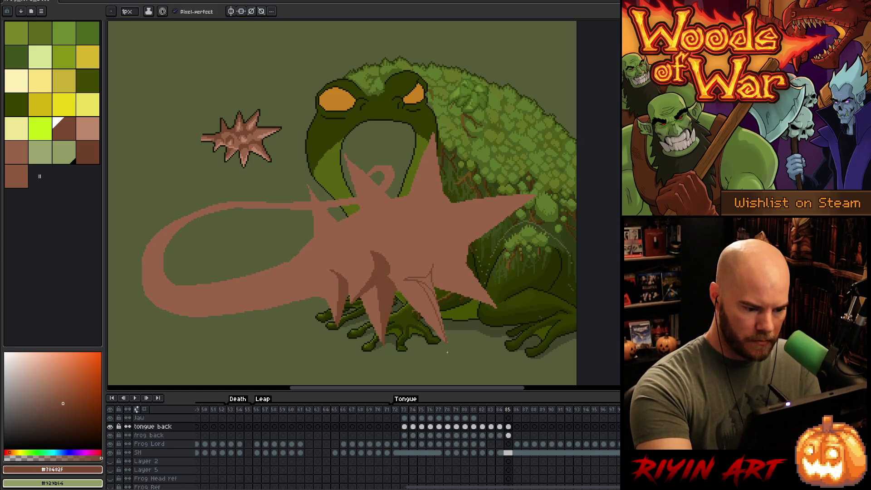
key(g)
click(422, 285)
key(b)
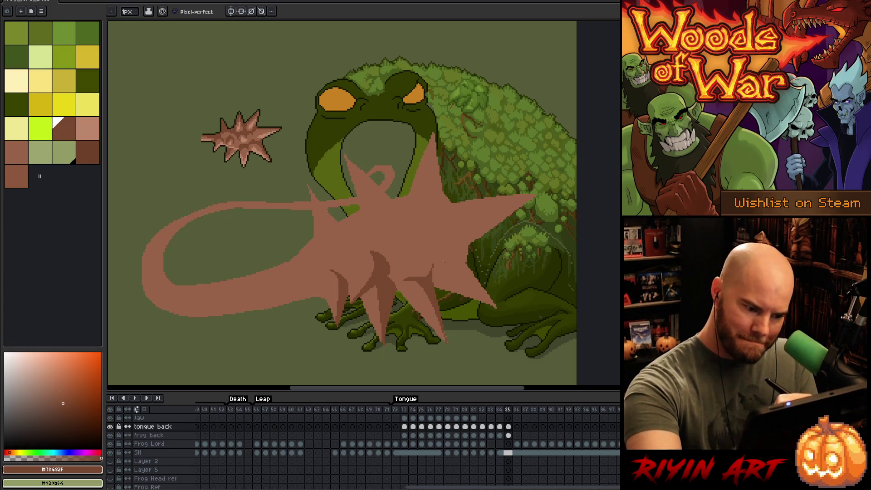
Shade the star's right side with a line and dark wedge, then pick the pink-brown base
drag(444, 257, 494, 305)
key(g)
key(b)
key(g)
click(475, 279)
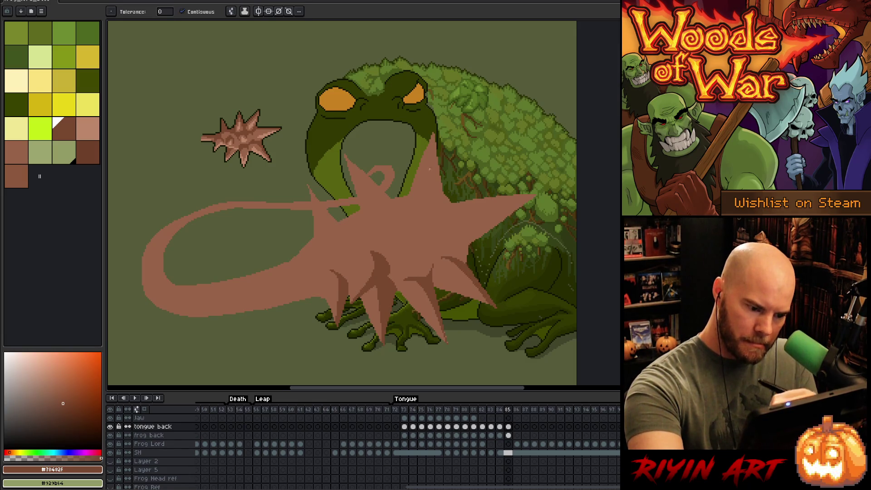
key(b)
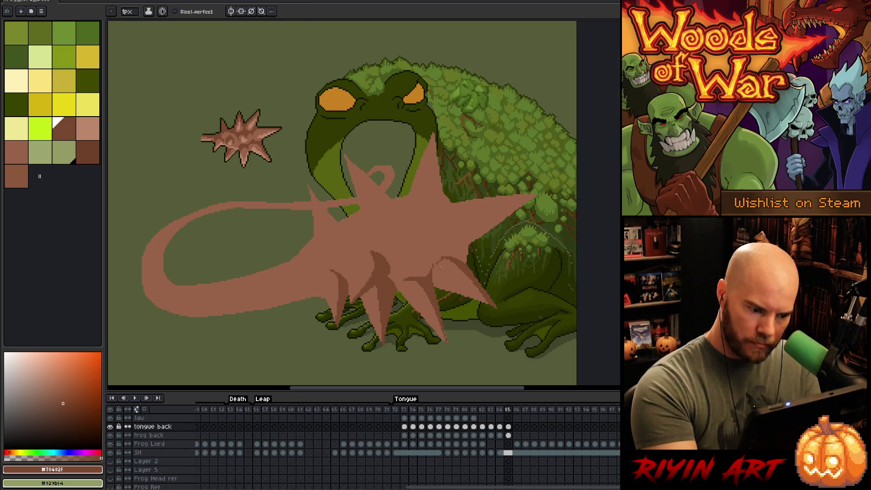
alt+click(435, 275)
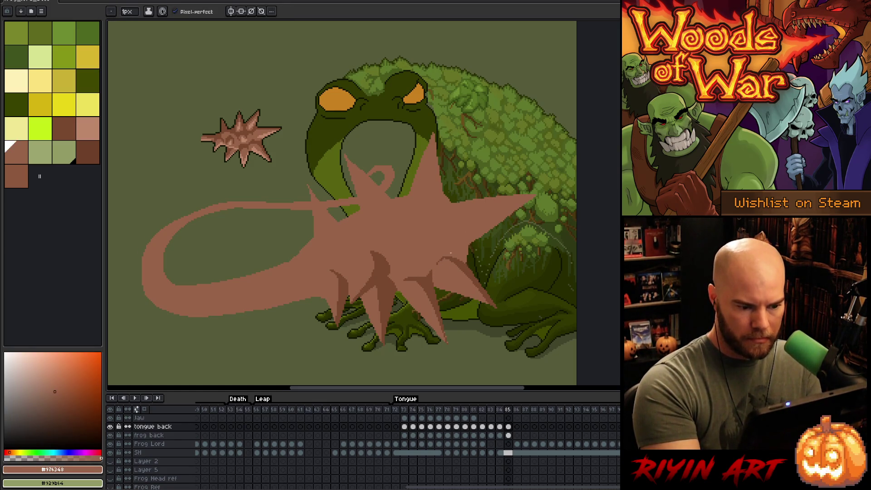
Draw a crescent in the star's centre and fill it dark brown
alt+click(466, 257)
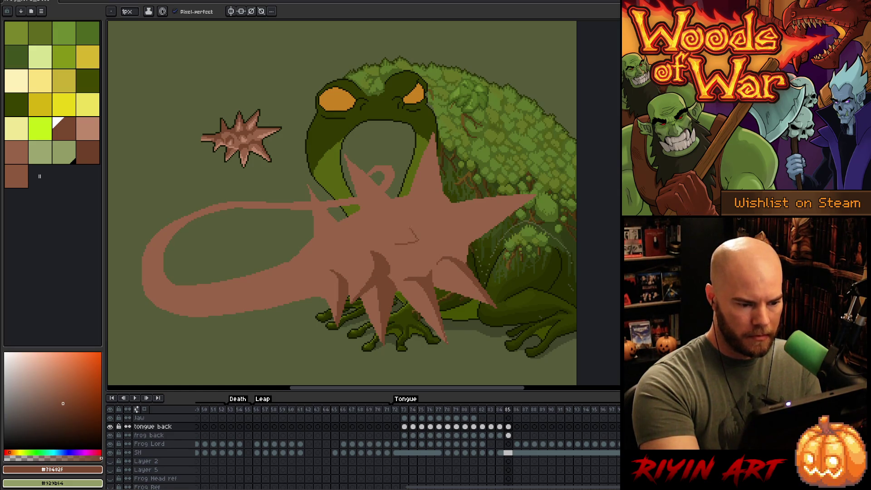
mouse_move(427, 235)
mouse_down()
mouse_move(423, 252)
mouse_move(402, 253)
mouse_up()
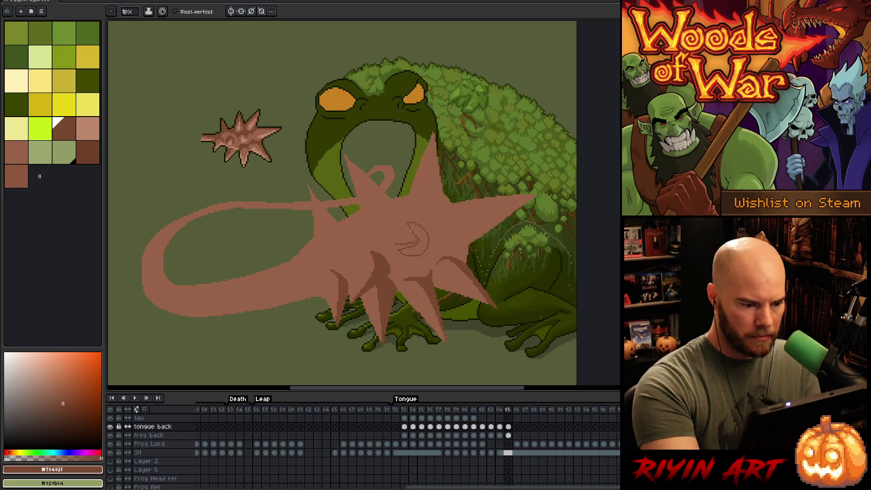
alt+click(417, 242)
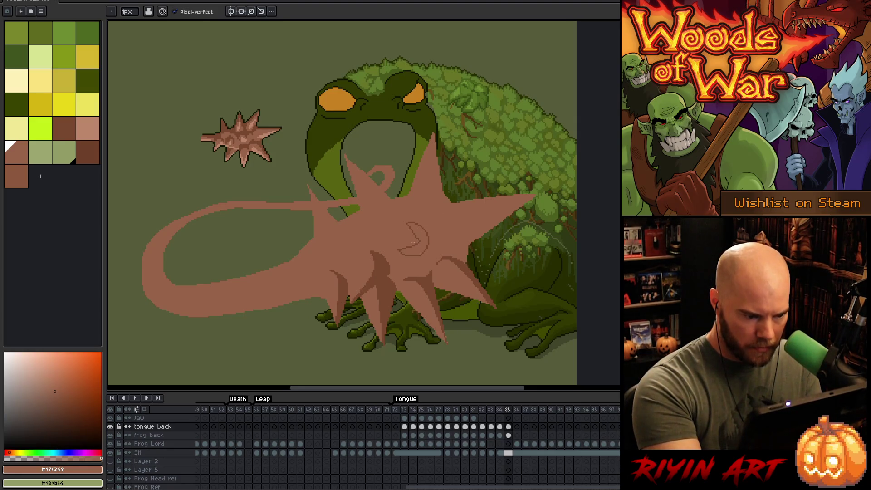
alt+click(427, 235)
key(g)
click(421, 239)
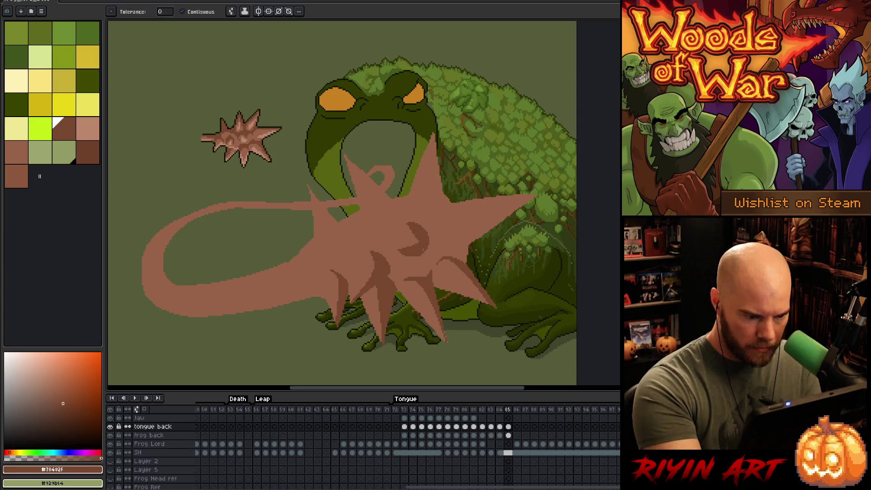
key(b)
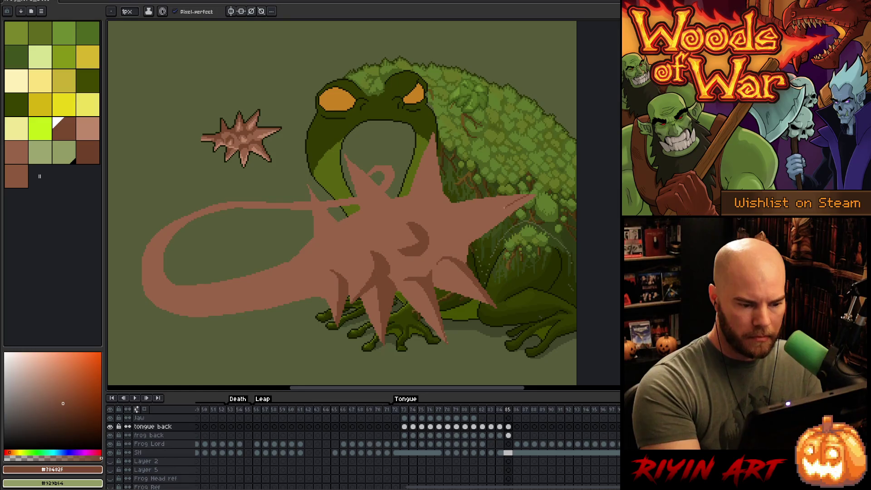
Outline a shadow shape on the upper spike and fill it dark brown
drag(497, 218, 462, 230)
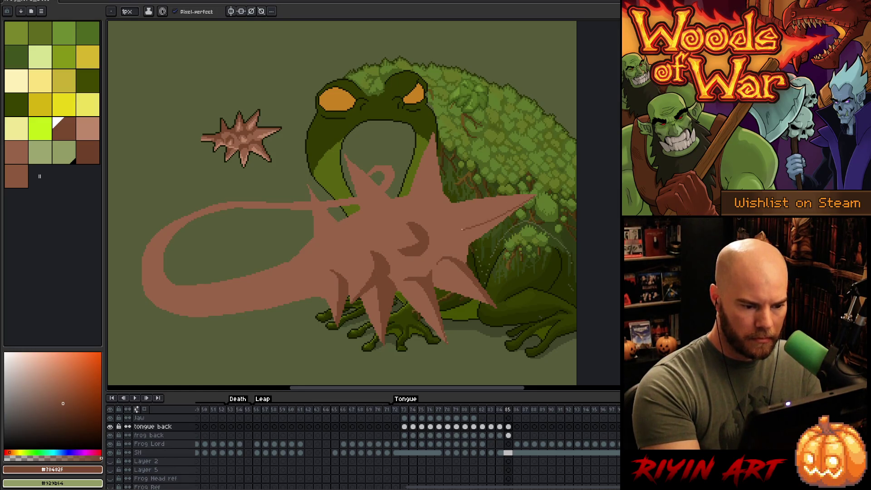
key(ctrl+z)
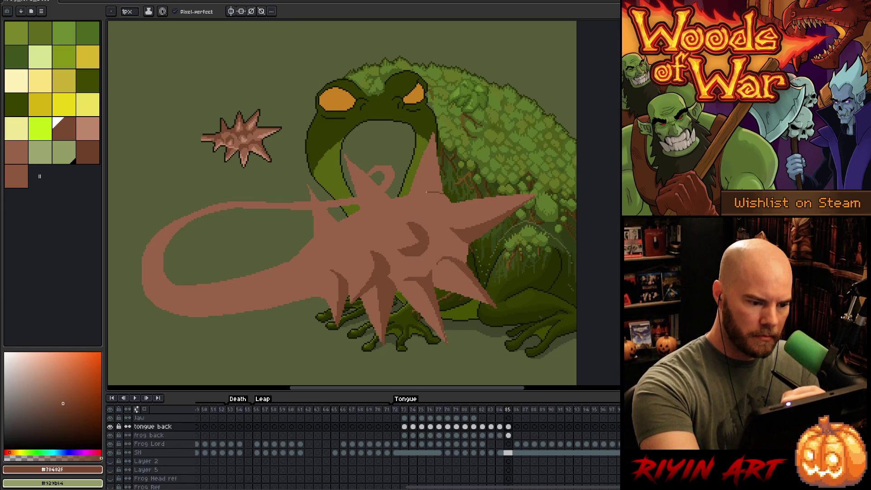
key(g)
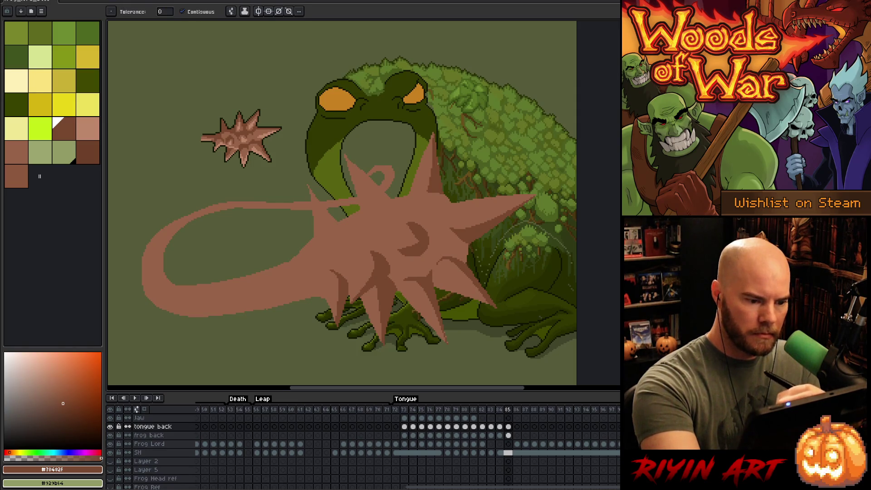
key(b)
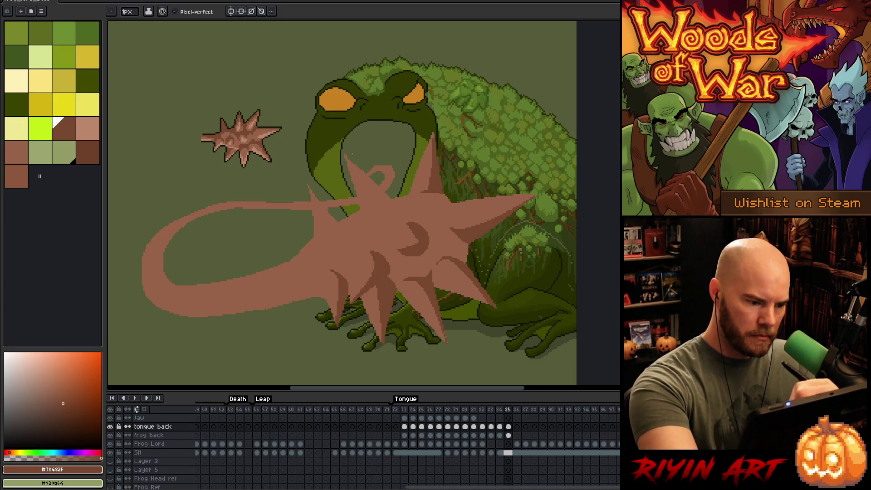
mouse_move(353, 165)
mouse_down()
mouse_move(386, 217)
mouse_move(393, 201)
mouse_up()
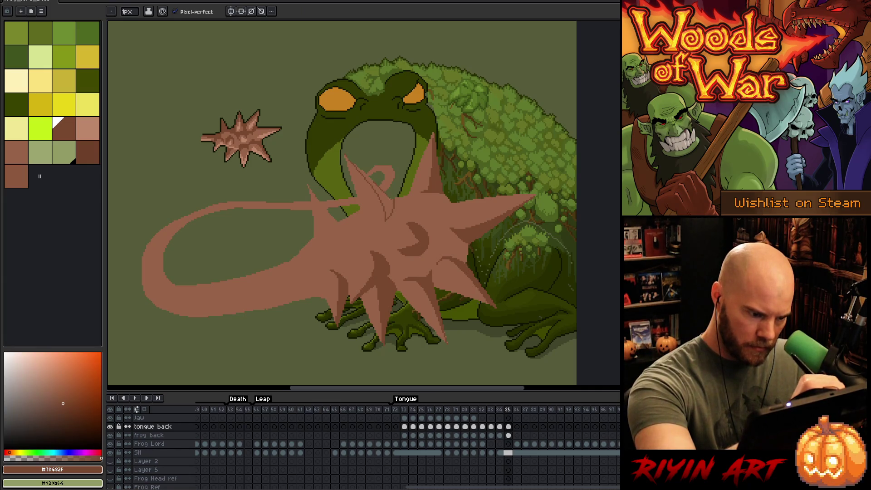
key(g)
click(385, 201)
key(ctrl+z)
key(b)
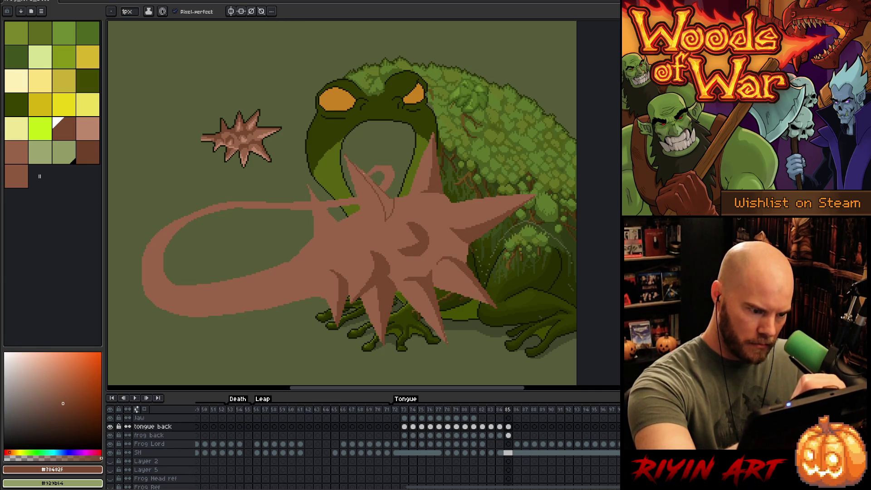
key(g)
click(385, 199)
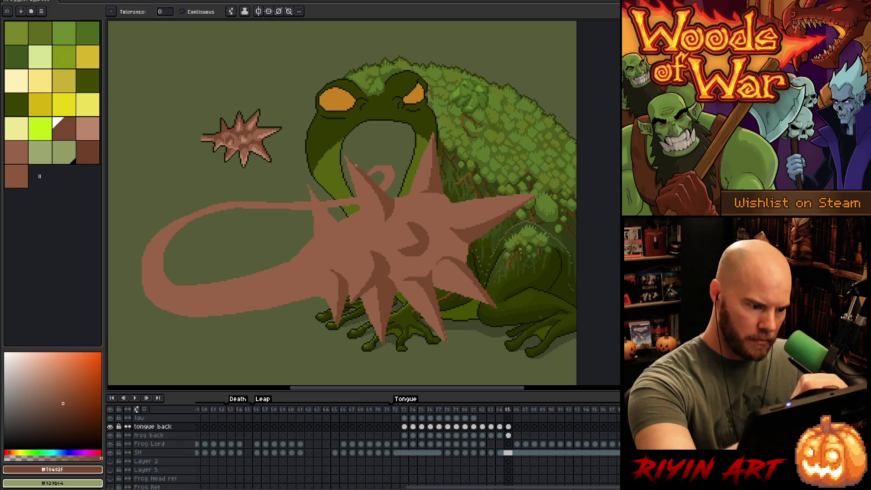
key(b)
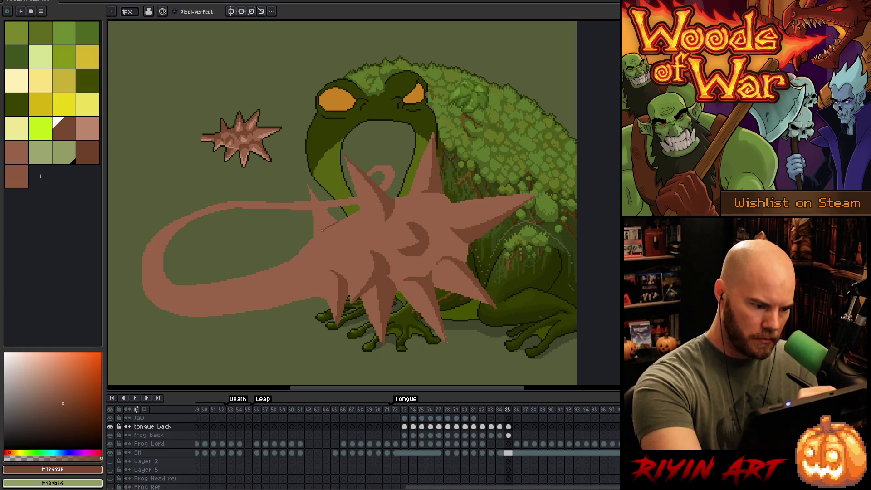
Draw a dark brown edge along the tongue tip
drag(320, 208, 312, 194)
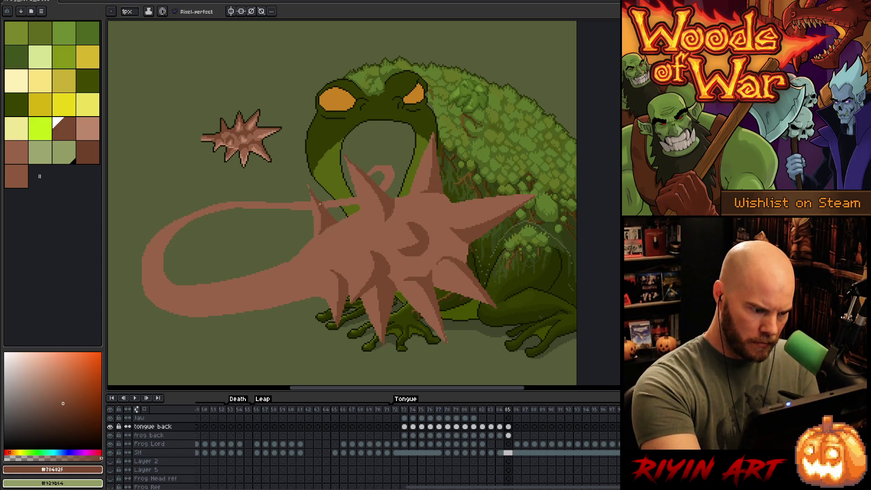
alt+click(330, 211)
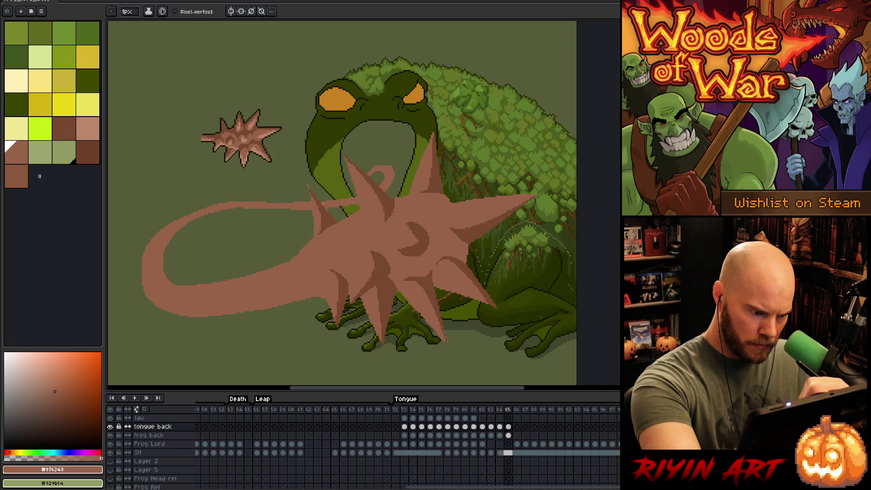
alt+click(331, 210)
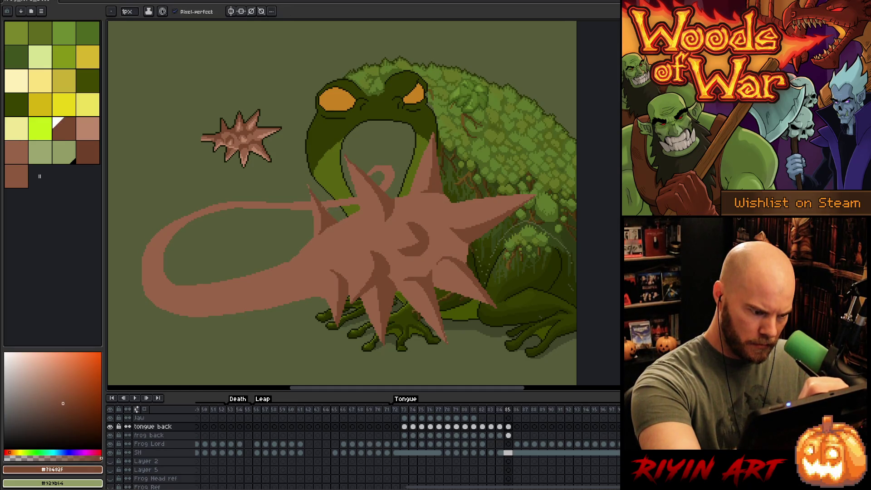
key(e)
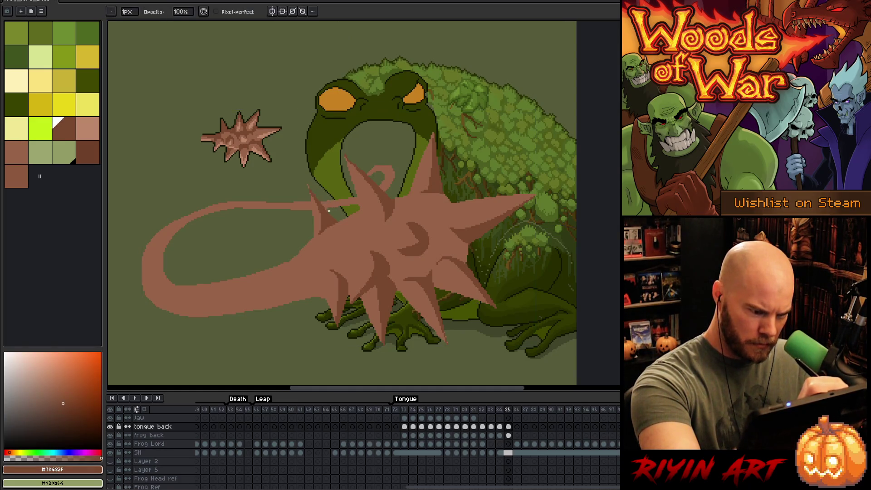
key(b)
alt+click(329, 205)
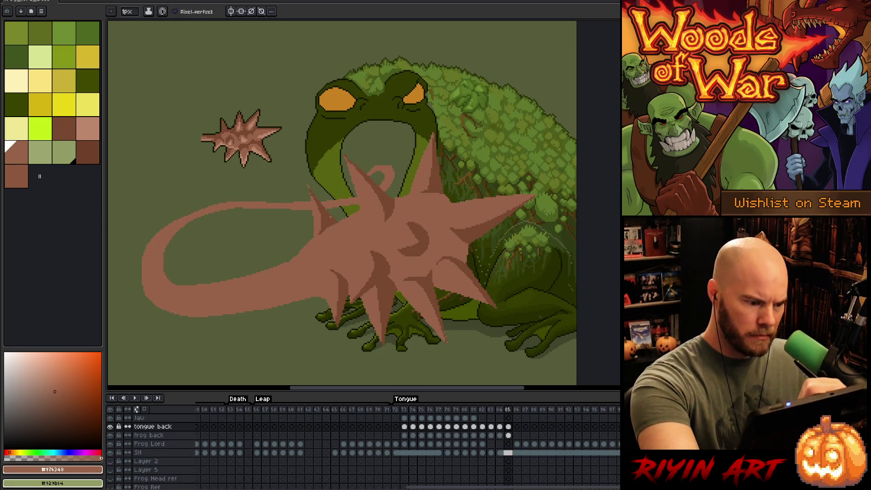
alt+click(311, 191)
scroll(310, 191, up, 4)
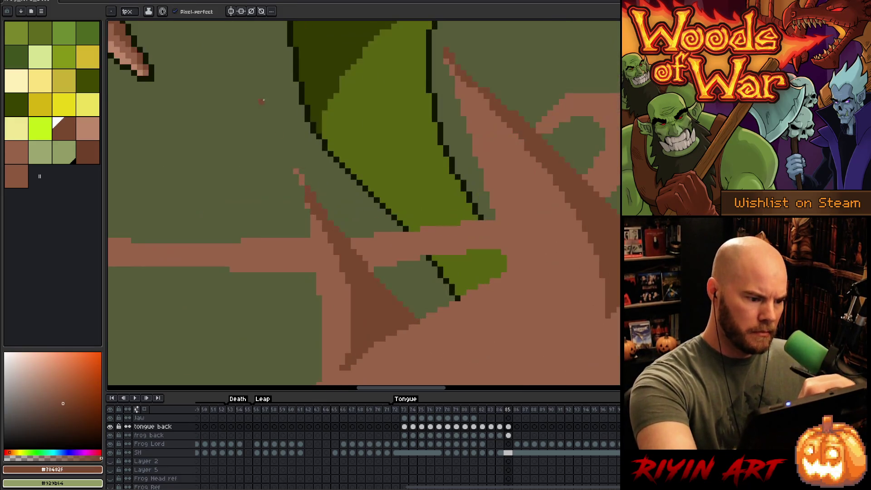
key(ctrl+z)
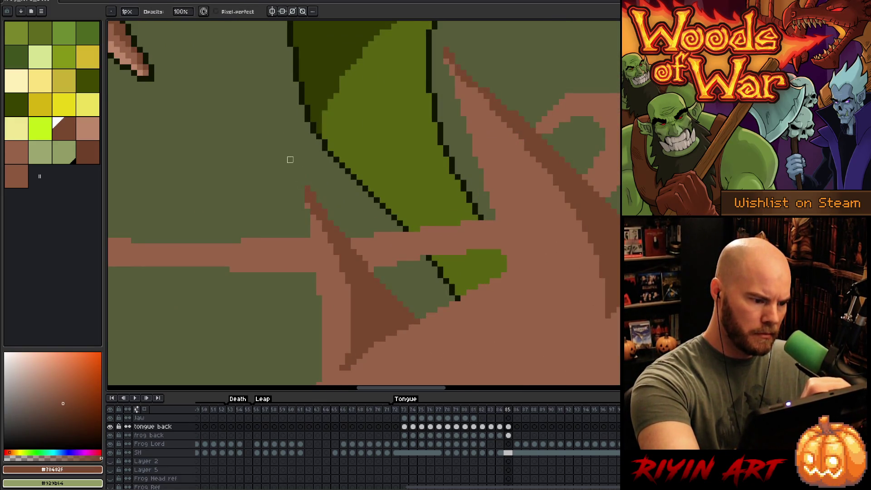
alt+click(308, 201)
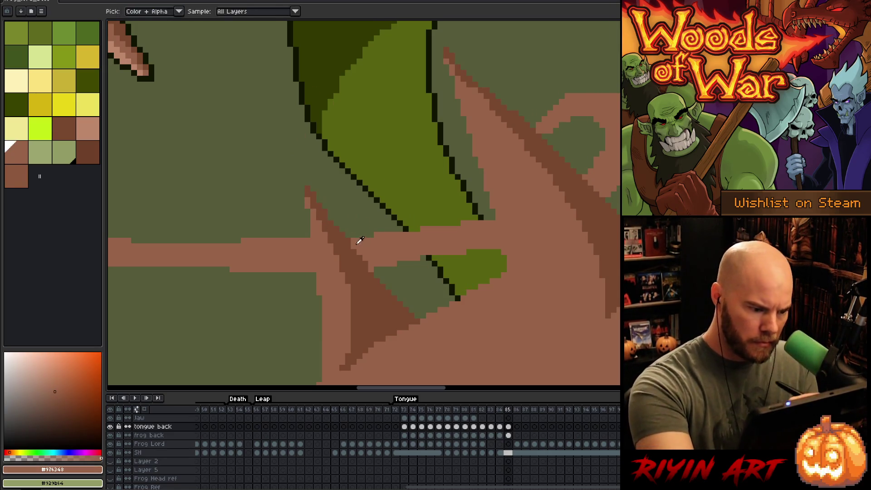
scroll(490, 287, down, 3)
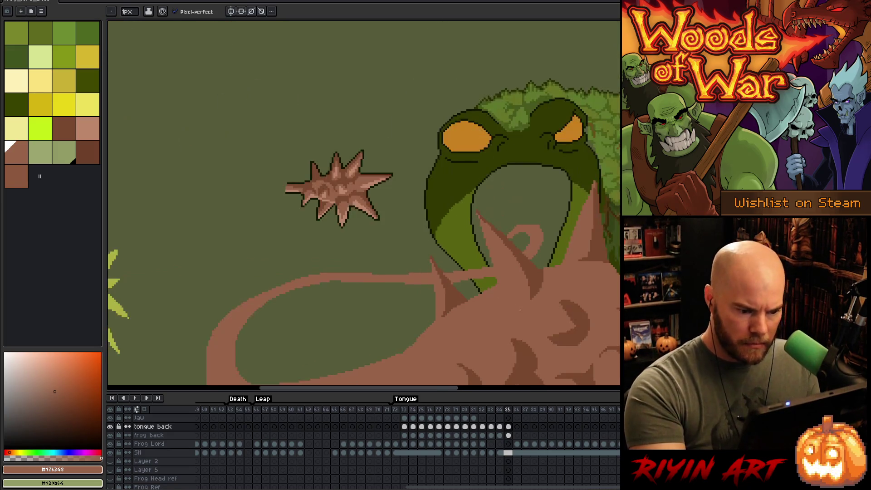
scroll(463, 267, up, 3)
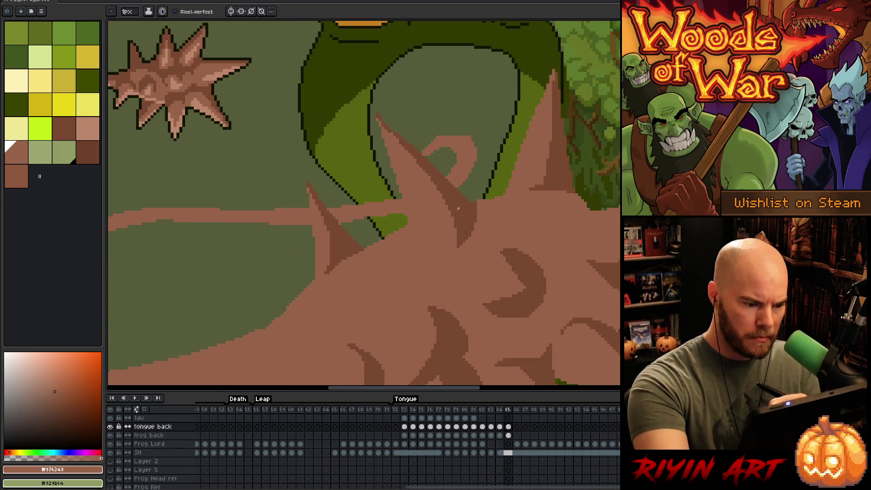
Pick the darker brown and fill the small gap beside the tongue curl, discarding a trial stroke
alt+click(460, 209)
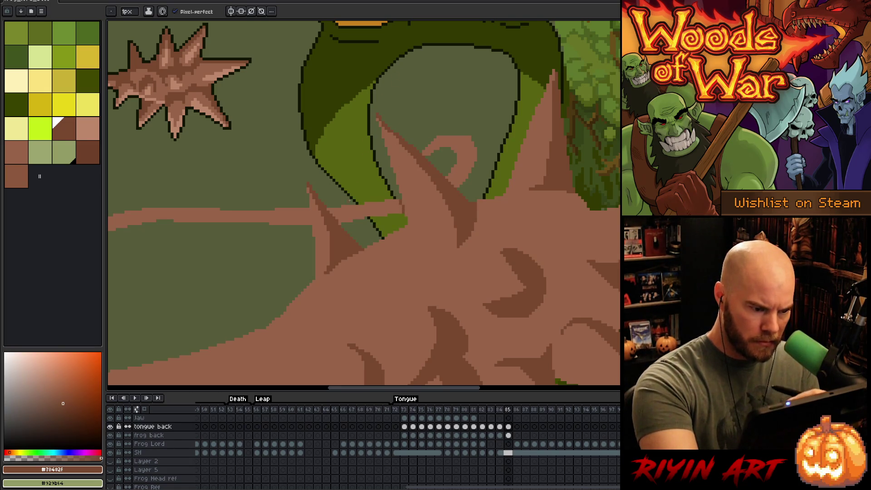
drag(363, 204, 362, 216)
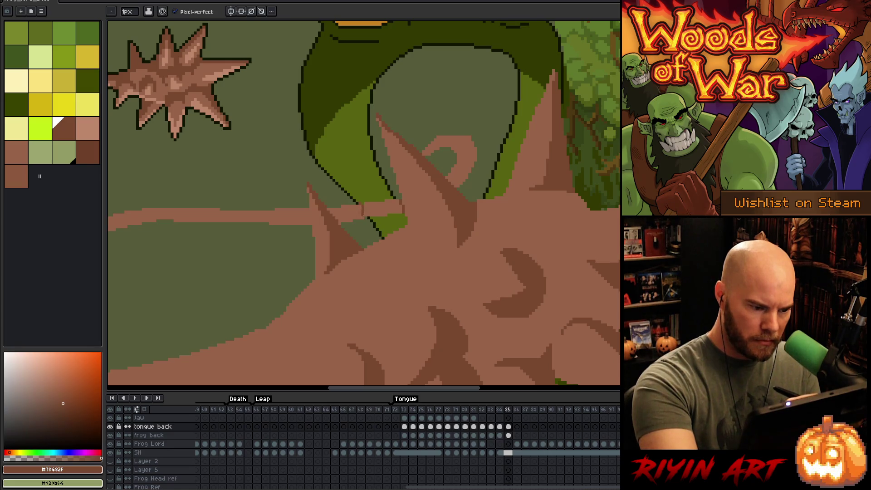
key(ctrl+z)
key(ctrl+y)
key(ctrl+z)
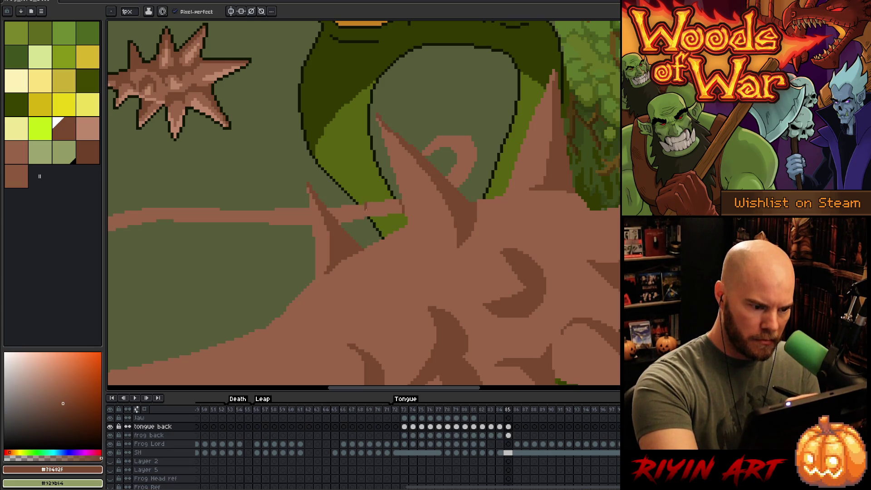
key(g)
click(372, 203)
key(b)
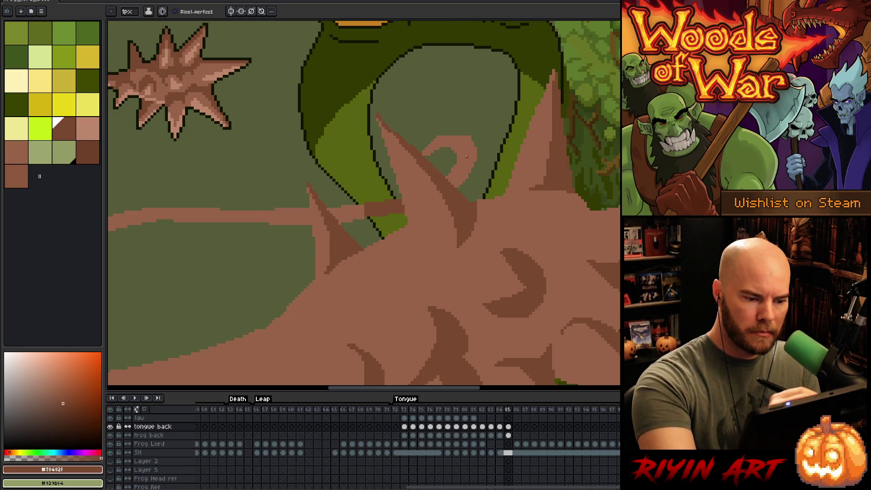
Try a dark fill on the tongue and an outline down the curl's right side, undoing both
key(g)
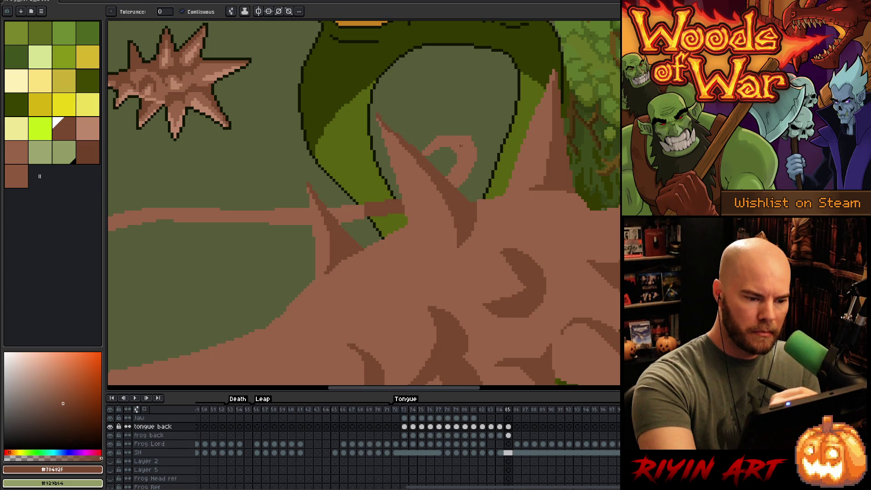
click(445, 136)
key(ctrl+z)
key(b)
drag(450, 137, 461, 159)
key(ctrl+z)
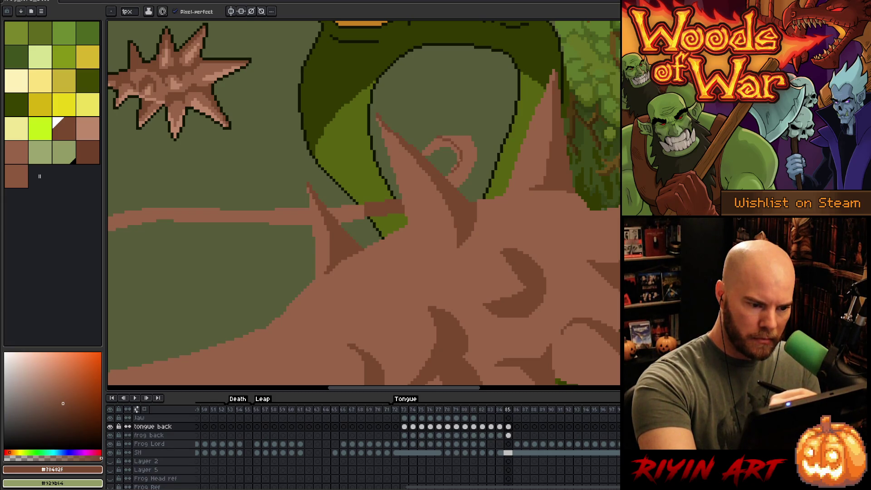
Fill the tongue curl inside the mouth with the darker brown
alt+click(457, 162)
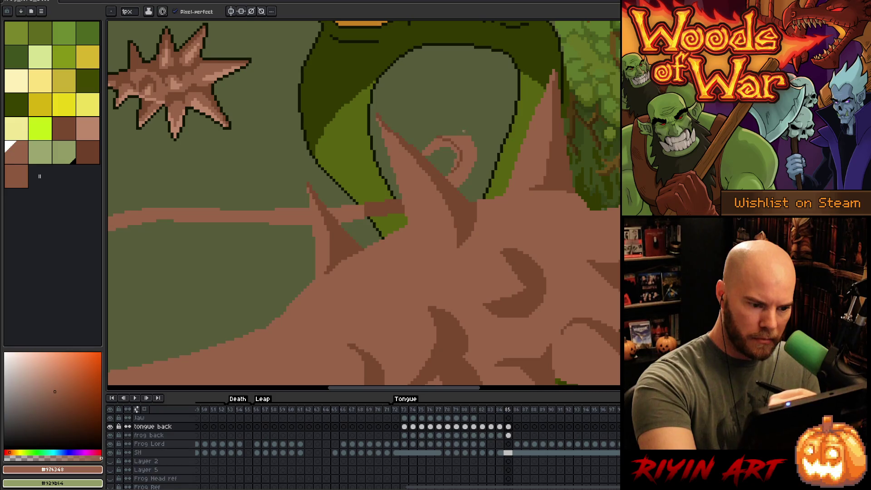
alt+click(455, 169)
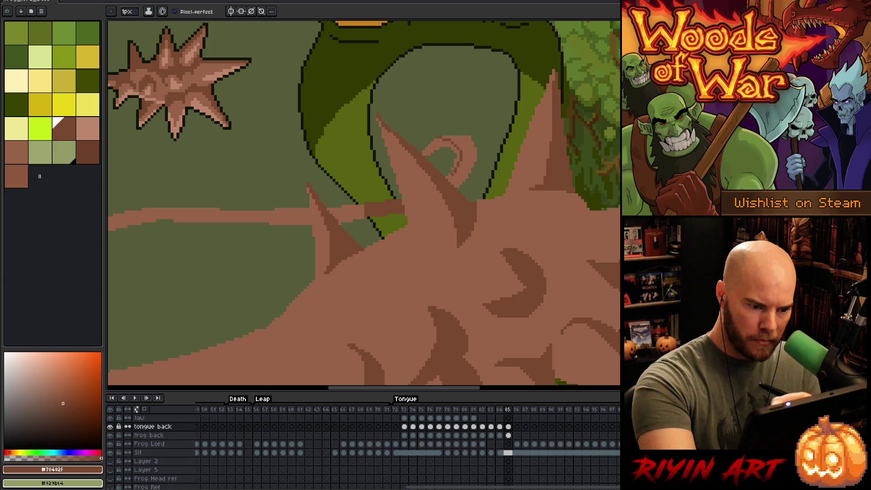
key(g)
click(459, 172)
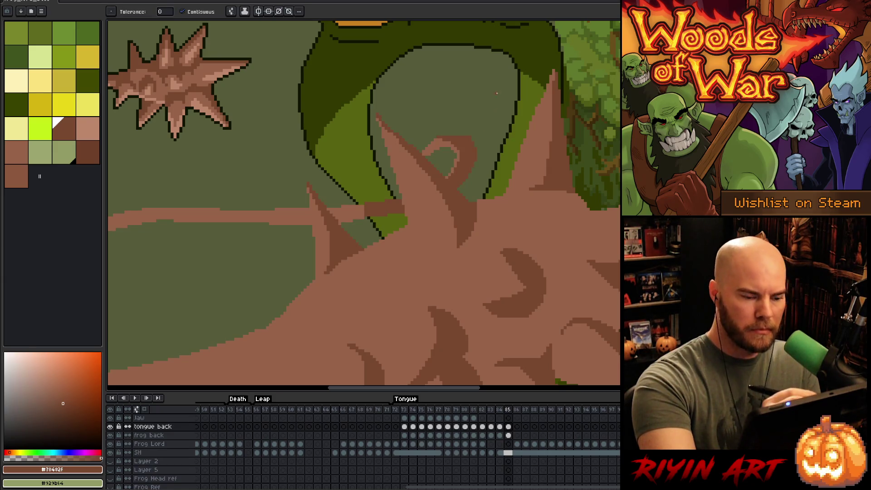
key(b)
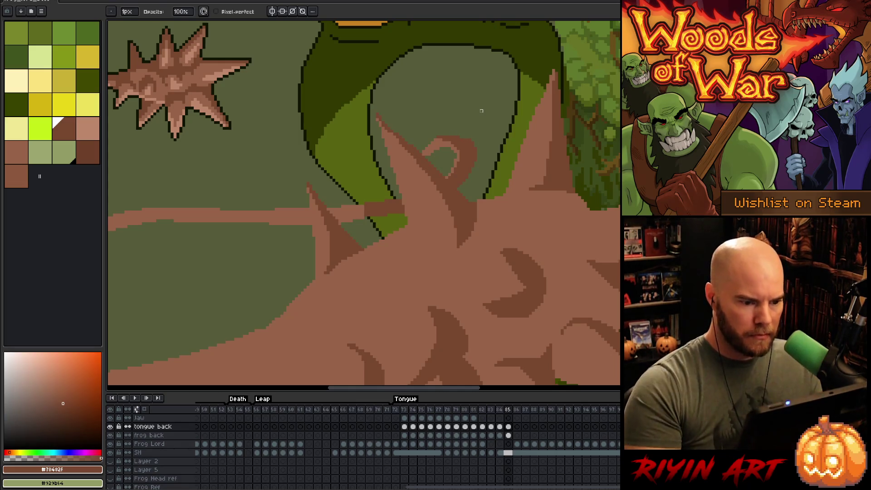
key(e)
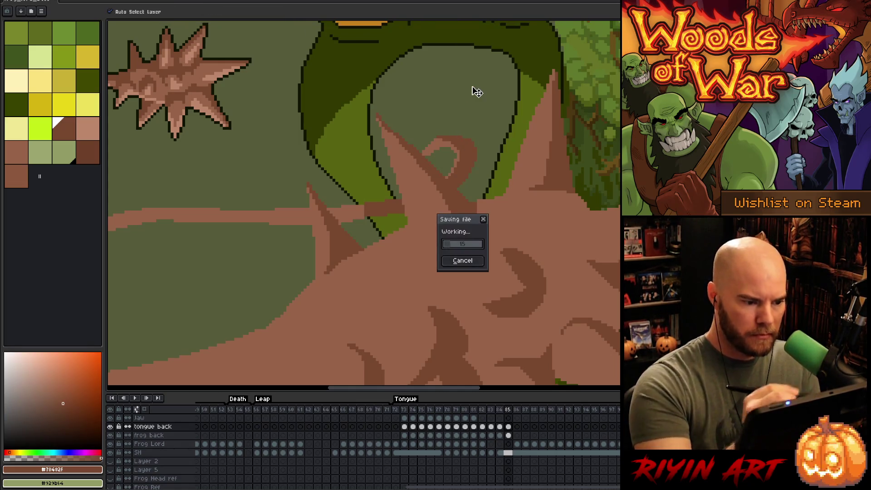
scroll(349, 211, down, 2)
scroll(350, 211, down, 2)
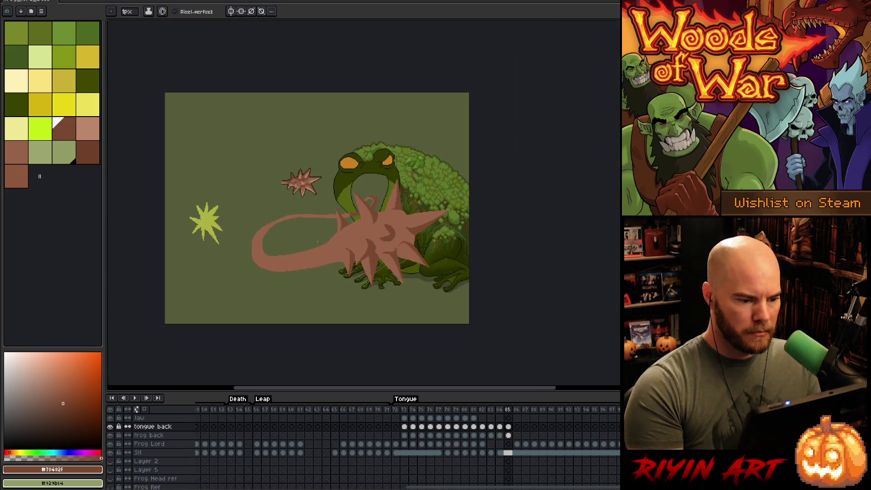
scroll(319, 245, up, 2)
scroll(320, 245, up, 1)
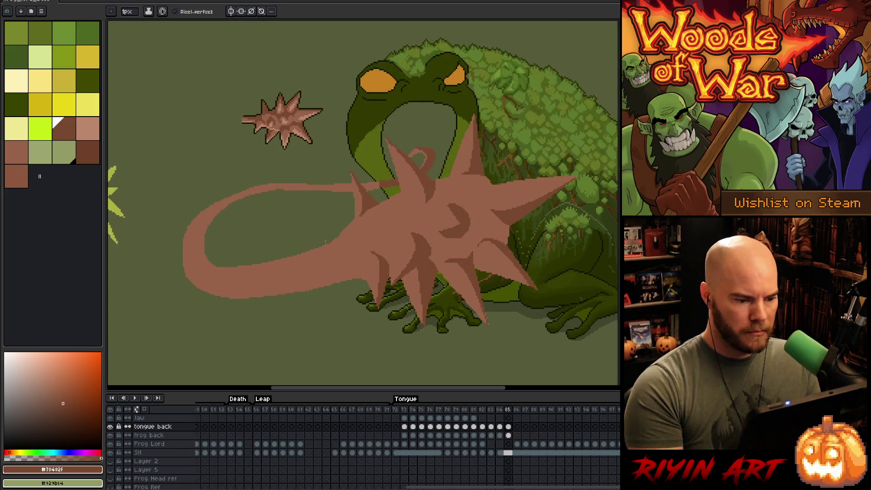
scroll(326, 242, down, 1)
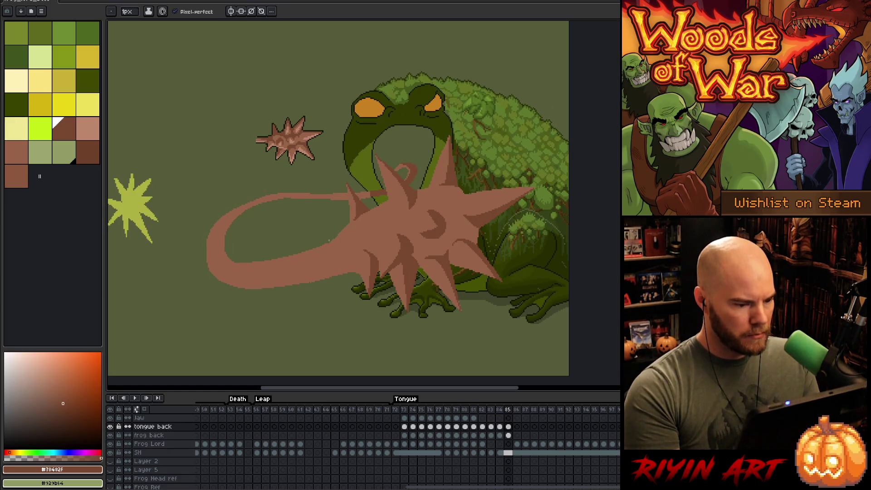
scroll(329, 240, up, 1)
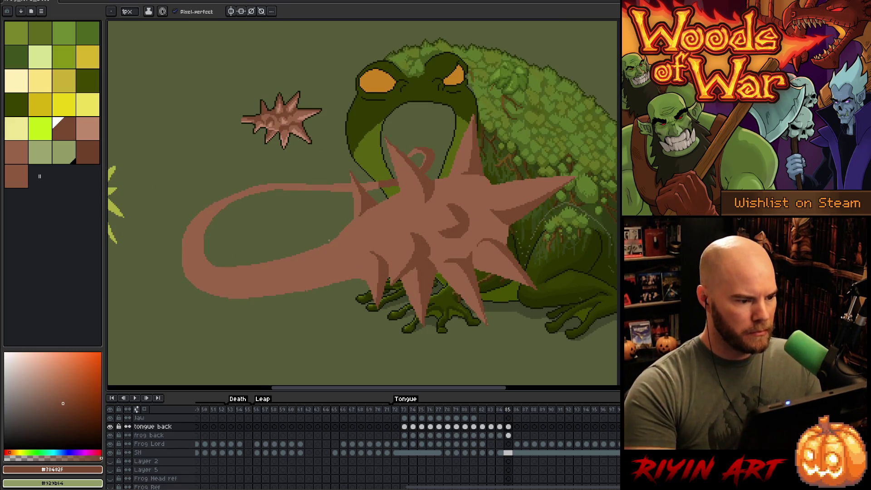
key(h)
drag(463, 257, 483, 283)
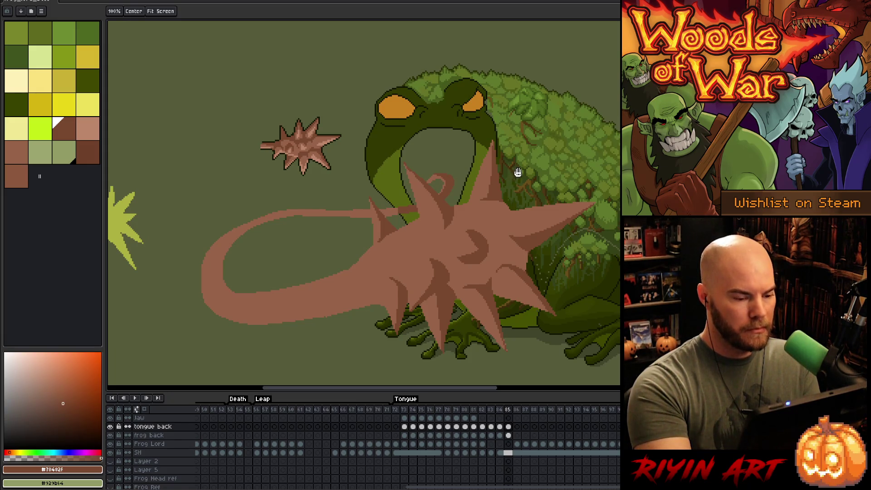
key(b)
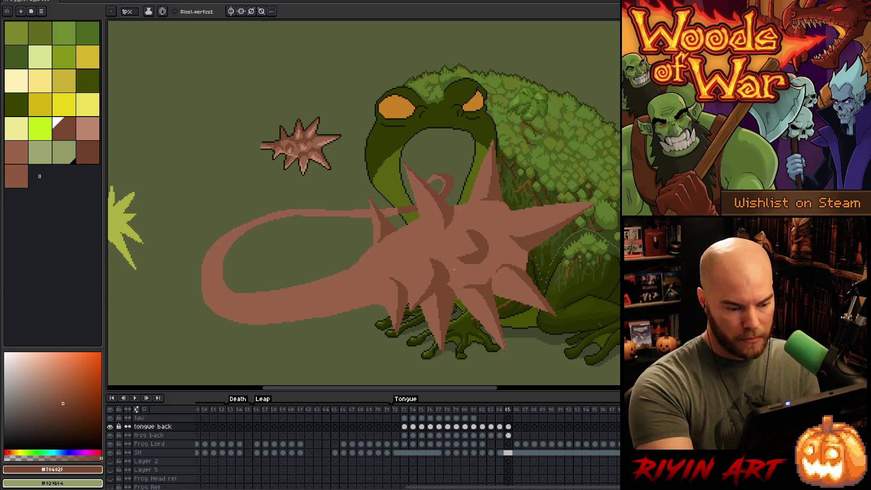
alt+click(454, 269)
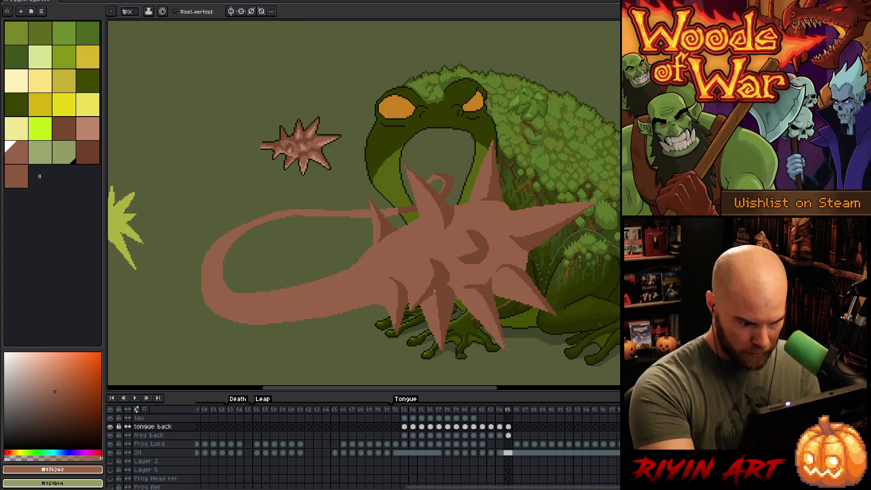
key(g)
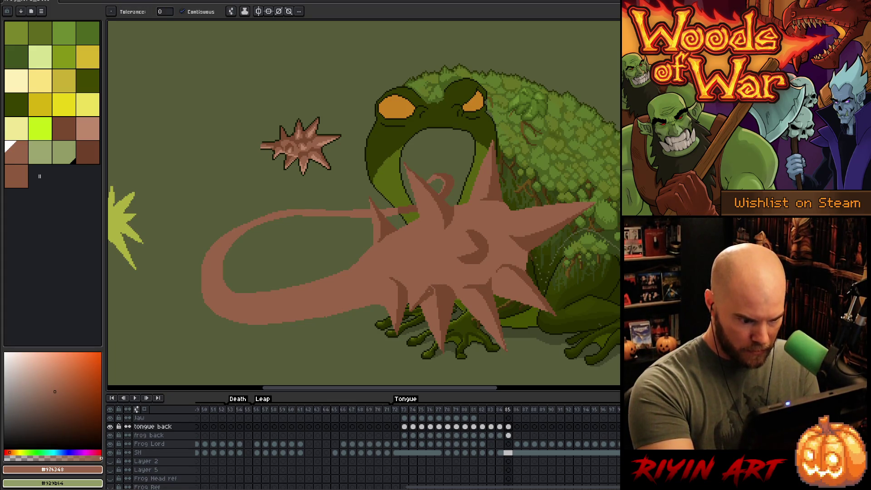
key(m)
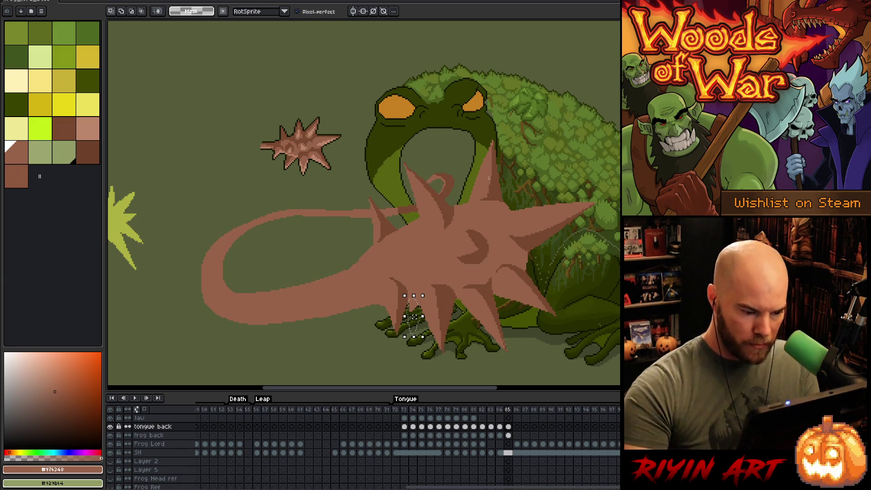
key(b)
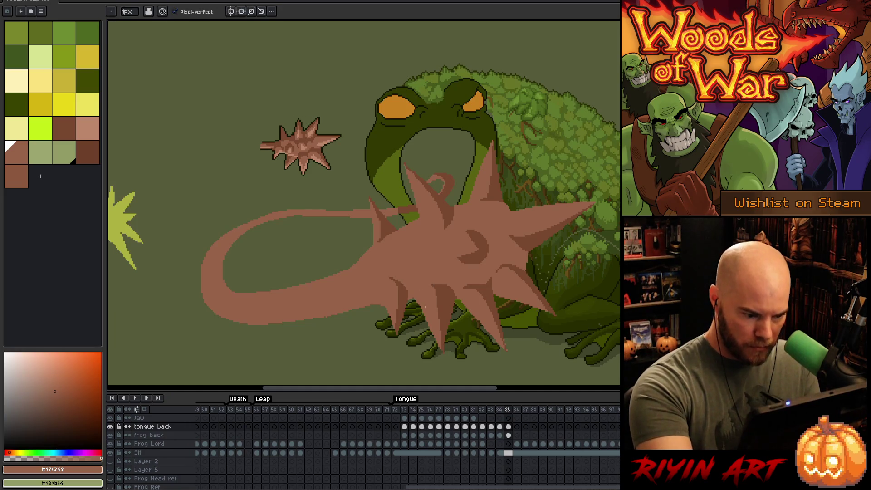
key(e)
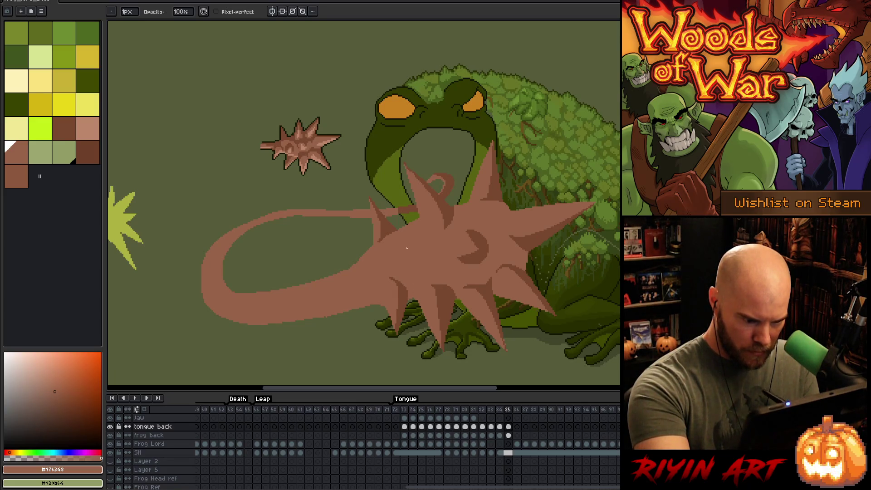
key(i)
key(b)
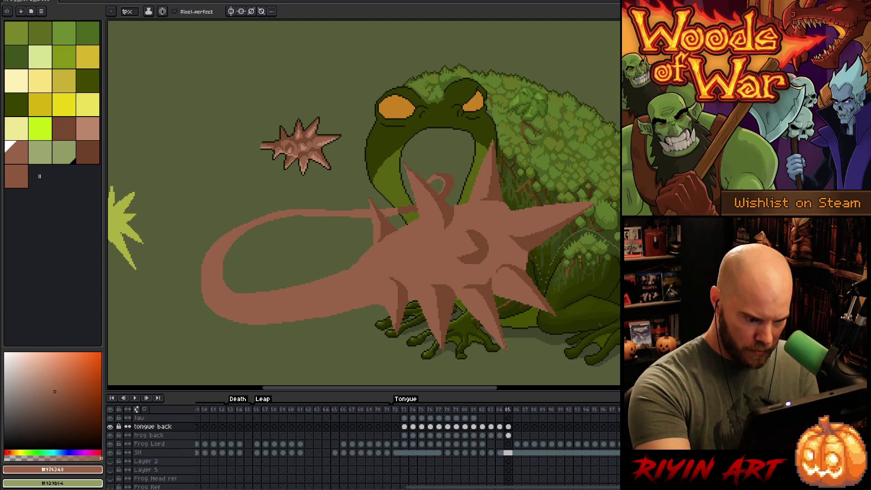
alt+click(425, 286)
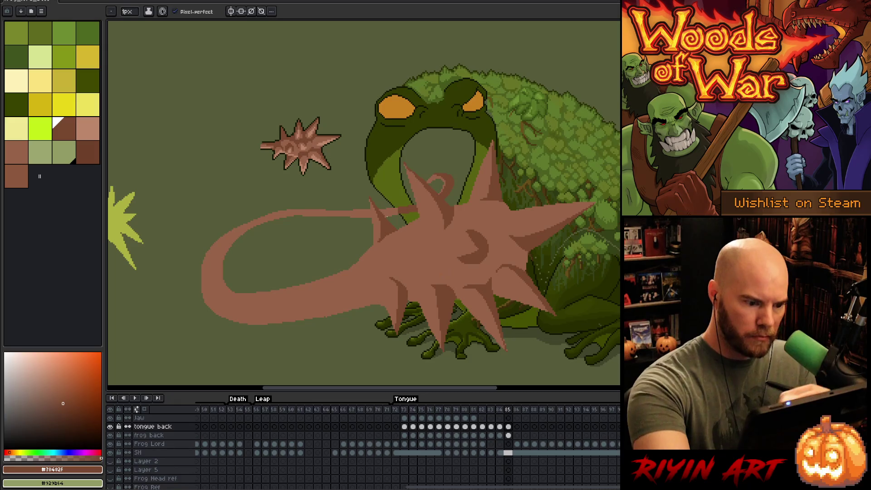
alt+click(412, 227)
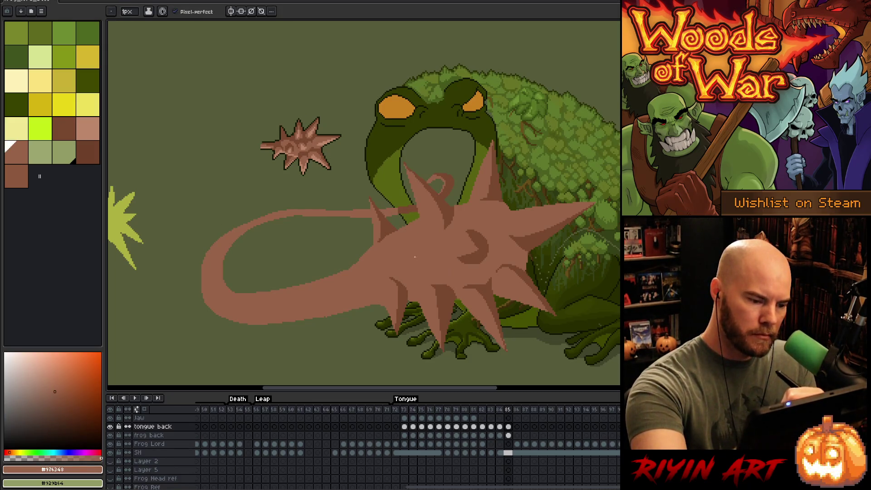
alt+click(397, 236)
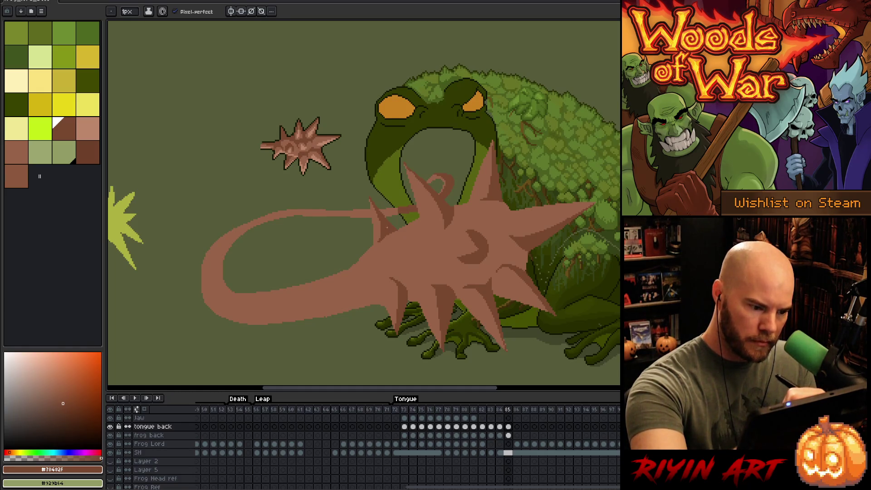
Sketch dark shading strokes on the spiked ball, then undo them
drag(426, 252, 415, 267)
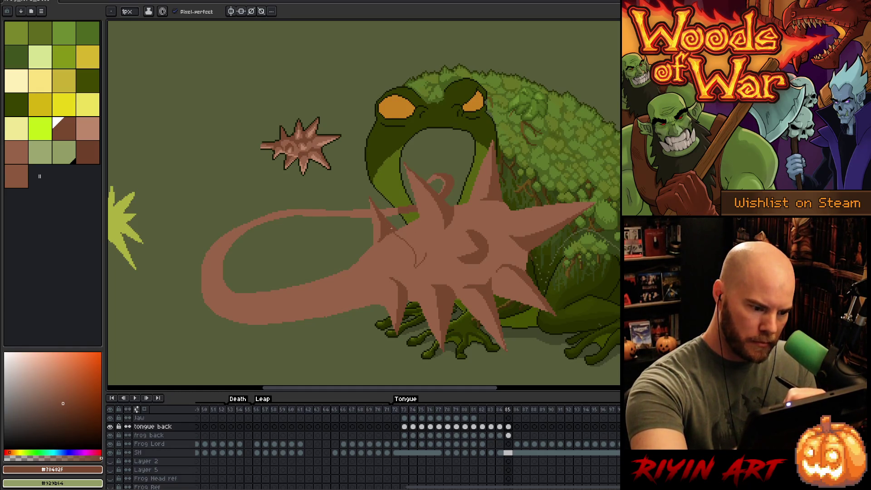
mouse_move(397, 232)
mouse_down()
mouse_move(418, 241)
mouse_move(426, 258)
mouse_up()
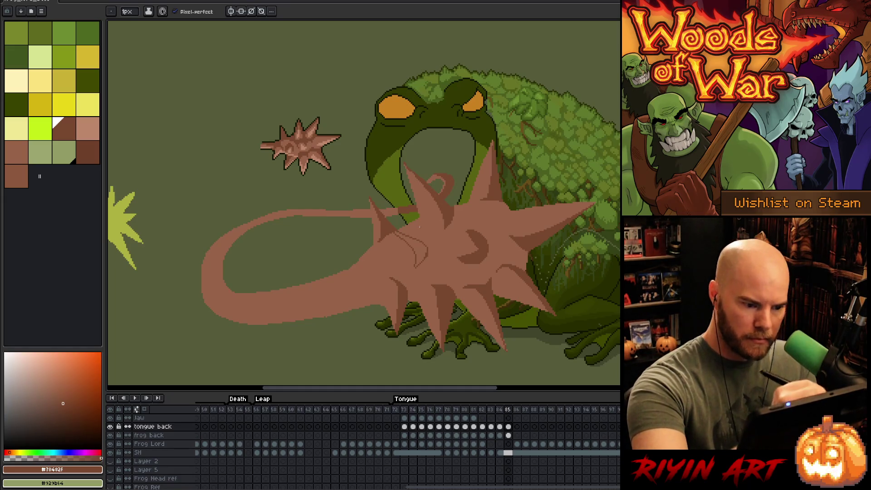
key(ctrl+z)
key(g)
key(b)
Draw a dark-brown shadow curve inside the spiked ball, sampling base and dark browns
alt+click(386, 228)
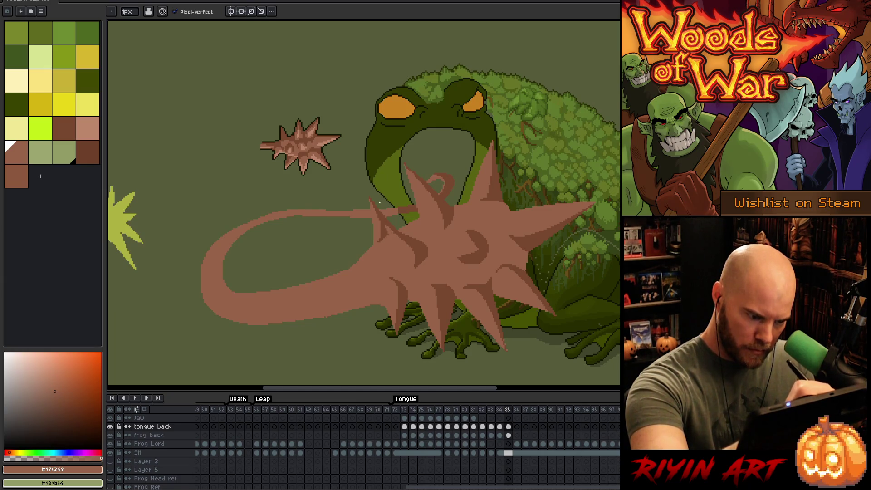
alt+click(412, 239)
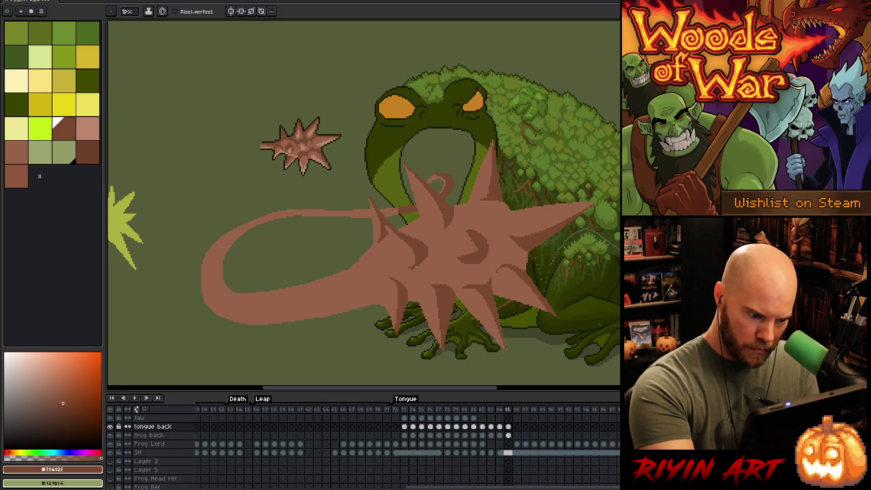
drag(428, 252, 415, 270)
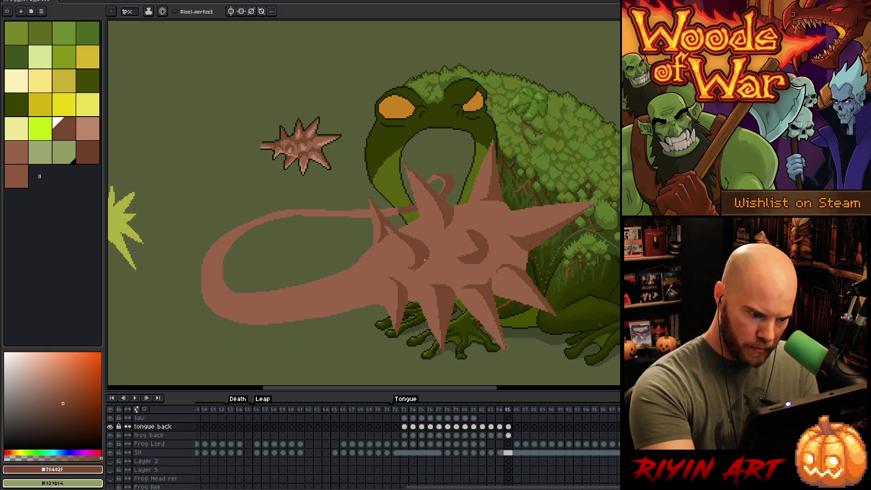
alt+click(414, 270)
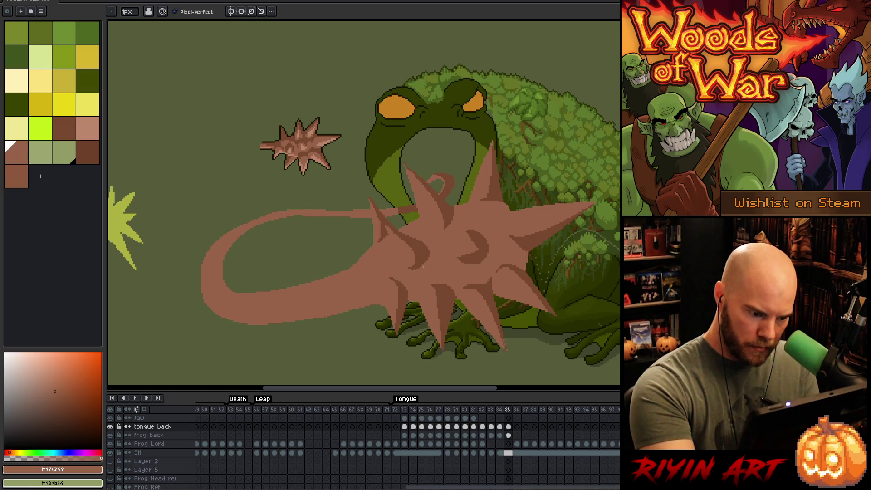
alt+click(415, 268)
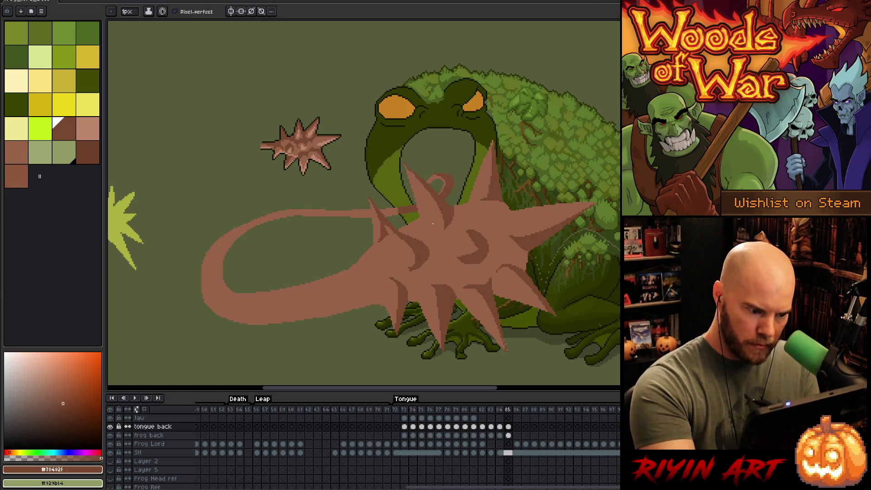
alt+click(410, 270)
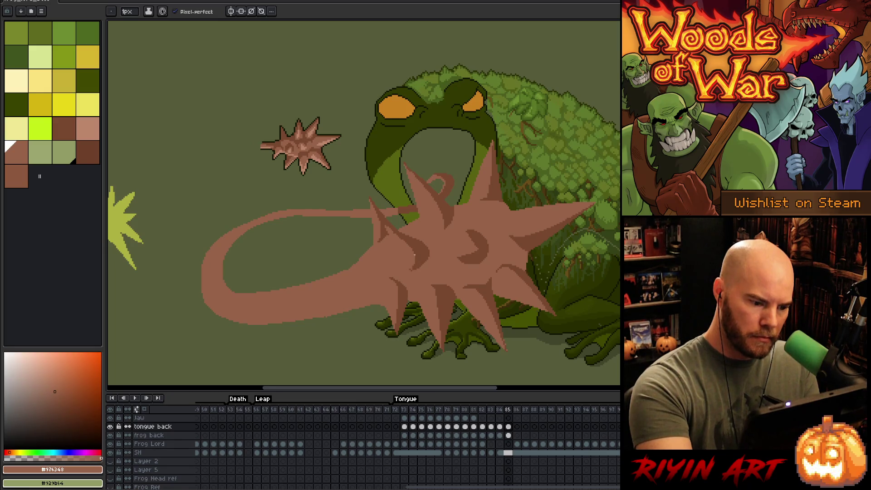
alt+click(411, 271)
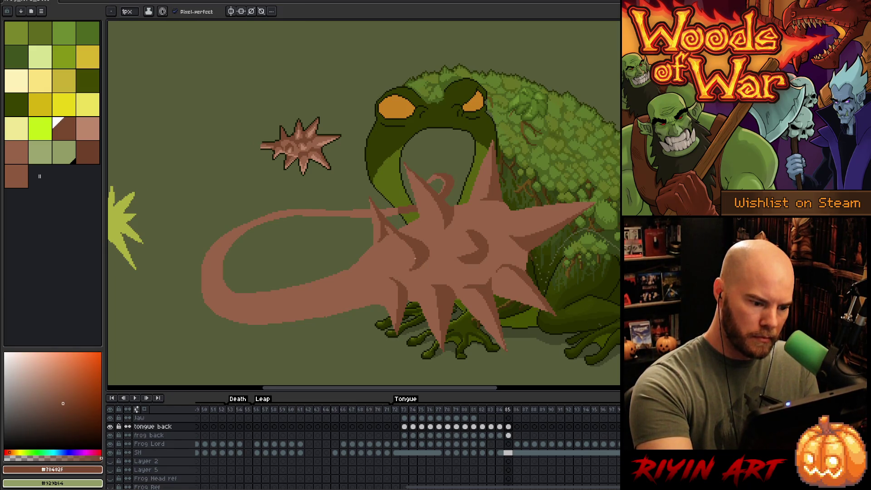
alt+click(410, 269)
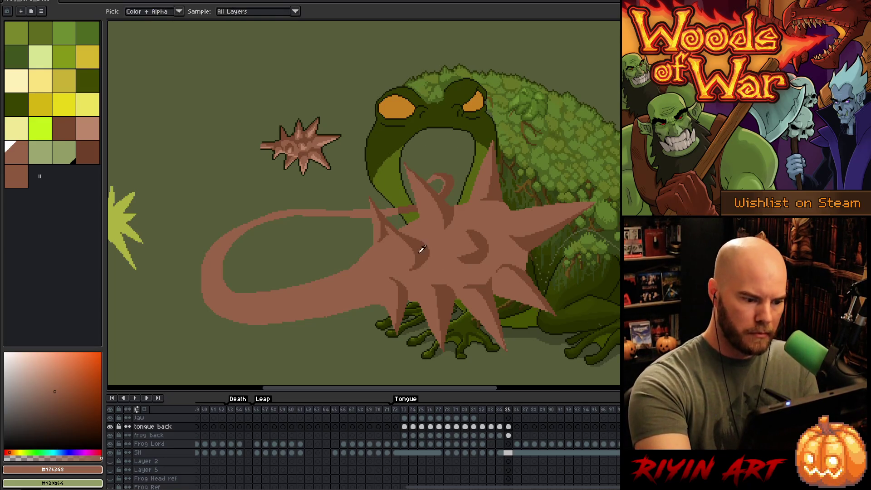
alt+click(388, 240)
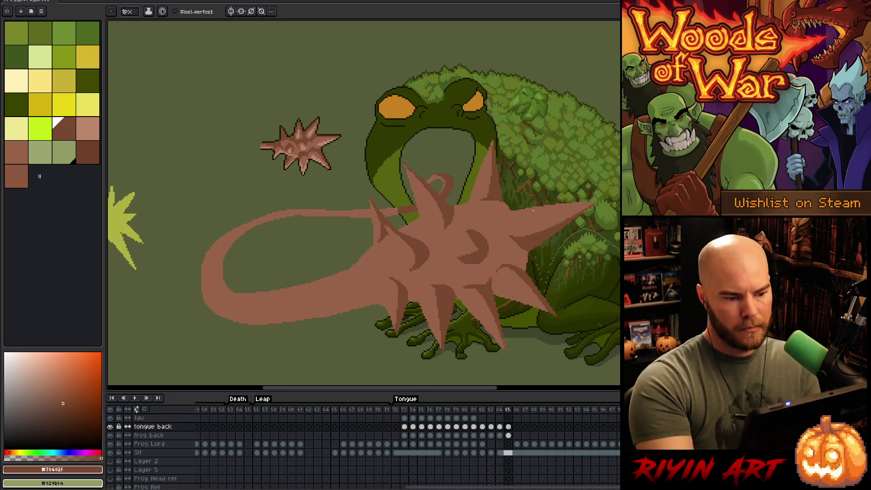
alt+click(388, 230)
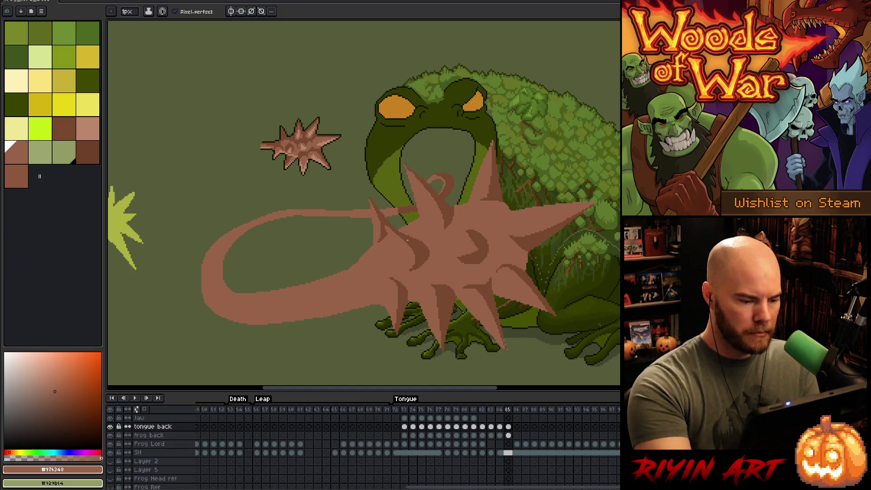
alt+click(407, 241)
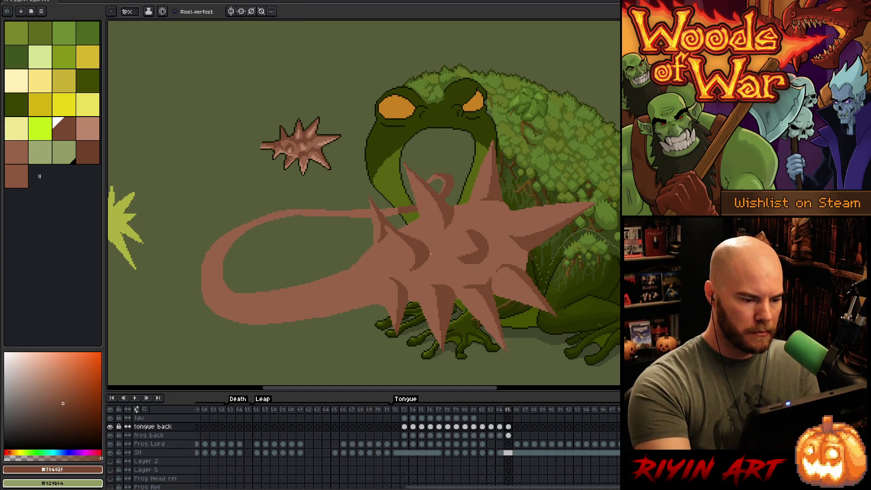
Magic-wand select the light tongue area and save the file
alt+click(430, 254)
key(w)
click(449, 261)
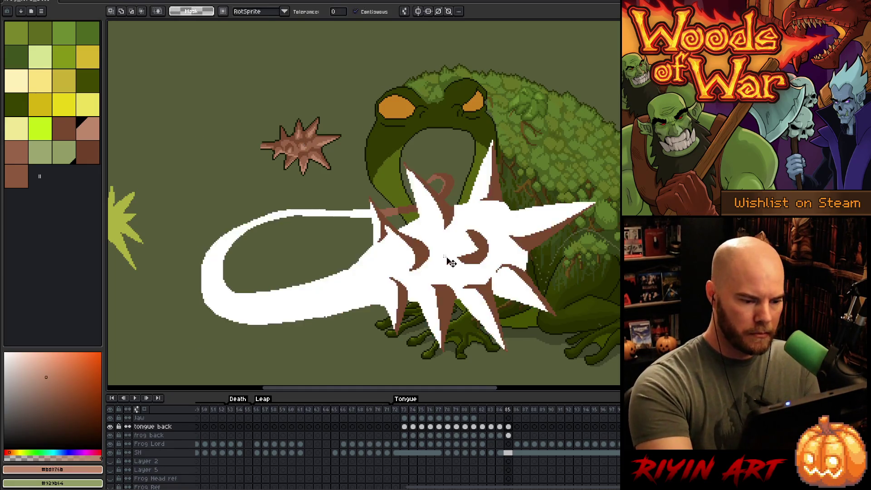
key(ctrl+s)
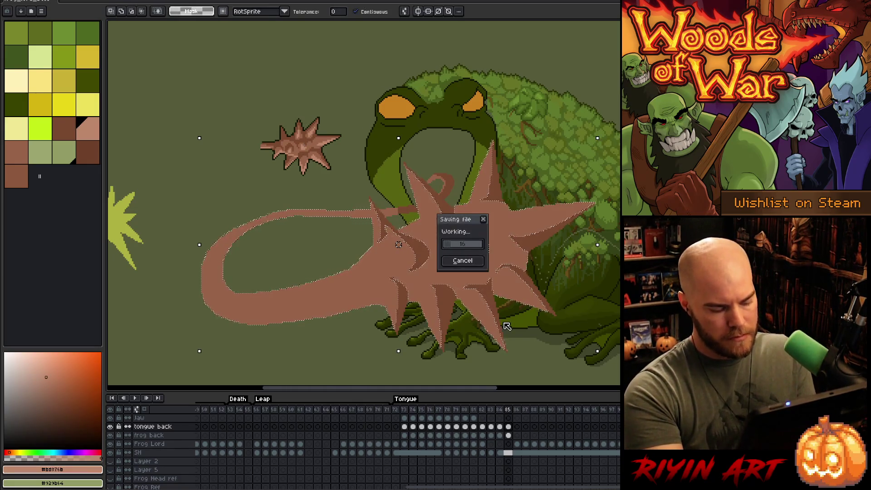
Clear the selection and draw a light highlight along the tongue's lower edge
key(ctrl+d)
key(b)
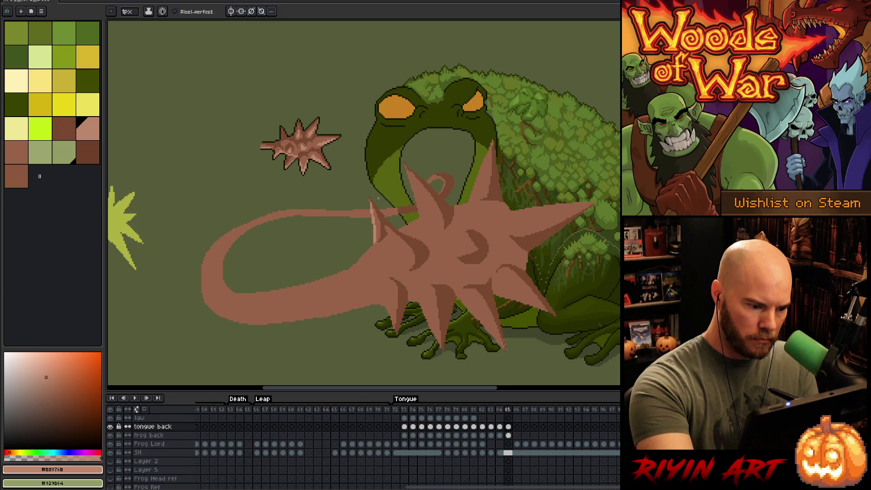
drag(376, 245, 359, 260)
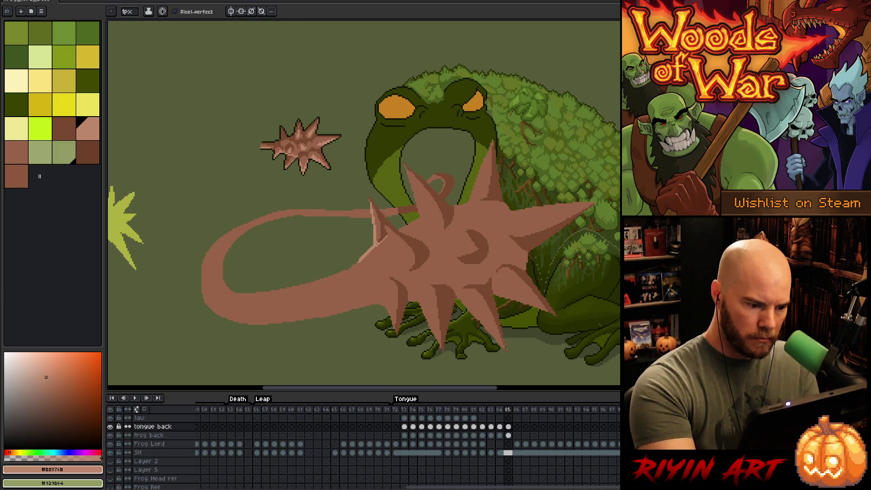
With the light brown #bd876b, highlight the left spike and along the top spike
key(alt)
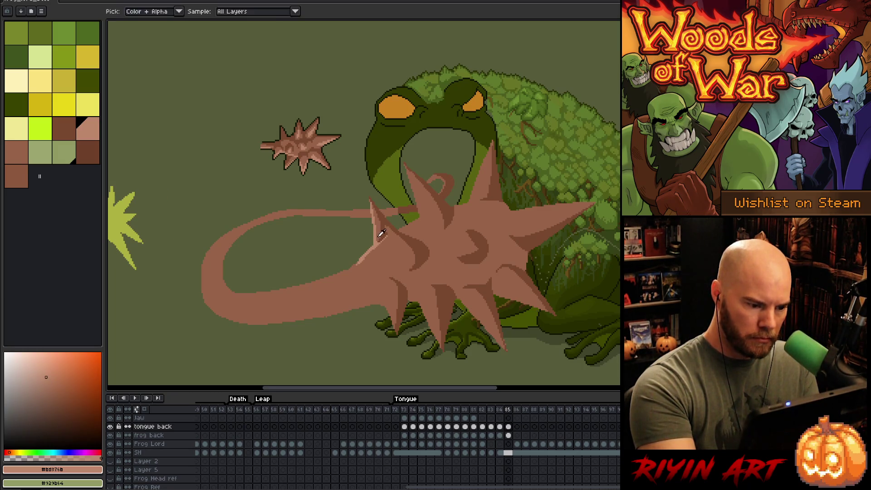
click(382, 233)
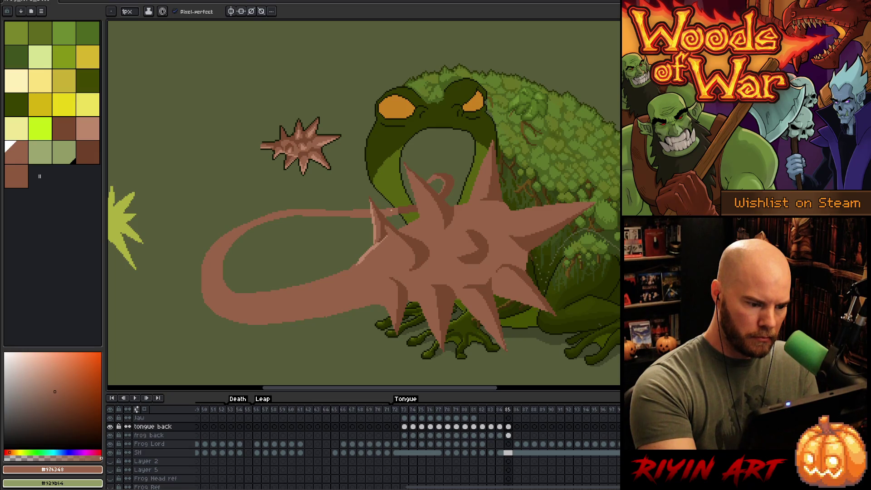
alt+click(391, 210)
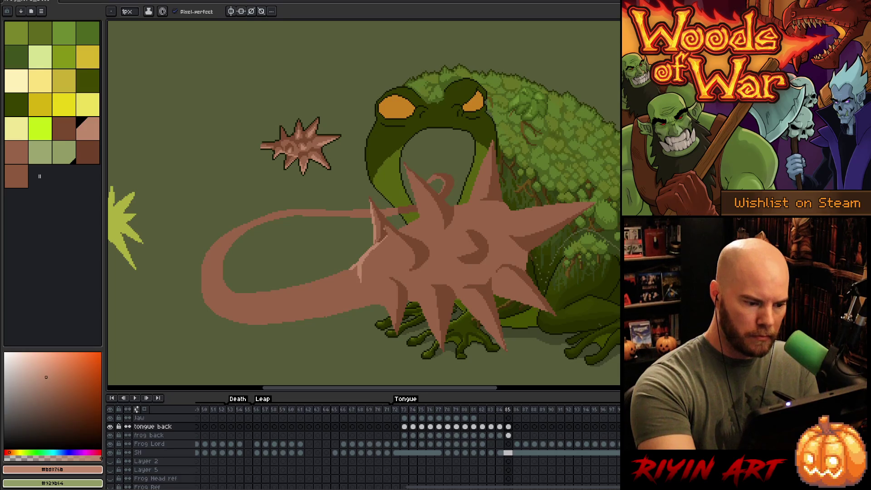
mouse_move(399, 233)
mouse_down()
mouse_move(391, 258)
mouse_move(398, 261)
mouse_up()
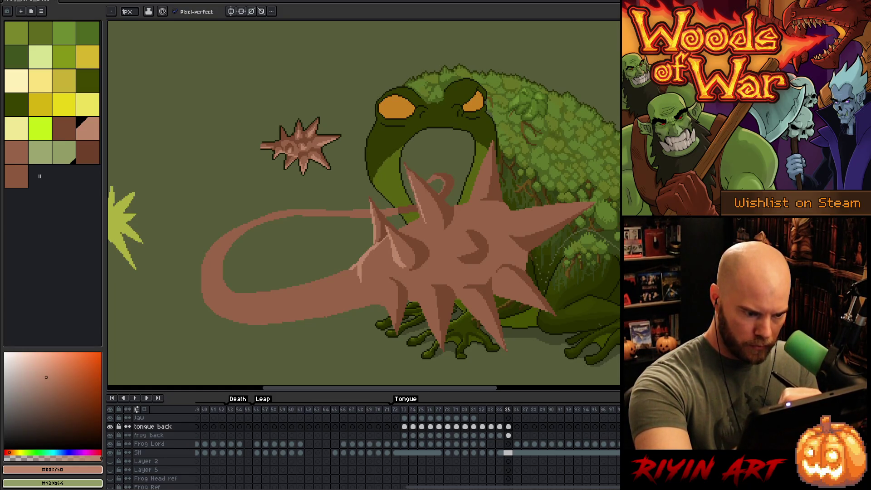
drag(409, 179, 433, 228)
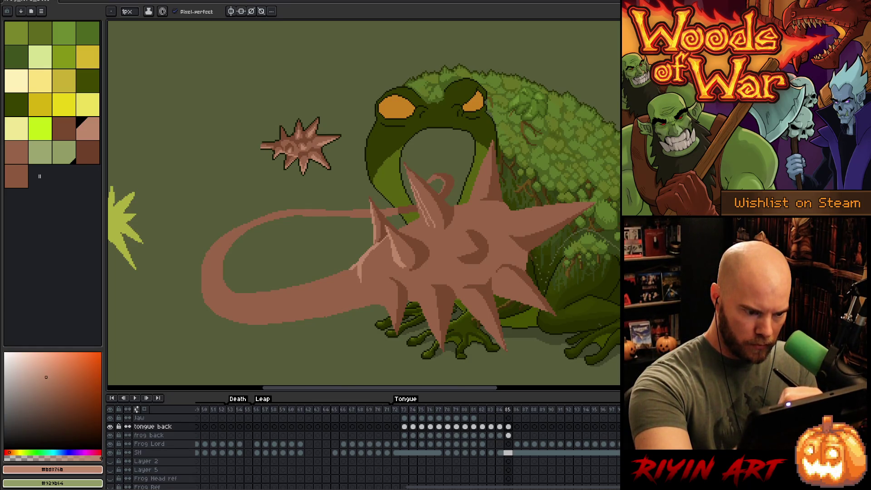
drag(412, 180, 430, 229)
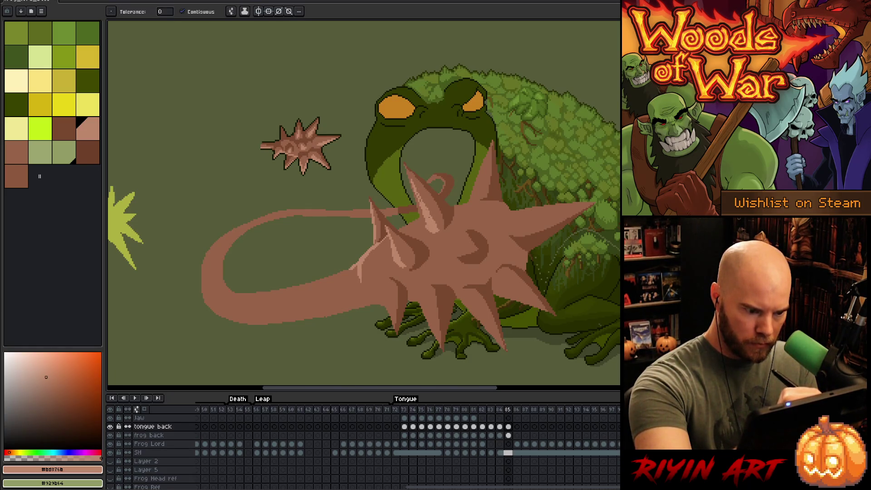
key(bracketright)
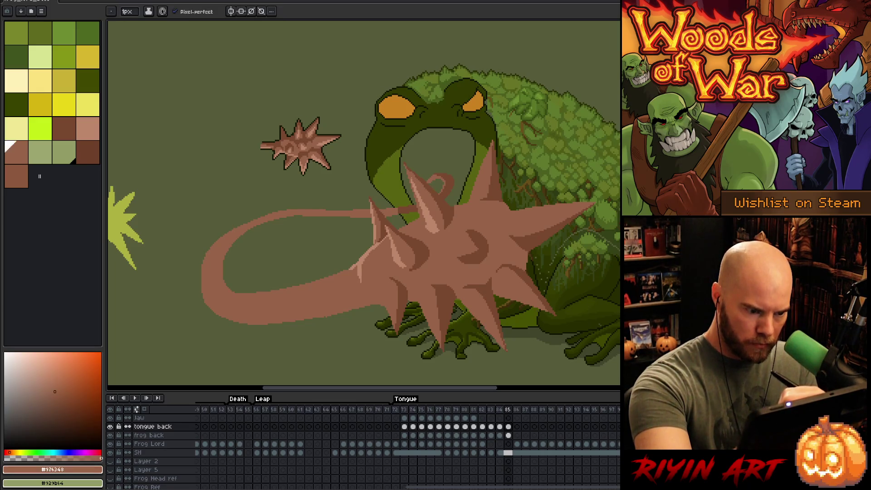
key(bracketleft)
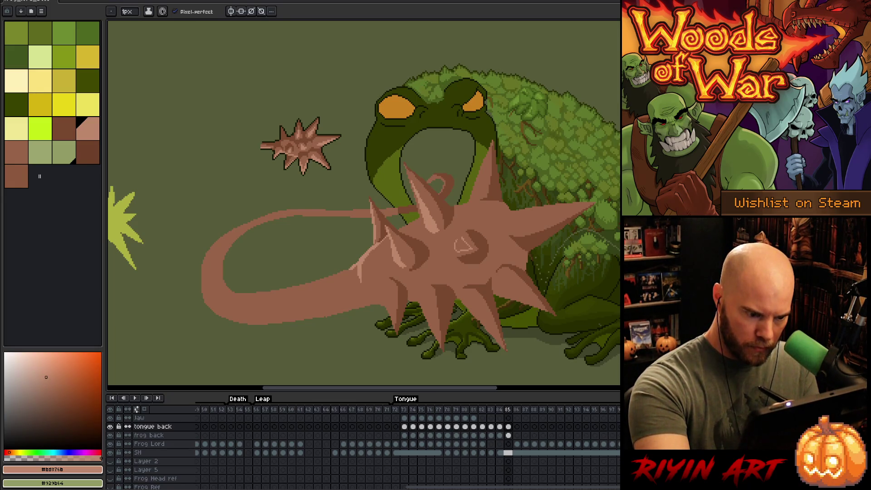
Fill the small centre triangle with lighter pink and highlight the top spike's edge
click(462, 245)
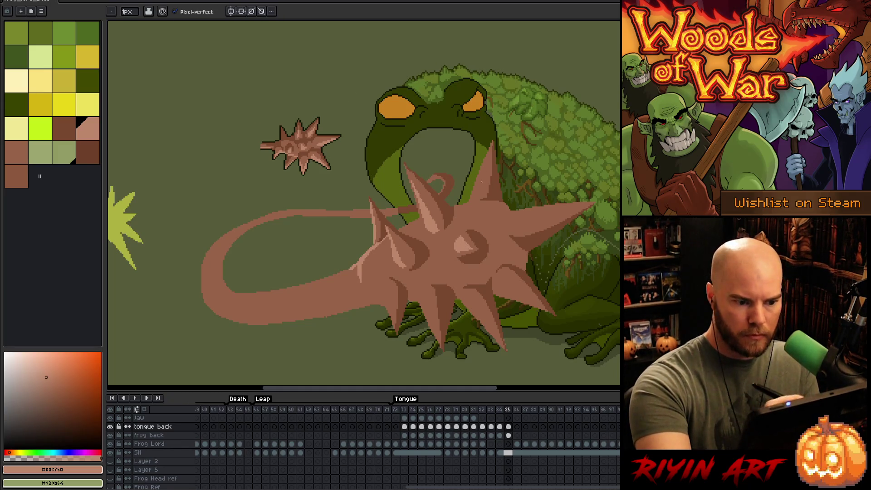
drag(477, 199, 491, 146)
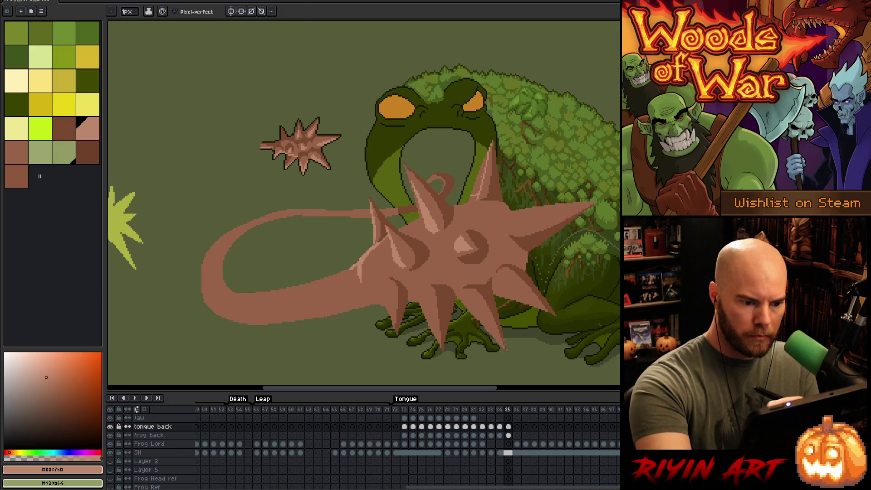
key(])
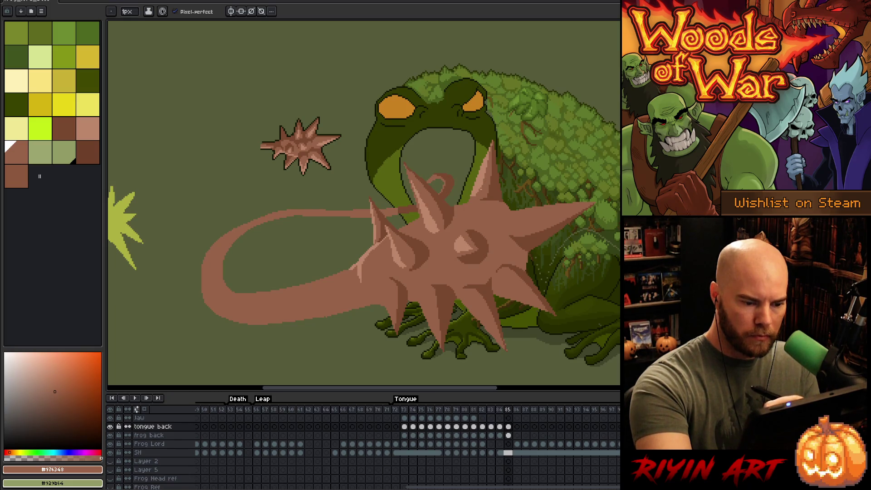
key([)
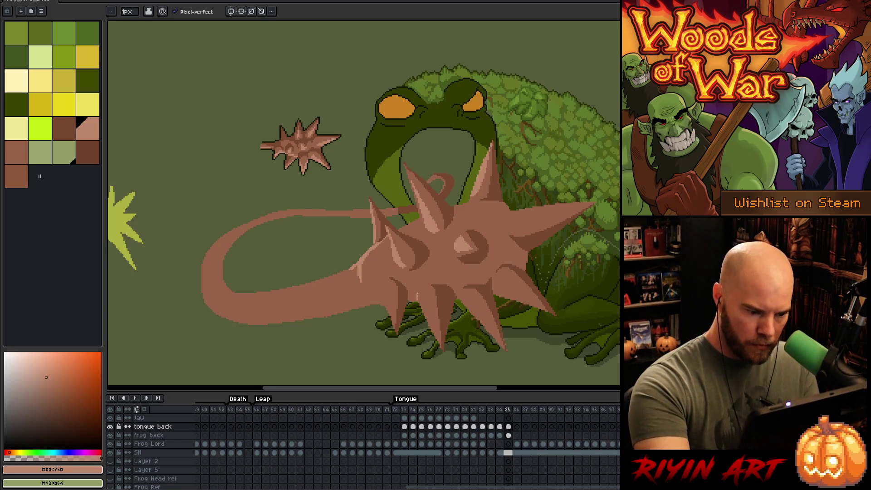
Add light pink highlights on the lower and lower-left spikes, then select the tongue shape
drag(423, 297, 430, 326)
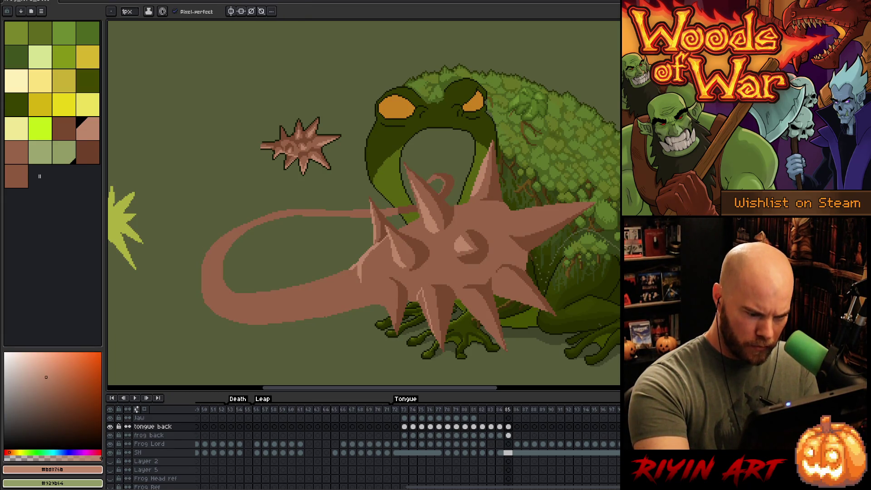
key(g)
key(b)
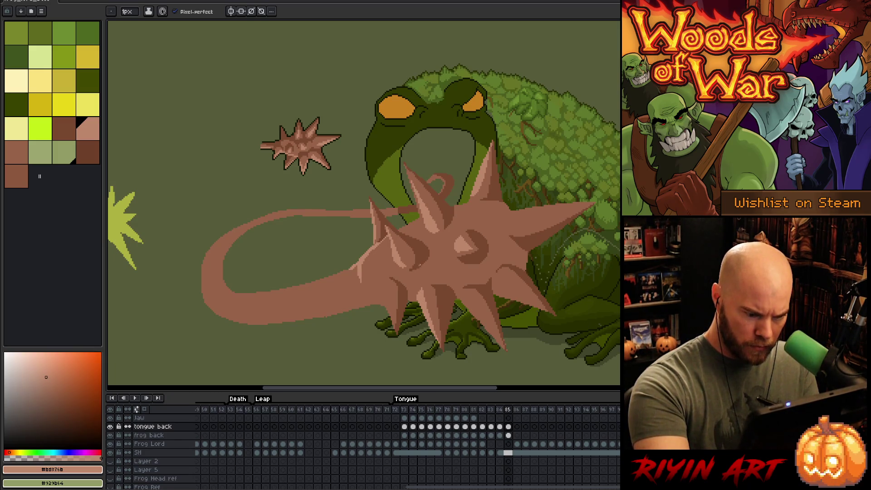
drag(385, 279, 390, 319)
drag(383, 280, 383, 301)
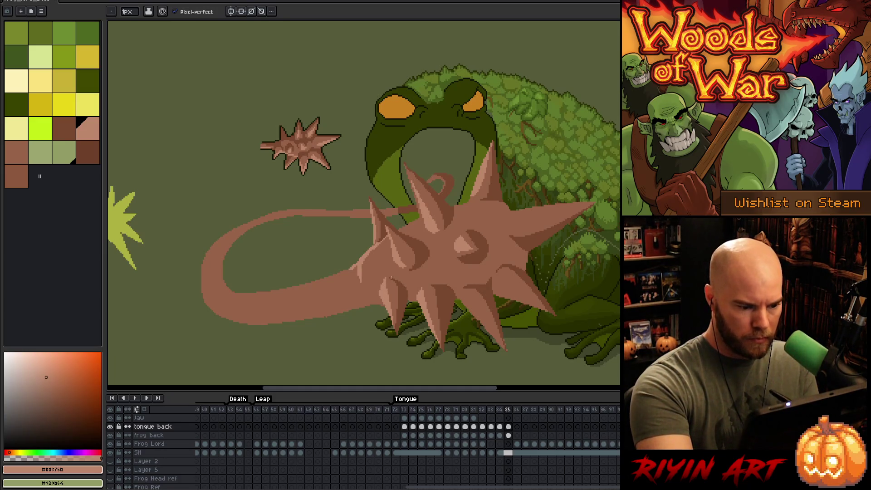
alt+click(379, 282)
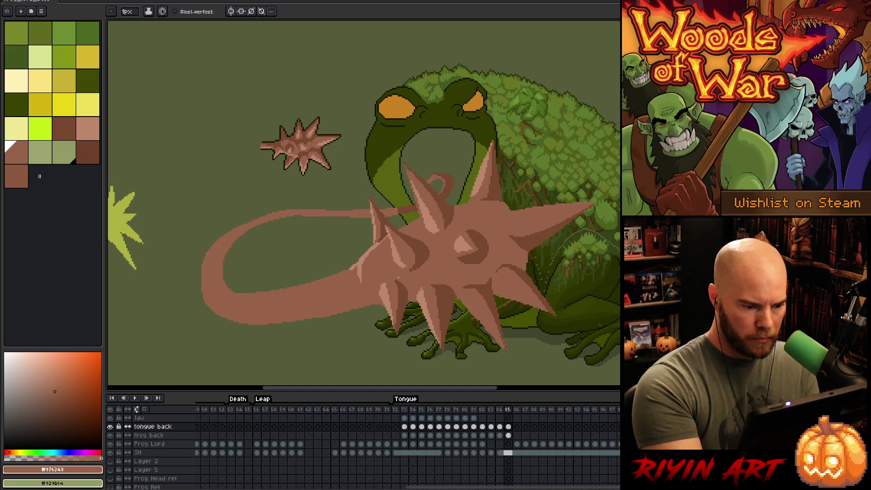
alt+click(496, 259)
ctrl+click(496, 259)
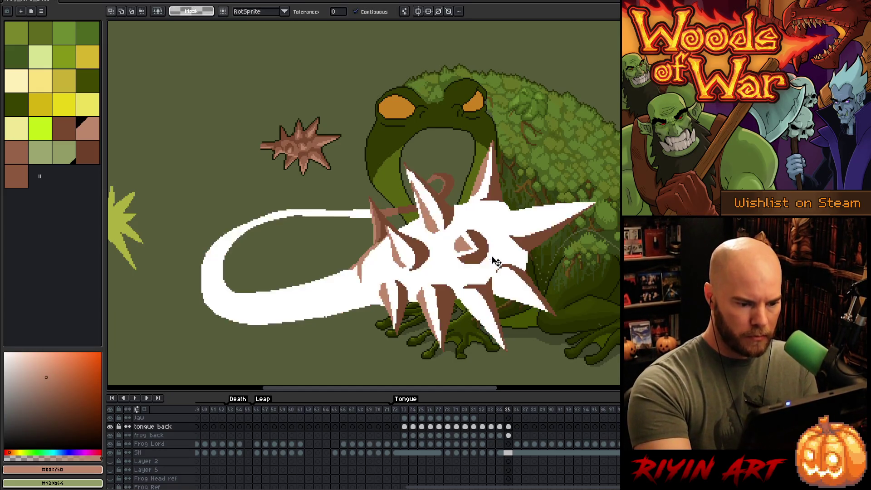
Clear the selection and draw a light highlight along the upper-right spike
key(ctrl+d)
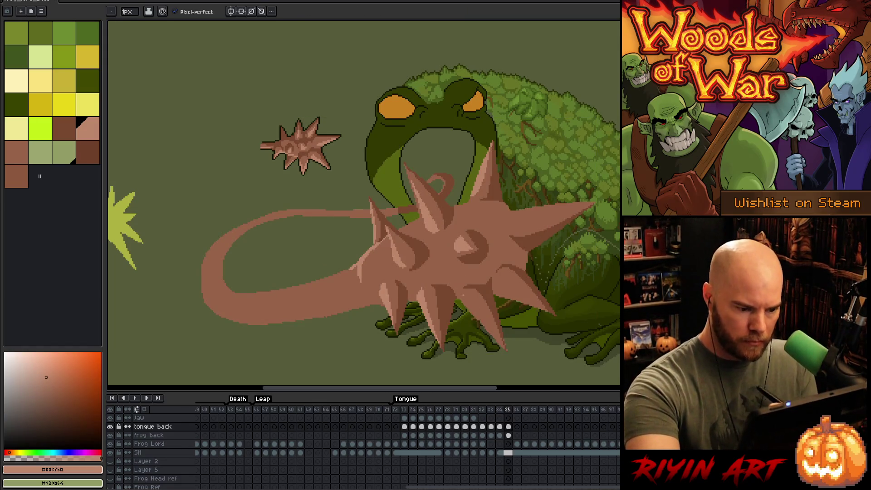
key(g)
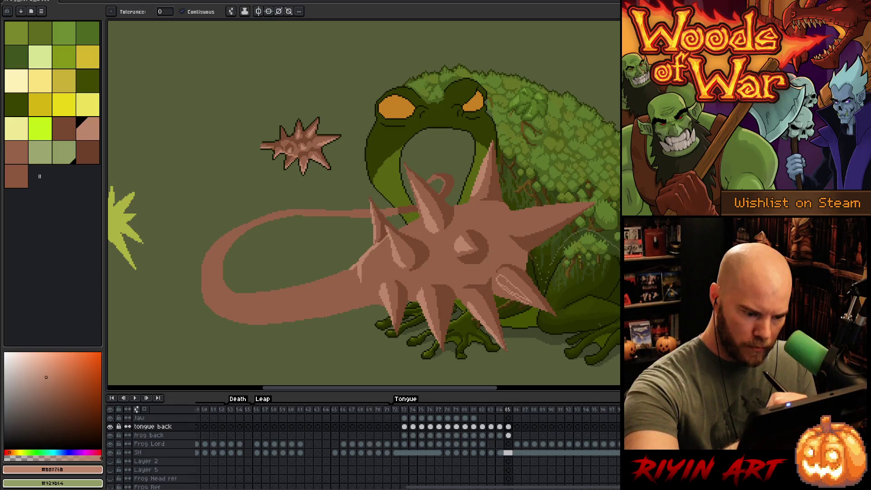
key(b)
drag(534, 303, 503, 289)
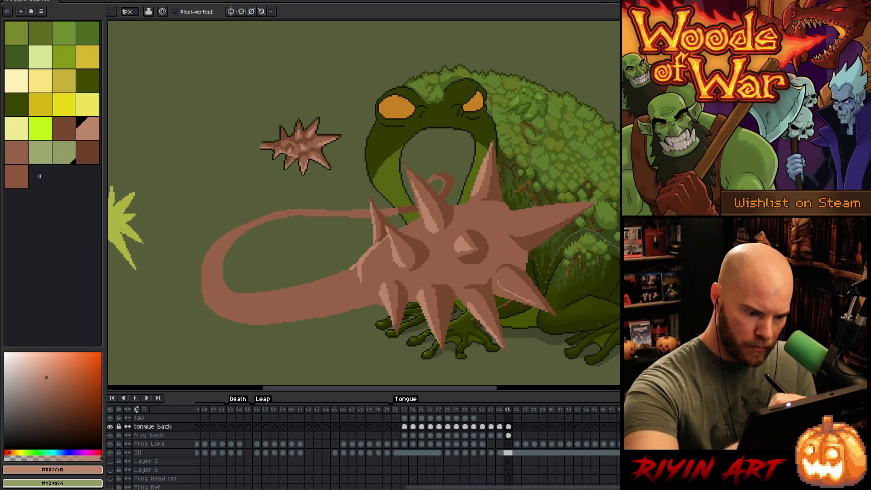
key(g)
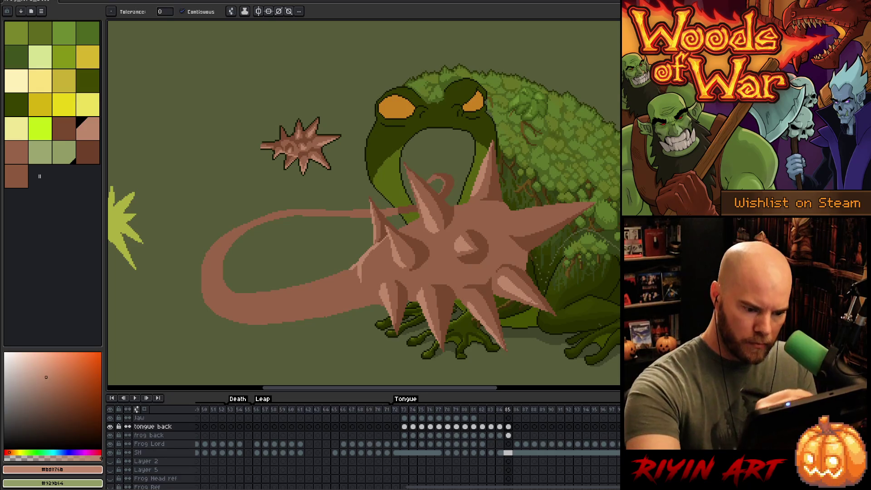
key(b)
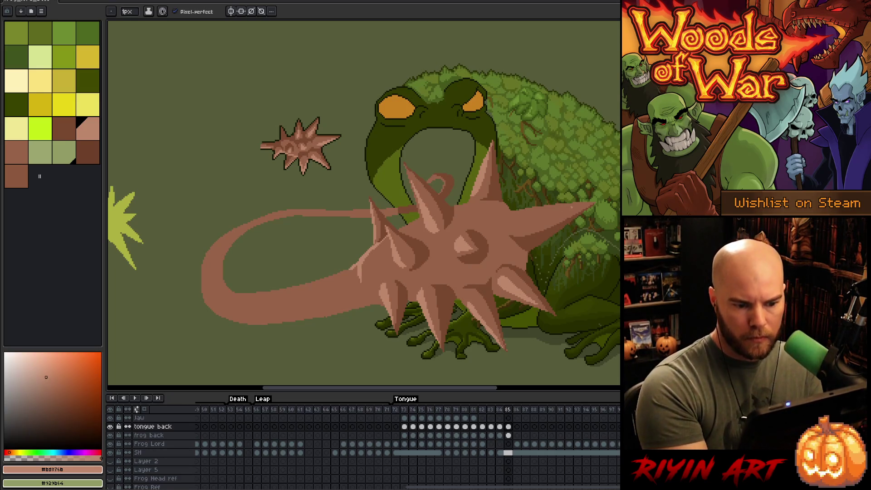
drag(580, 205, 507, 223)
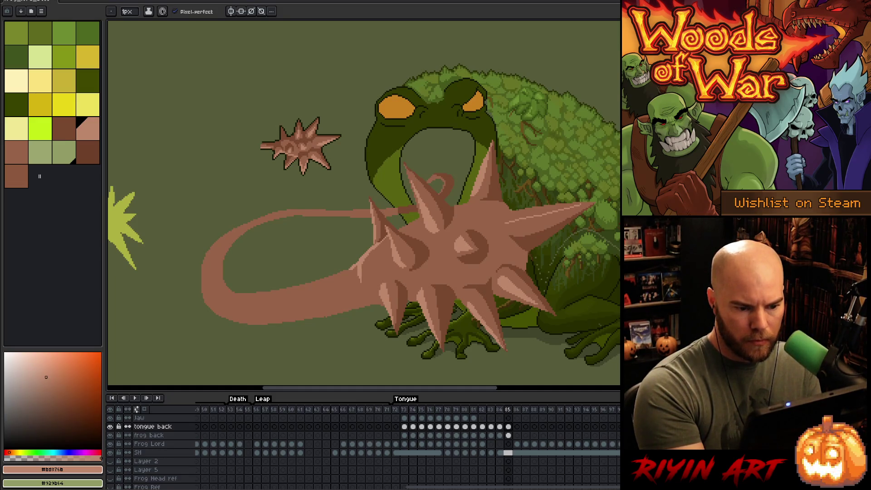
drag(505, 221, 502, 228)
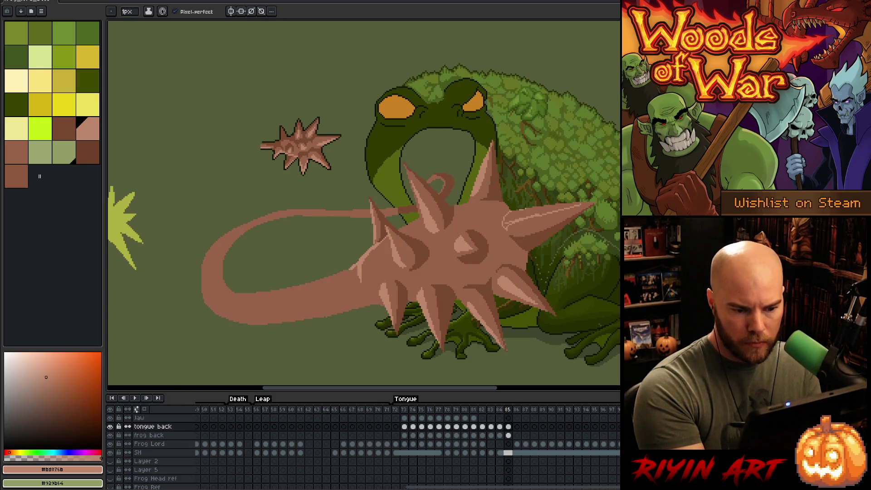
Fill the right spike with lighter pink, then sample the dark and pink-brown shades
key(g)
click(540, 216)
key(b)
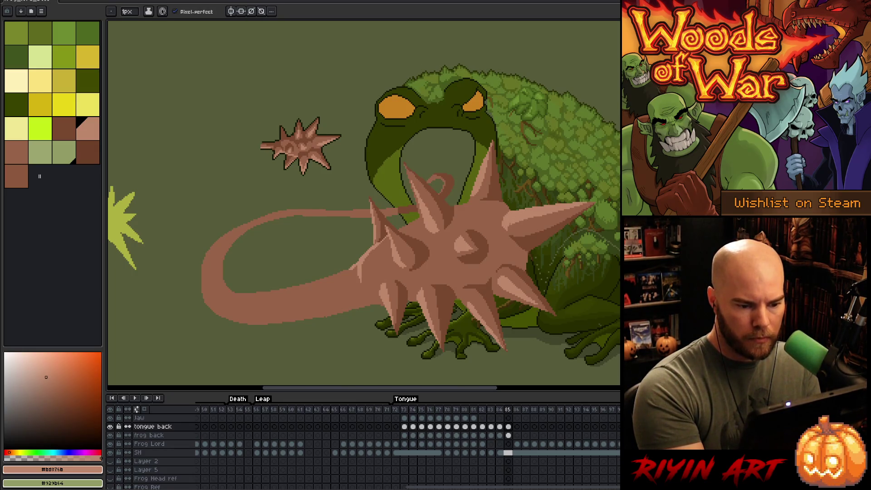
alt+click(472, 257)
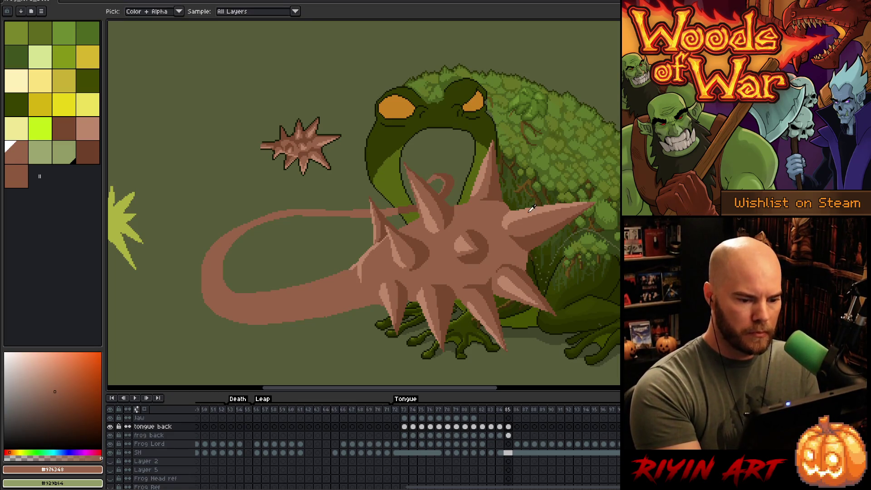
alt+click(436, 263)
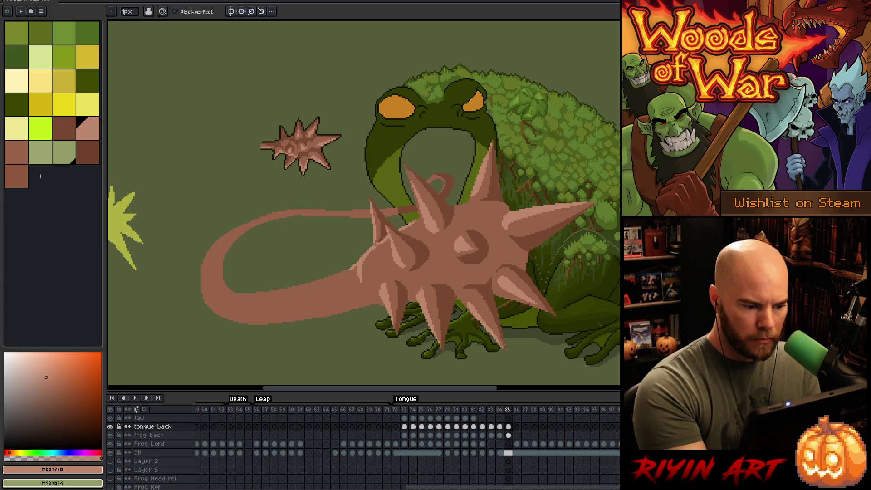
Compare neighbouring brown palette shades, then magic-wand select the tongue and spiked ball
key(bracketright)
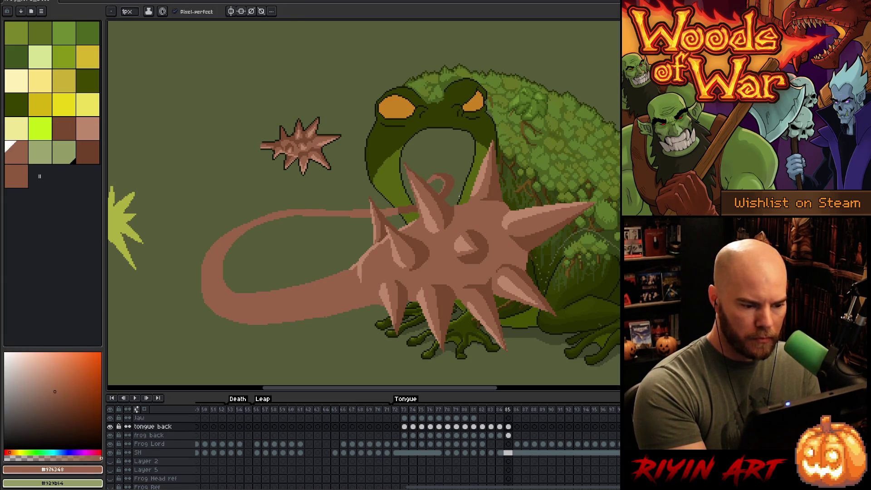
key(bracketleft)
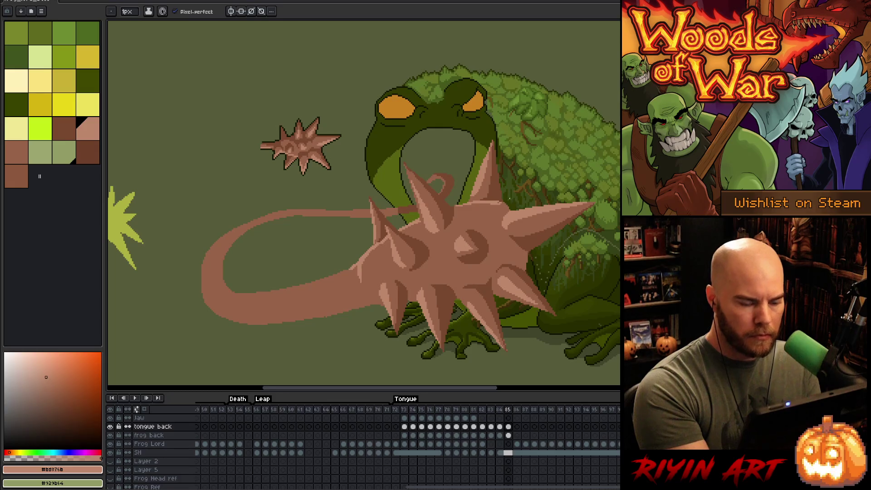
key(bracketright)
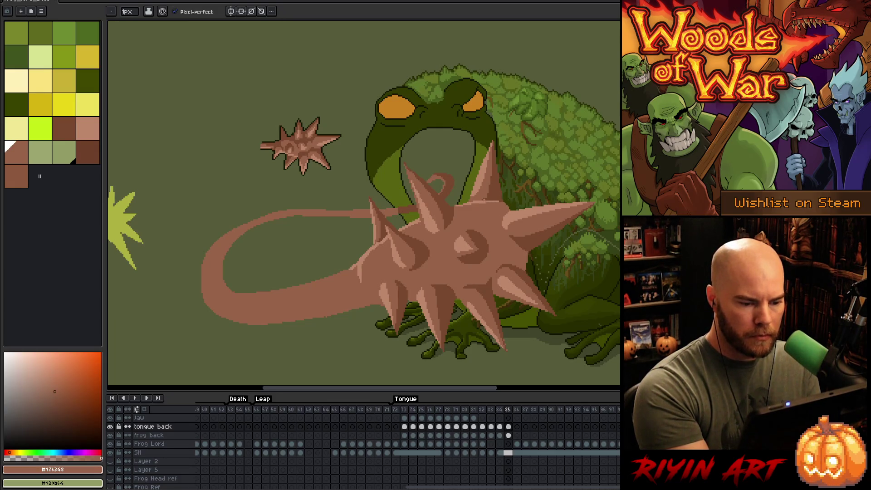
key(bracketleft)
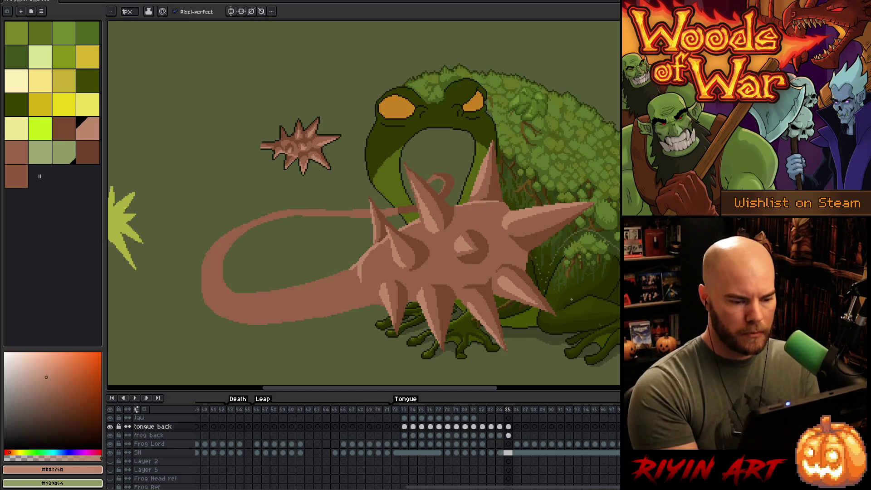
key(bracketleft)
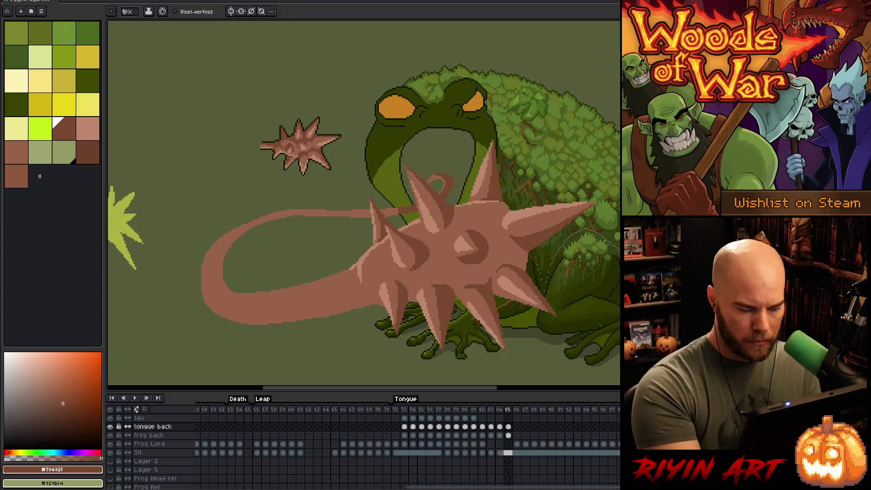
key(w)
click(502, 253)
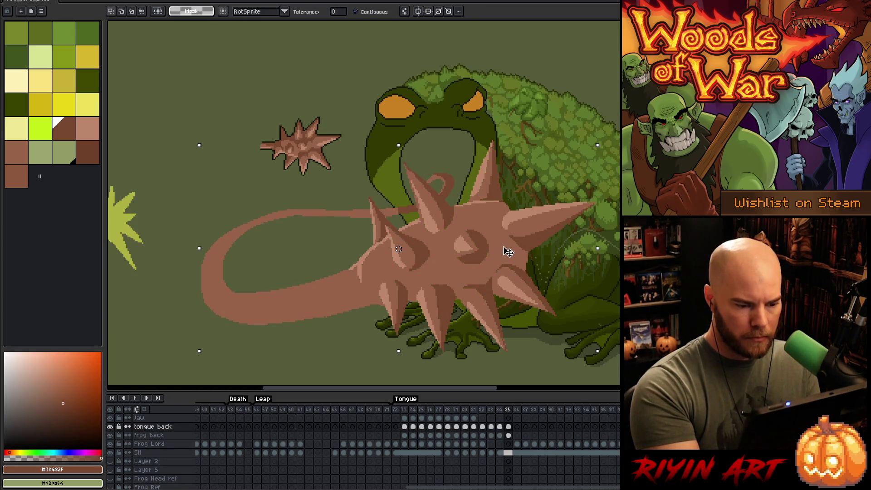
key(b)
key(w)
key(b)
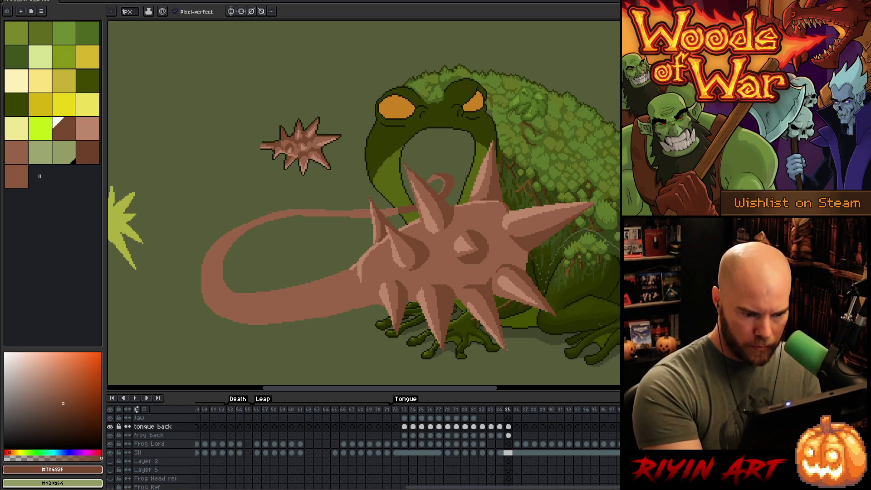
alt+click(521, 241)
alt+click(508, 240)
alt+click(519, 236)
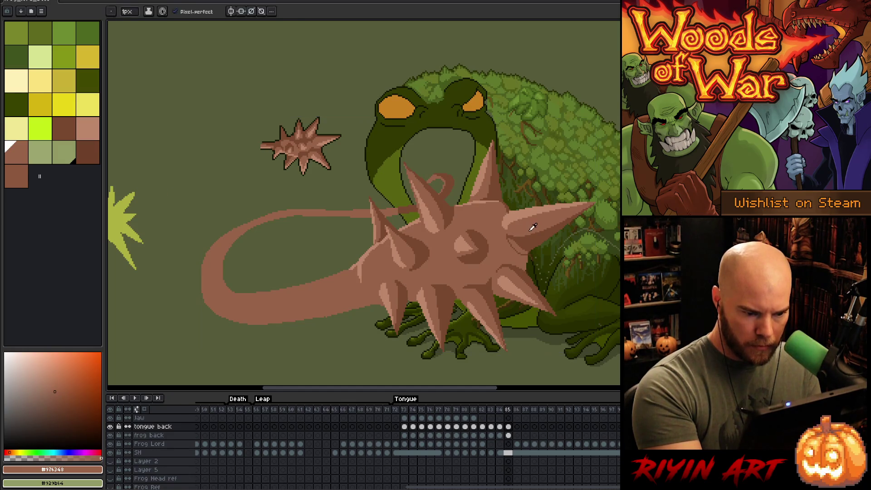
alt+click(527, 231)
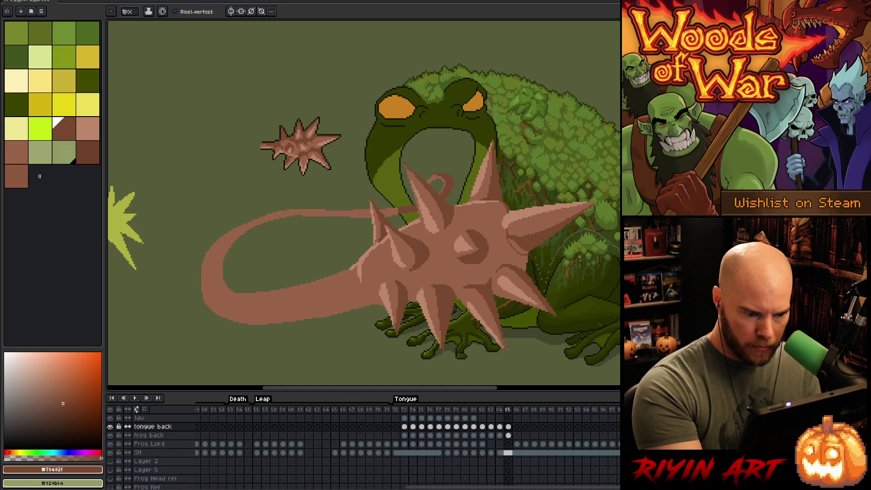
alt+click(526, 235)
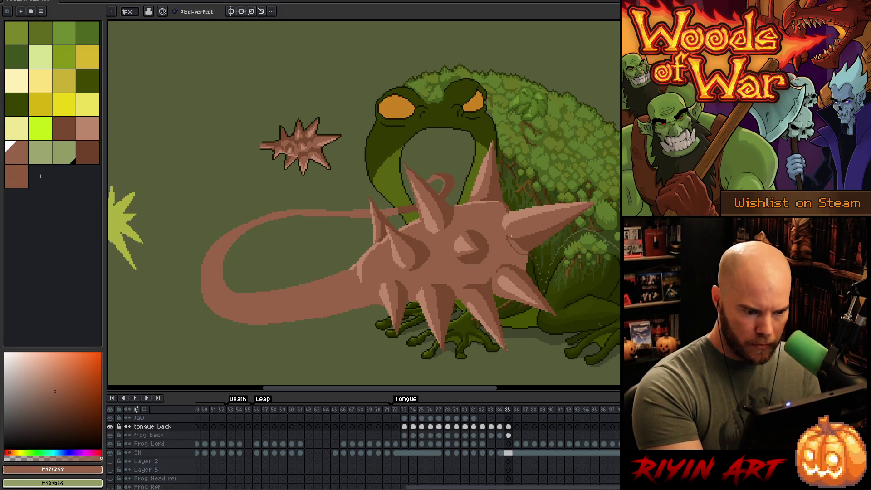
key(alt)
alt+click(508, 220)
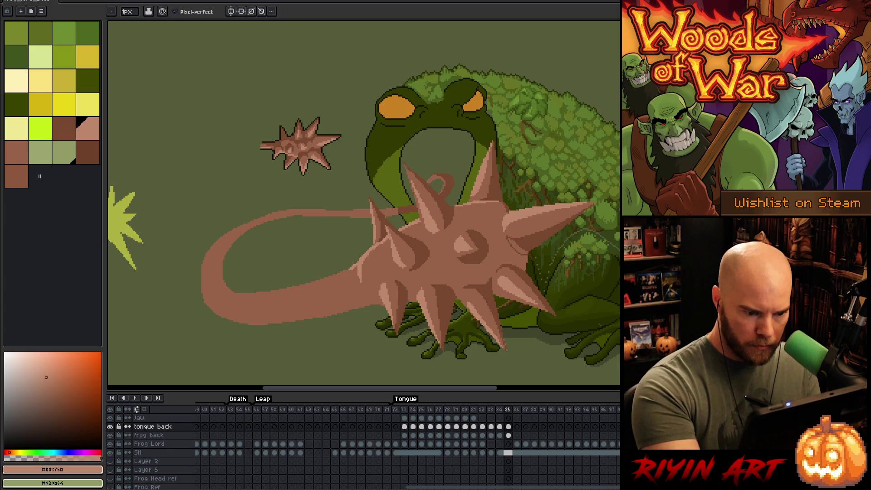
alt+click(507, 212)
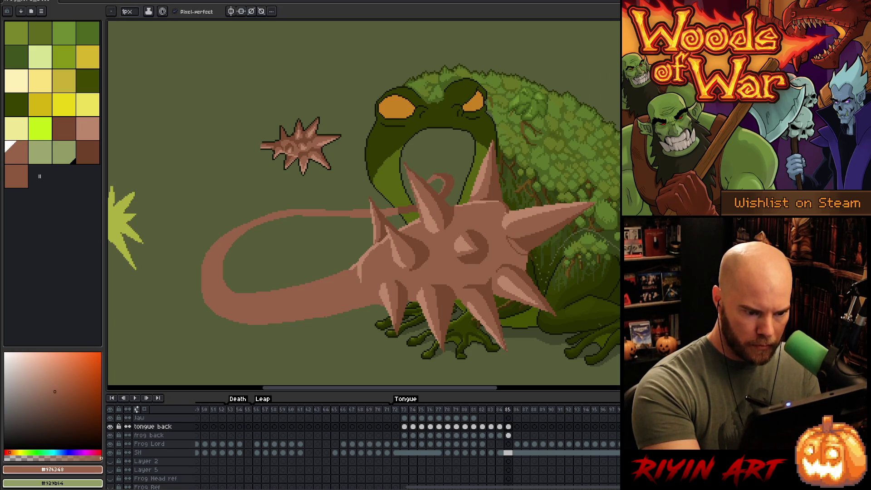
alt+click(509, 220)
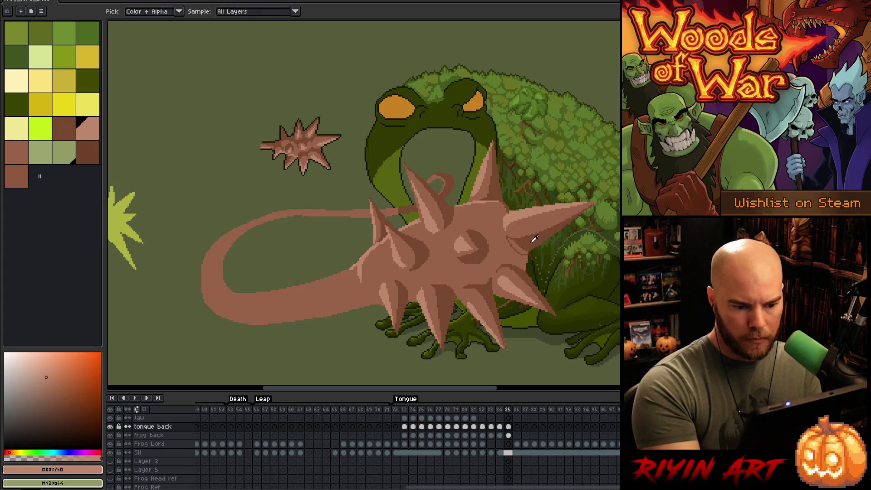
alt+click(544, 220)
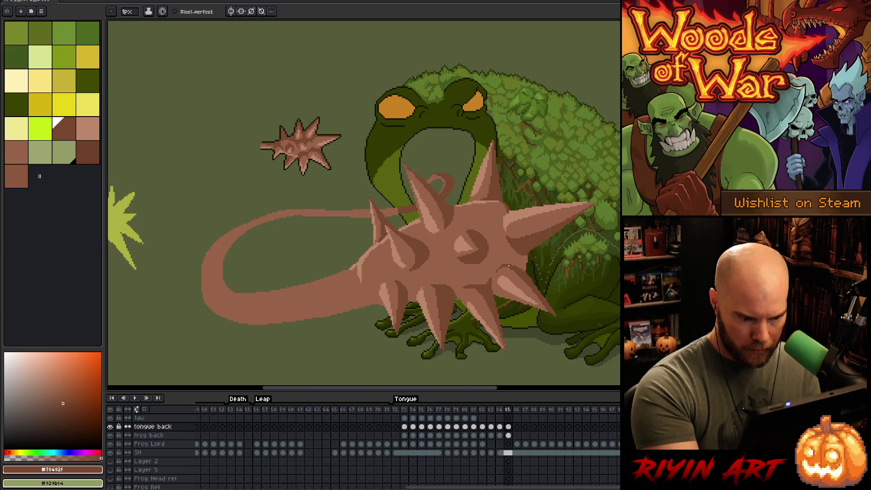
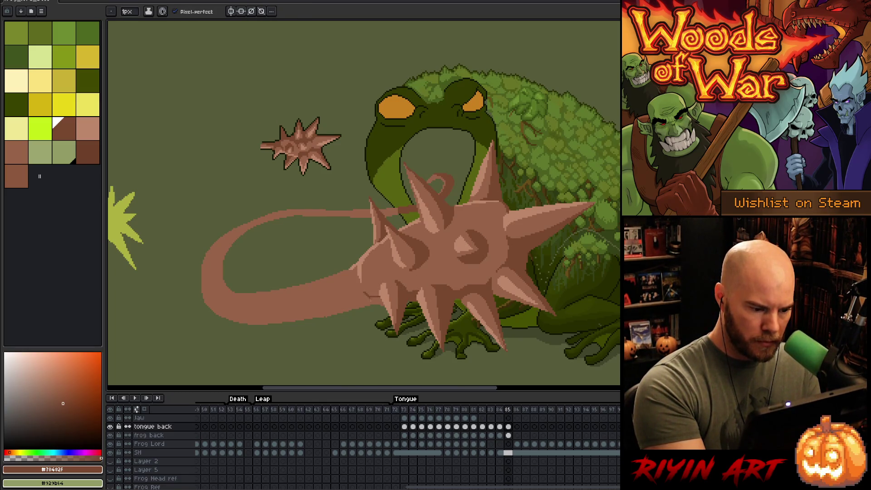
Switch between medium and dark brown, then cycle through the fill, pencil and eraser tools
alt+click(386, 287)
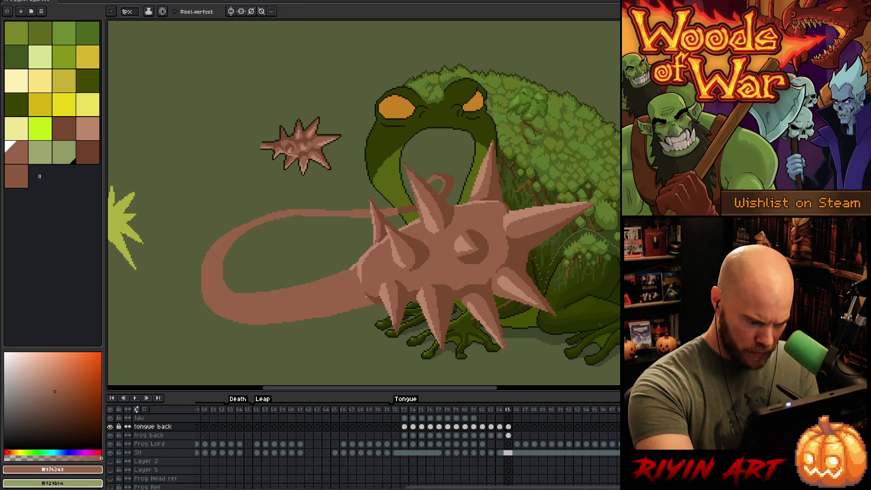
alt+click(432, 220)
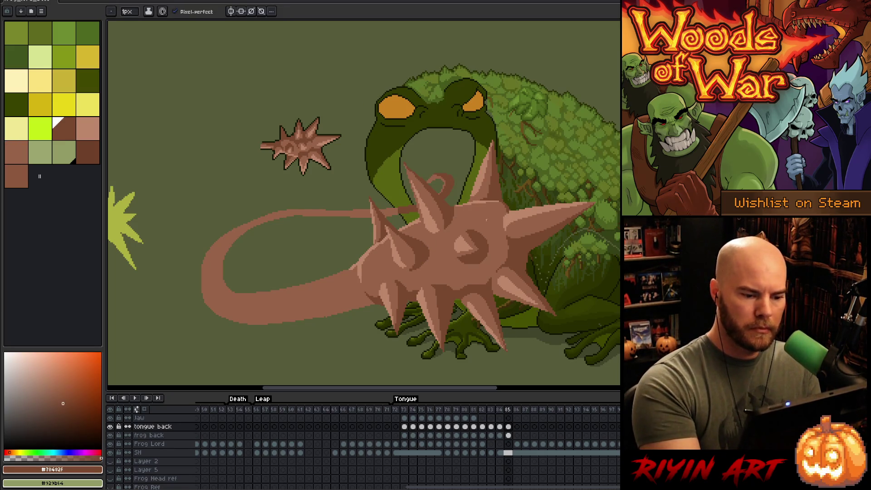
alt+click(481, 200)
key(g)
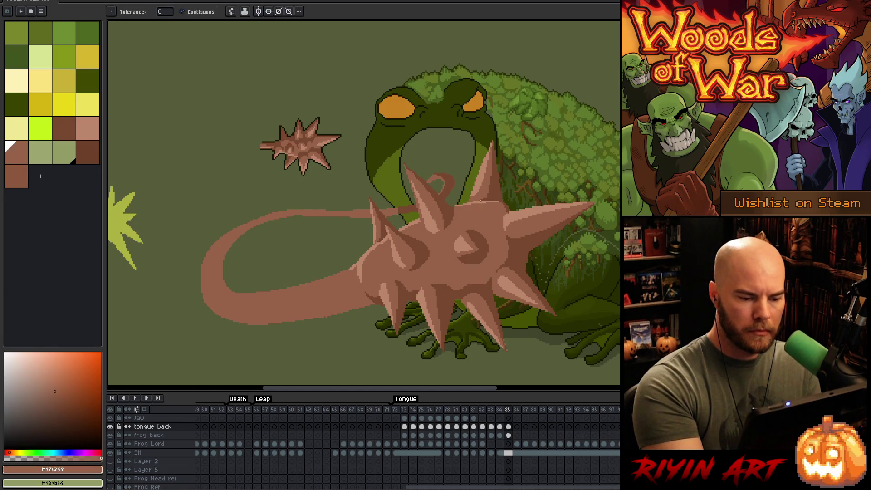
key(b)
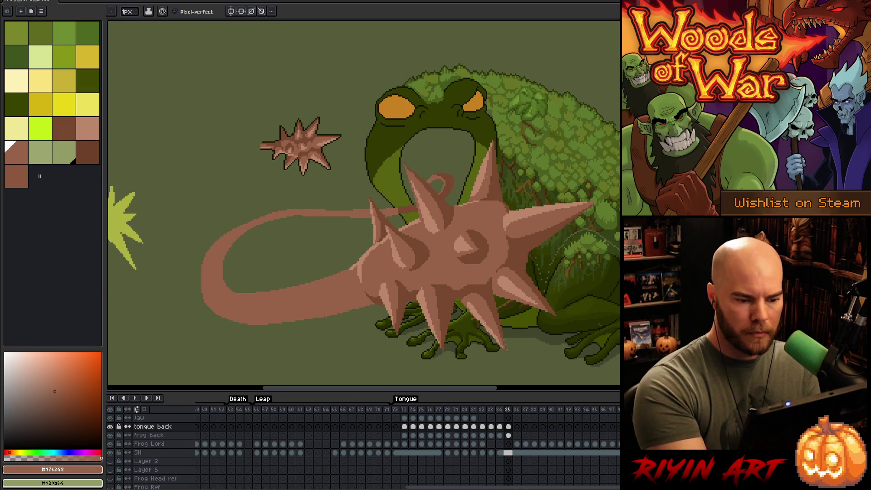
key(e)
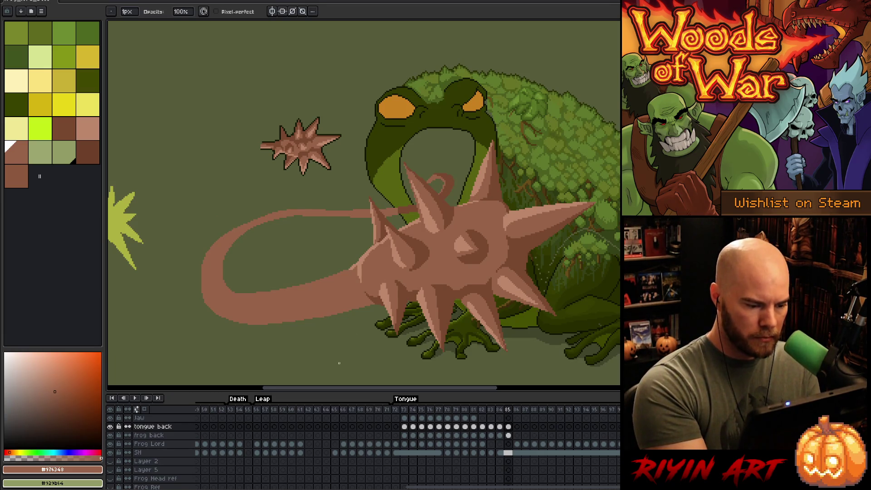
key(b)
right_click(422, 233)
key(Escape)
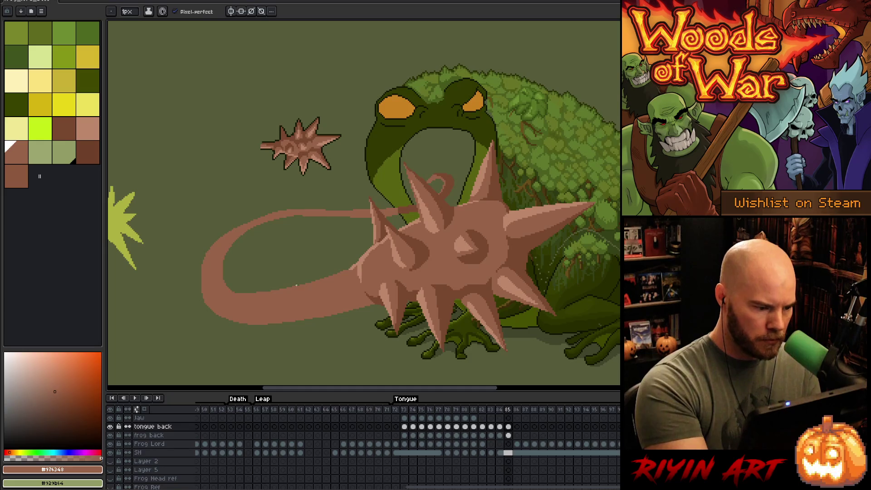
key(e)
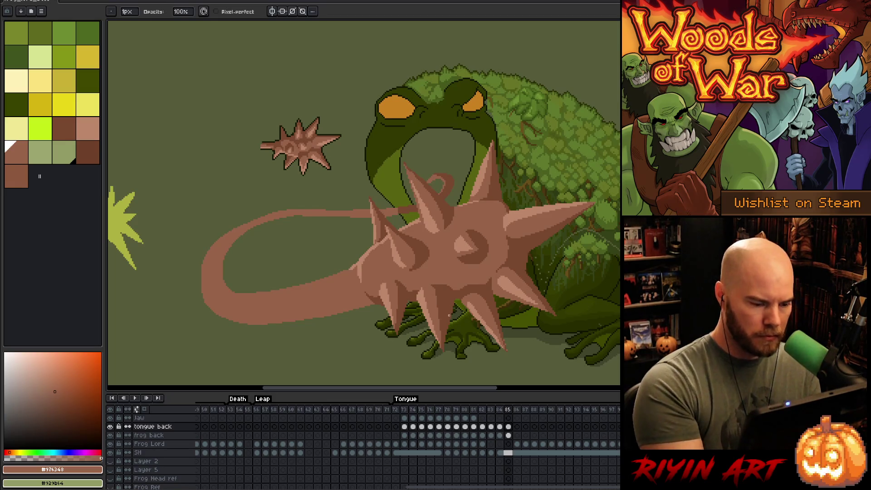
Zoom into the spiked ball, darken a spike's diagonal outline and add light tan pixels along it
scroll(422, 321, up, 3)
drag(387, 291, 484, 218)
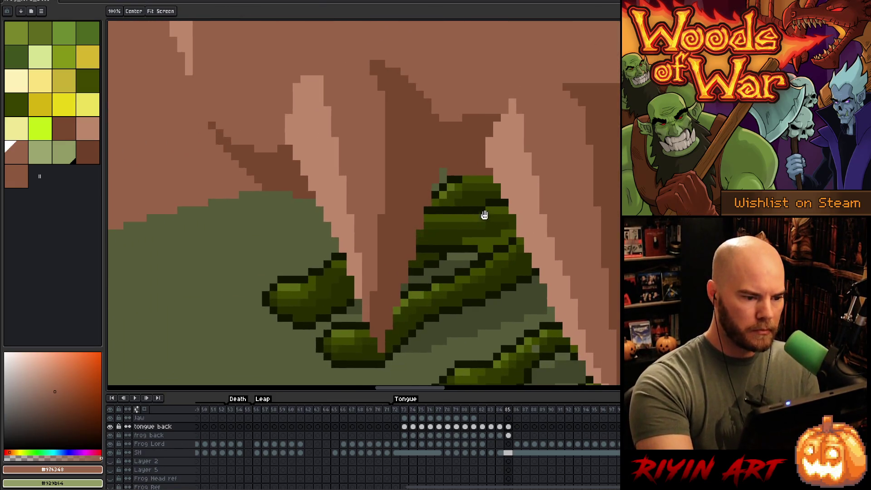
key(b)
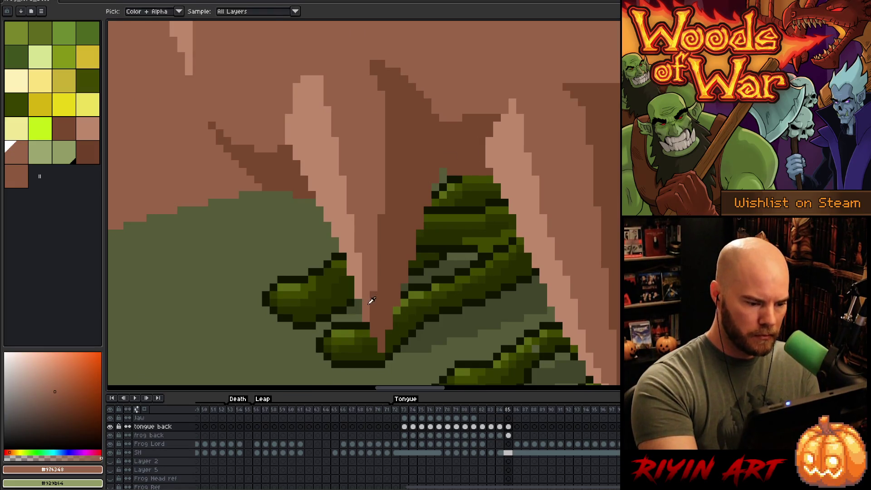
mouse_move(397, 257)
mouse_down()
mouse_move(411, 323)
mouse_move(404, 294)
mouse_move(402, 317)
mouse_move(399, 307)
mouse_up()
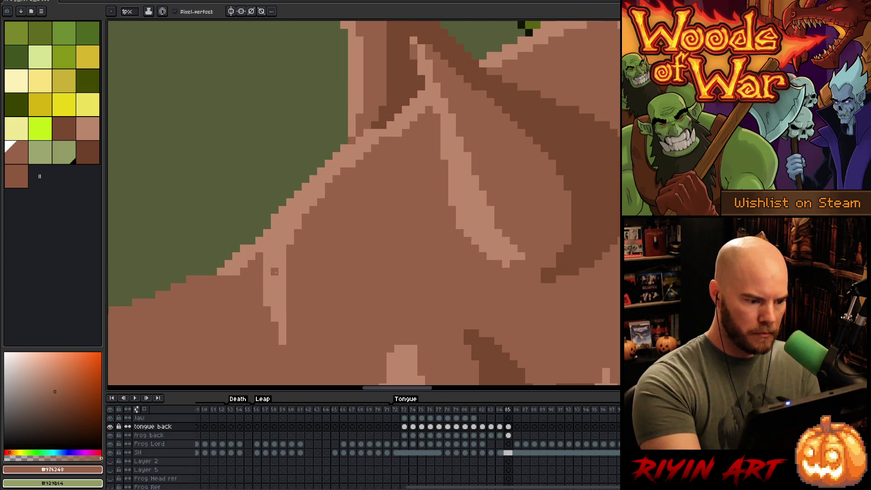
drag(326, 260, 406, 210)
key(alt)
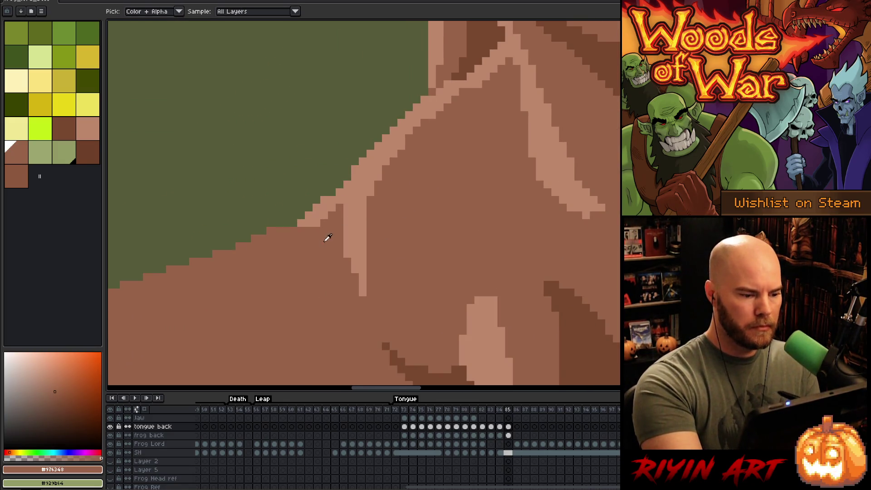
drag(341, 199, 306, 225)
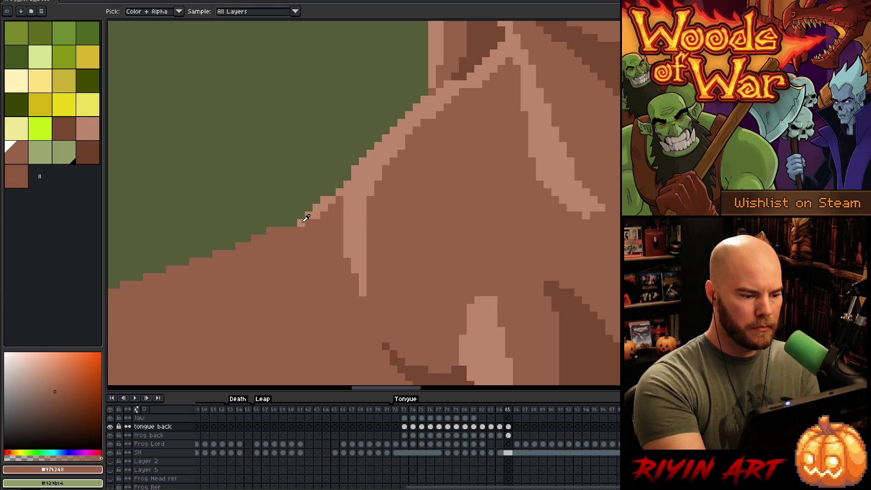
alt+click(301, 223)
click(290, 223)
click(301, 215)
Darken the edge pixels of the next spike's light stripe with medium brown
drag(371, 207, 346, 222)
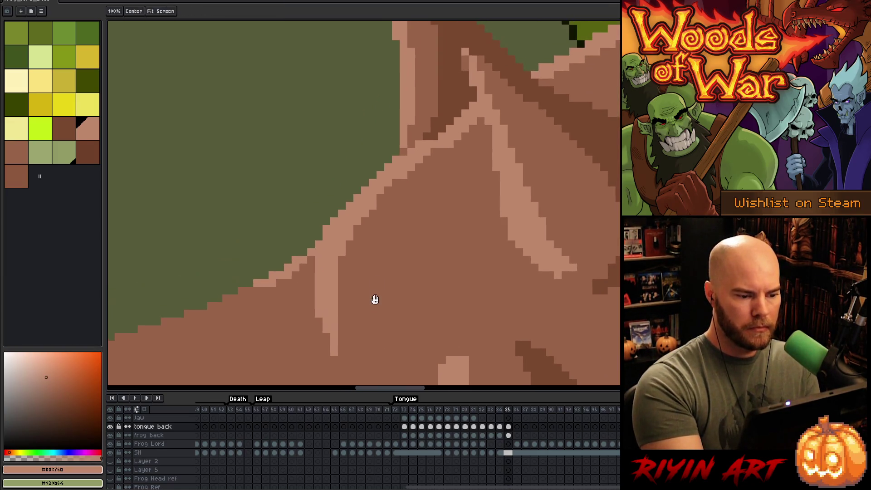
mouse_move(434, 214)
mouse_down()
mouse_move(425, 261)
mouse_move(411, 270)
mouse_up()
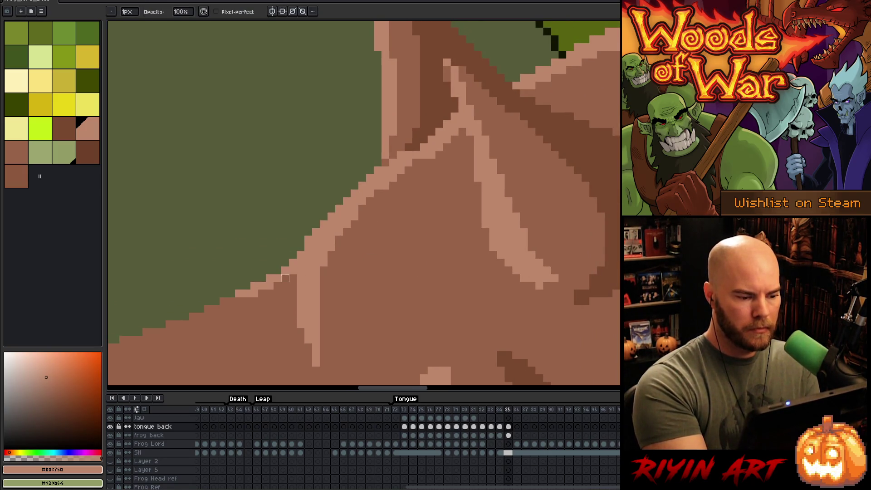
mouse_move(431, 301)
mouse_down()
mouse_move(451, 322)
mouse_move(424, 361)
mouse_up()
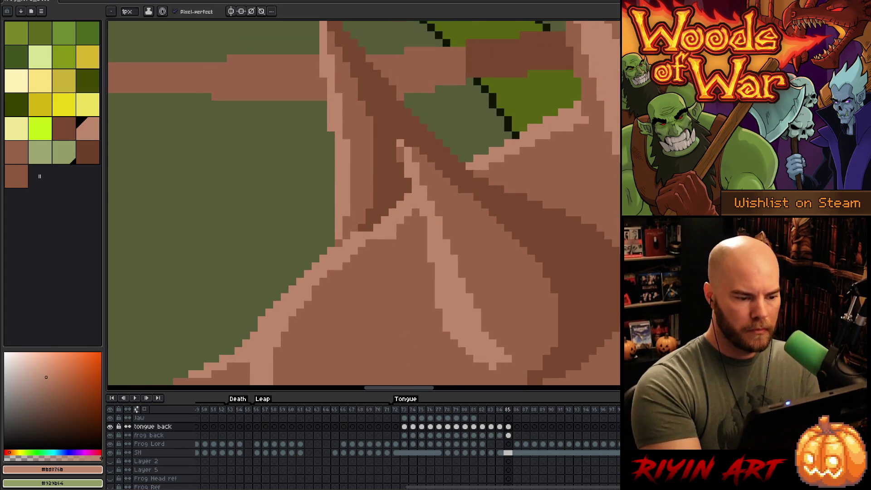
alt+click(354, 233)
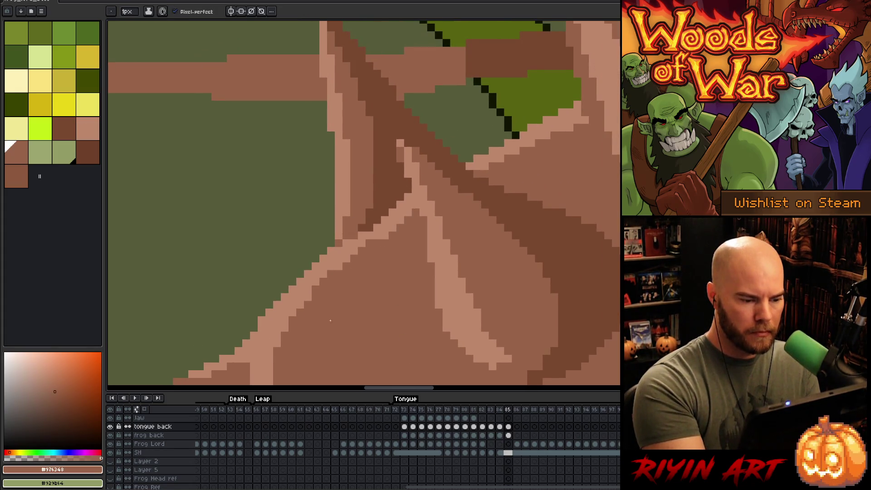
alt+click(362, 239)
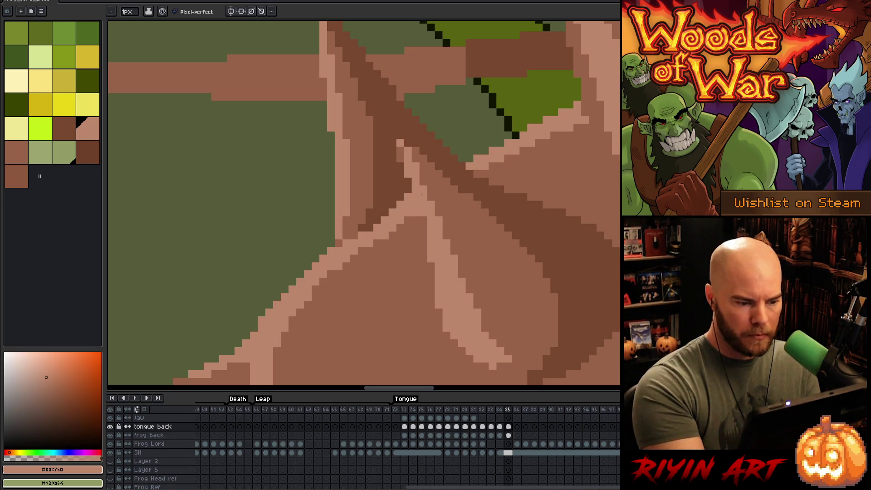
drag(498, 259, 468, 243)
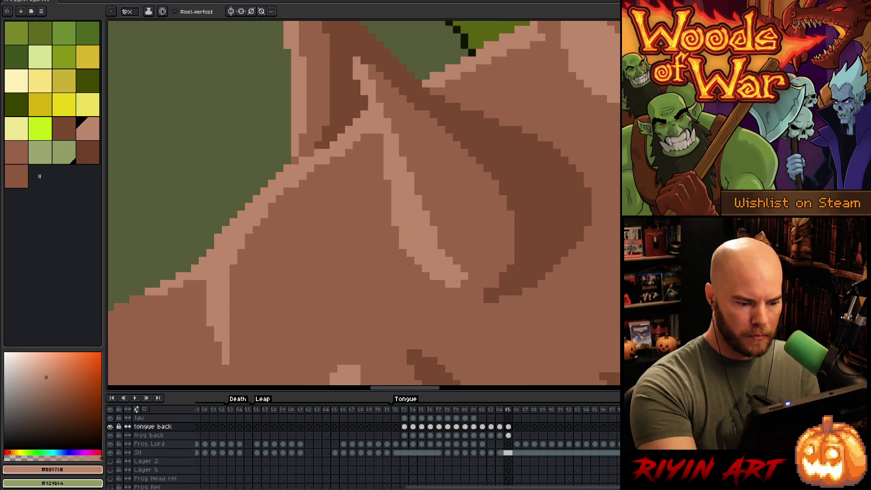
alt+click(485, 261)
click(464, 277)
click(457, 268)
click(450, 260)
Darken a stray light pixel and two more pixels of the light stripe
mouse_move(468, 216)
mouse_down()
mouse_move(395, 330)
mouse_move(398, 321)
mouse_up()
click(271, 253)
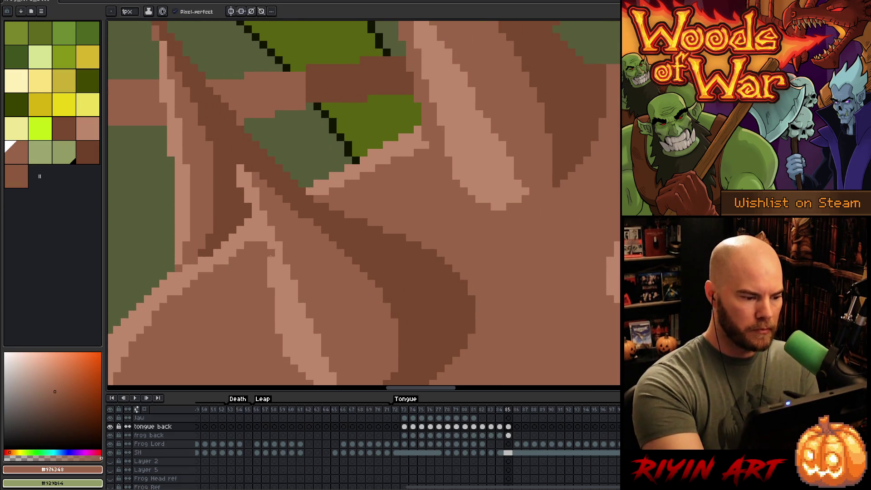
alt+click(271, 255)
alt+click(260, 240)
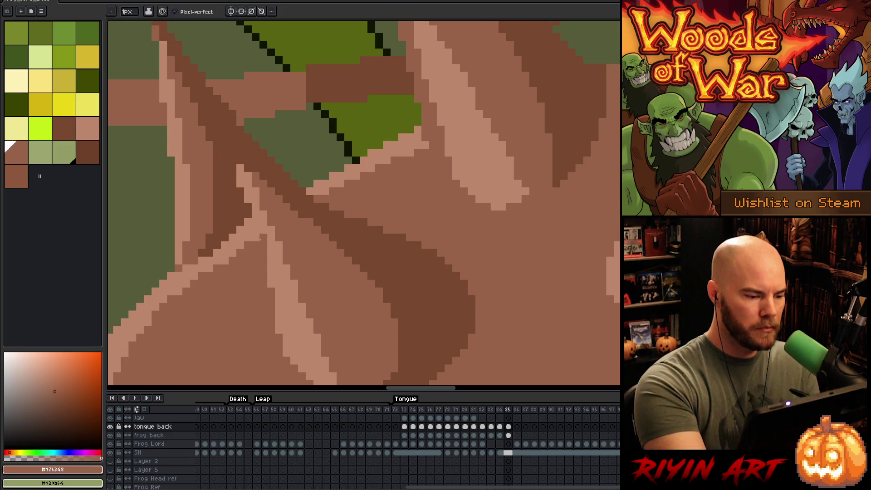
drag(256, 230, 256, 239)
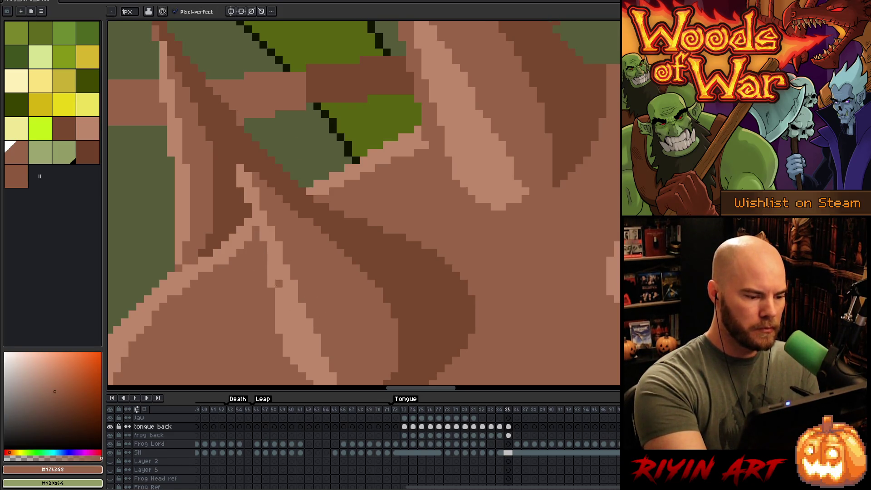
Extend the light tan stripe's lower edge to the left
drag(447, 268, 424, 289)
alt+click(263, 234)
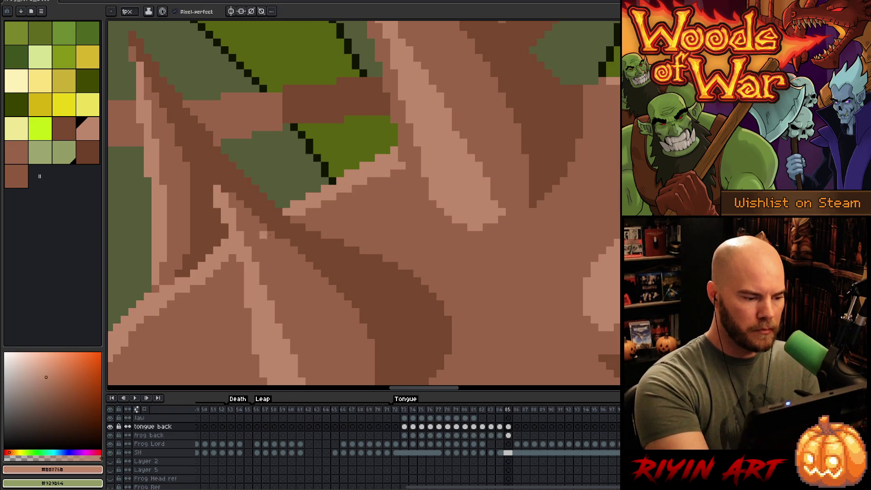
scroll(430, 315, up, 3)
alt+click(379, 216)
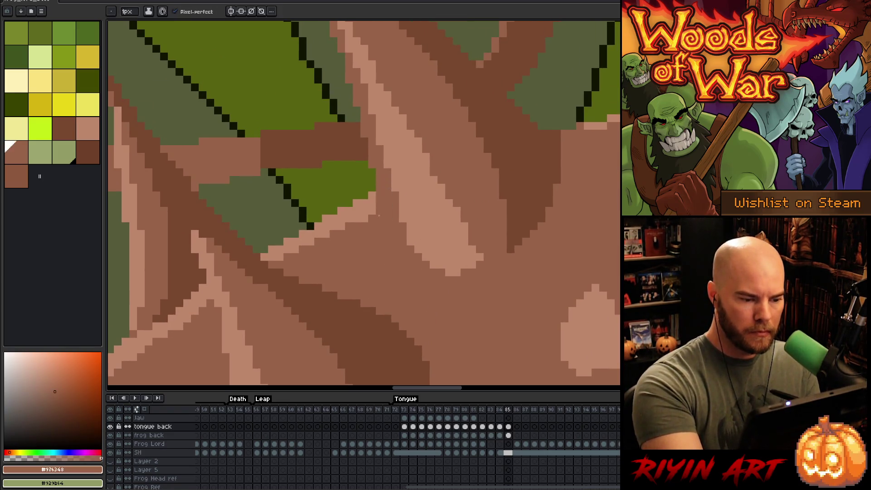
scroll(499, 262, up, 2)
alt+click(480, 268)
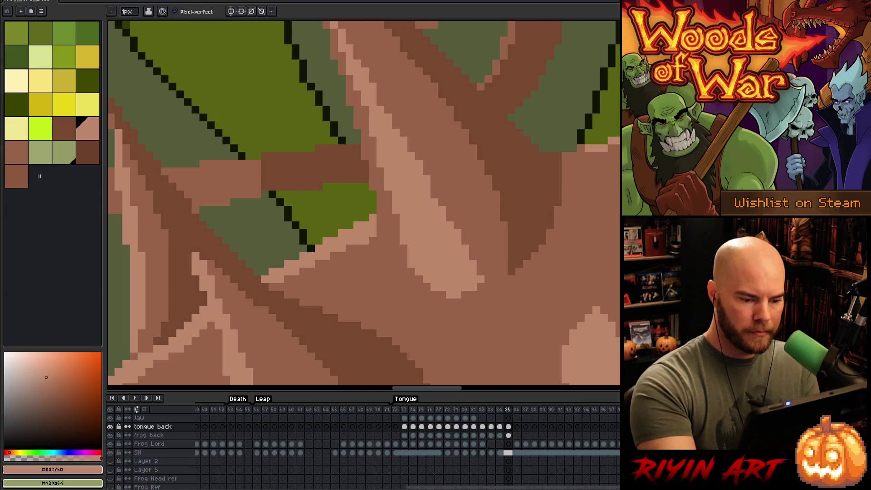
click(443, 294)
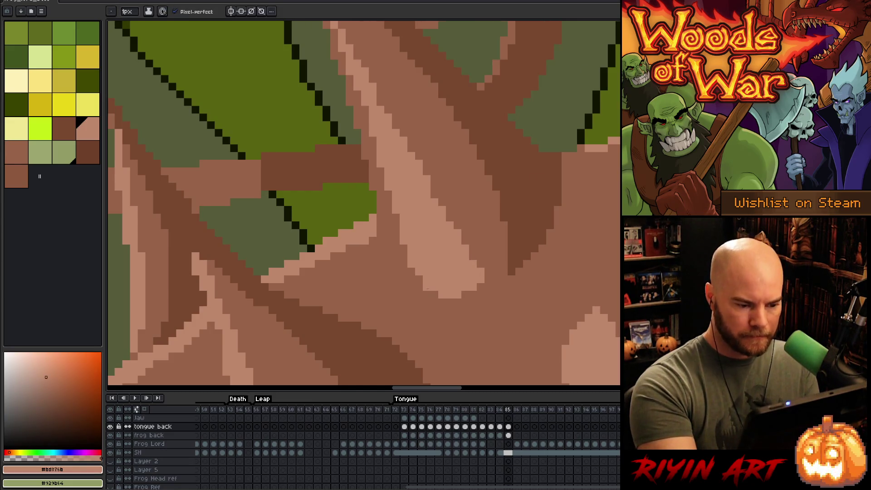
Extend the light tan stripe up and to the left at its top
drag(450, 191, 503, 313)
drag(379, 137, 380, 119)
click(372, 117)
click(364, 106)
drag(357, 91, 349, 51)
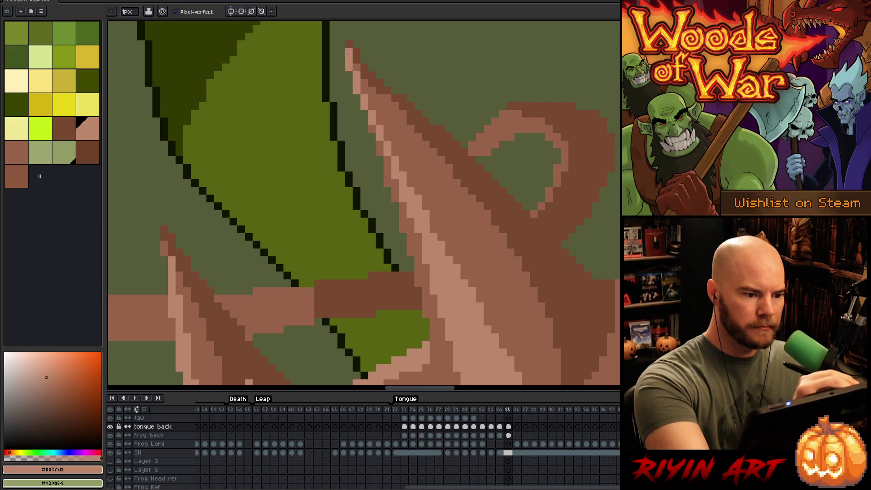
Add a light tan pixel beside the stripe's top, then bring the spike's base into view
click(341, 51)
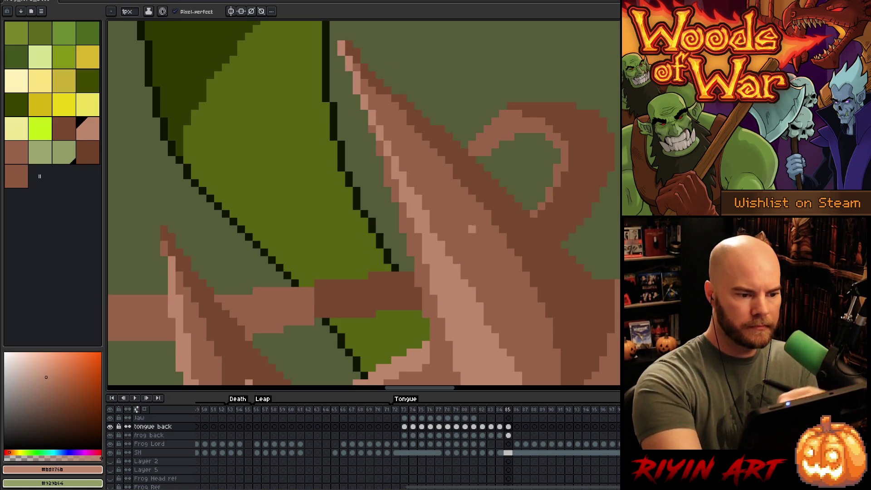
scroll(469, 228, right, 5)
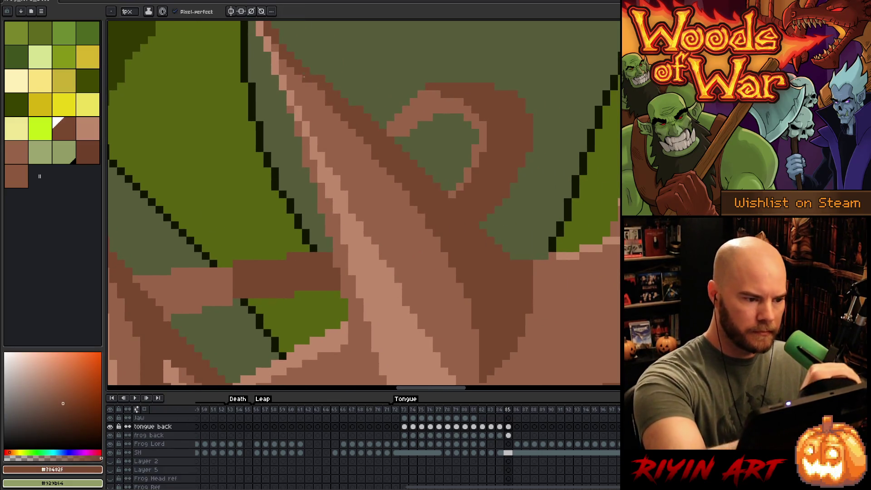
drag(558, 333, 496, 191)
drag(515, 220, 356, 293)
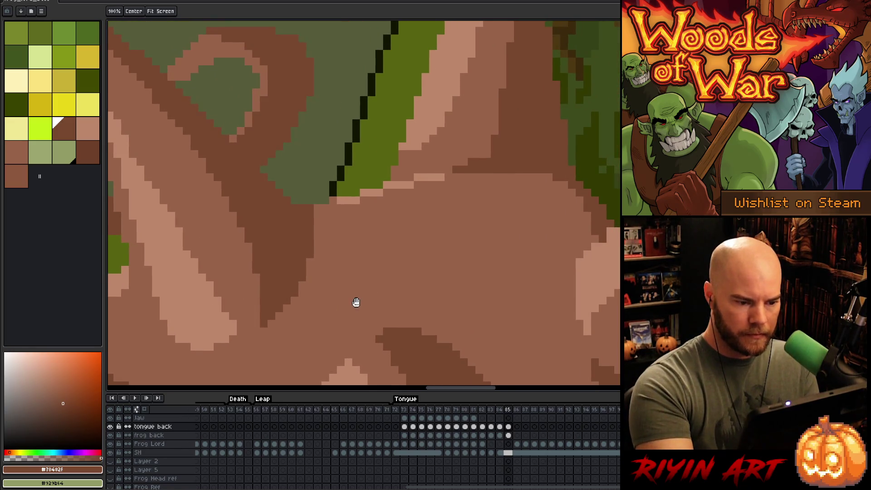
Fill the lower light strips on the spike with mid-brown, keeping the upper strips light
alt+click(398, 225)
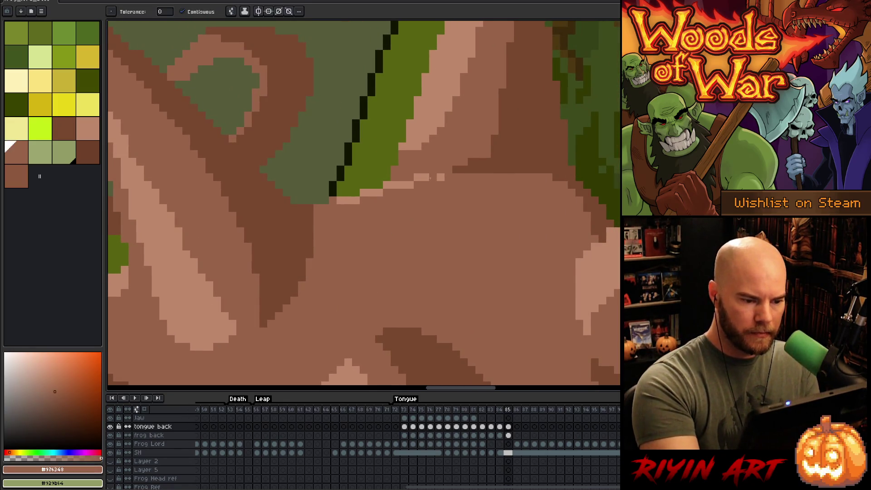
click(428, 177)
click(403, 184)
click(377, 193)
click(348, 200)
key(ctrl+z)
key(ctrl+z)
key(ctrl+z)
key(ctrl+z)
click(372, 192)
click(348, 199)
Pencil light pink pixels along the strip's lower edge and end
drag(444, 261, 434, 306)
alt+click(427, 223)
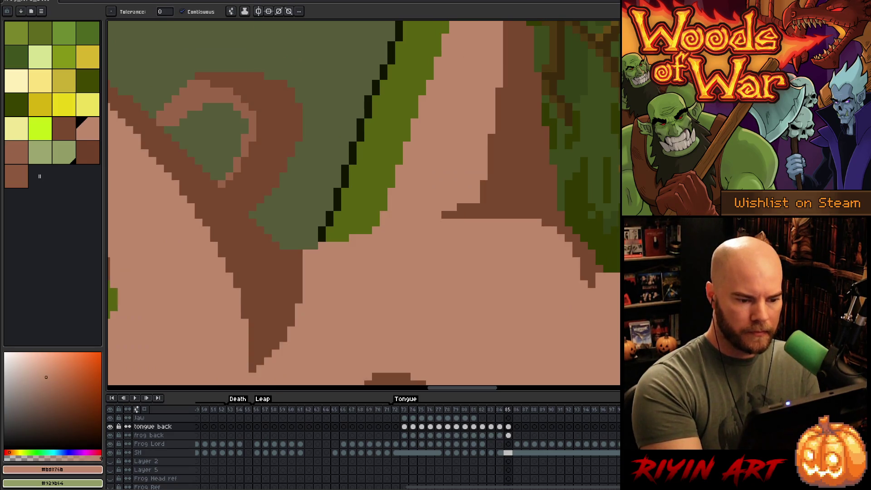
key(h)
drag(480, 267, 452, 334)
key(b)
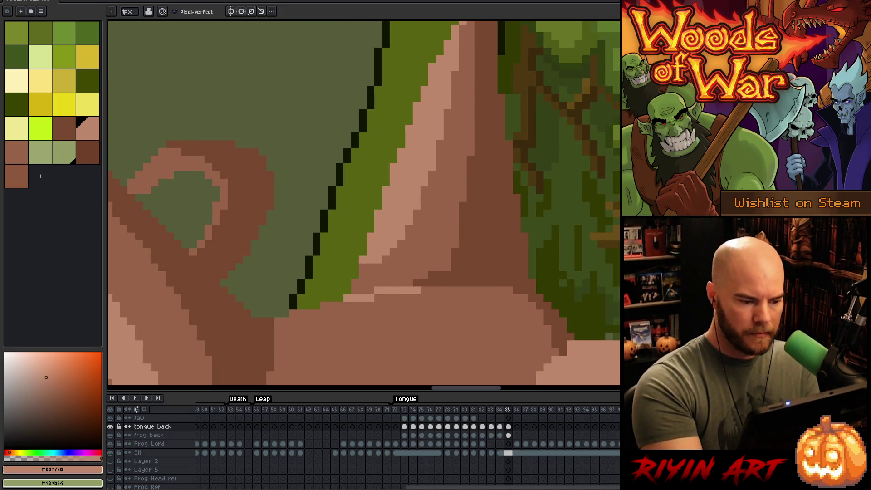
drag(355, 282, 363, 290)
drag(371, 267, 370, 275)
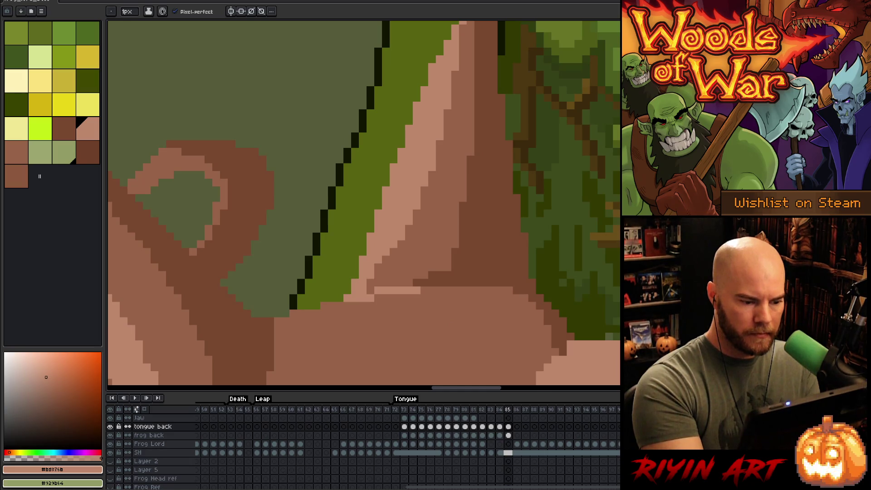
click(371, 283)
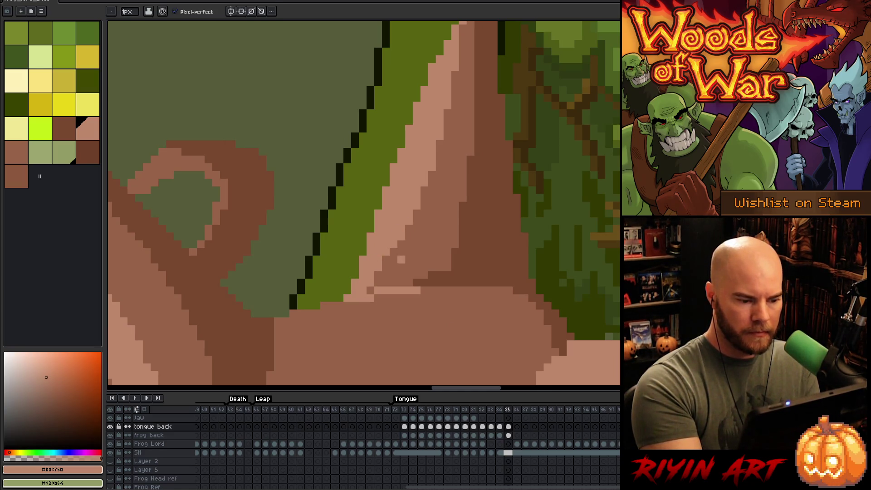
Paint light pink-brown pixels along the tongue's edge and tip
scroll(385, 313, up, 5)
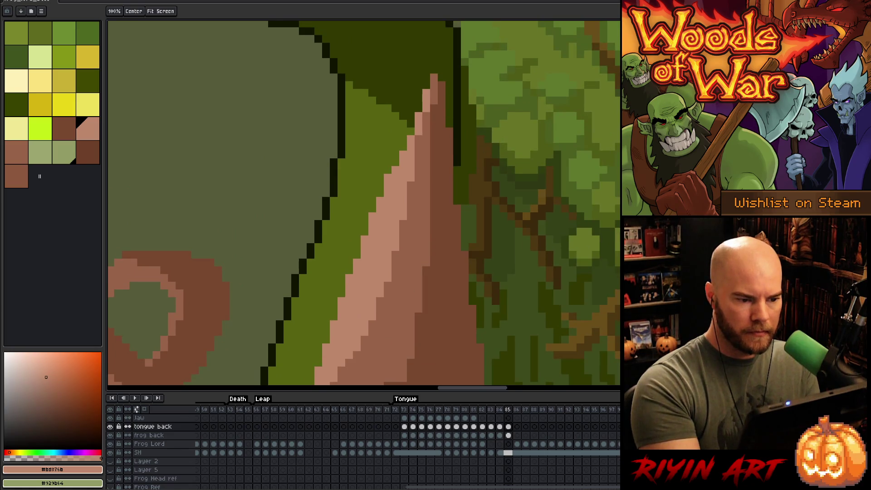
alt+click(431, 144)
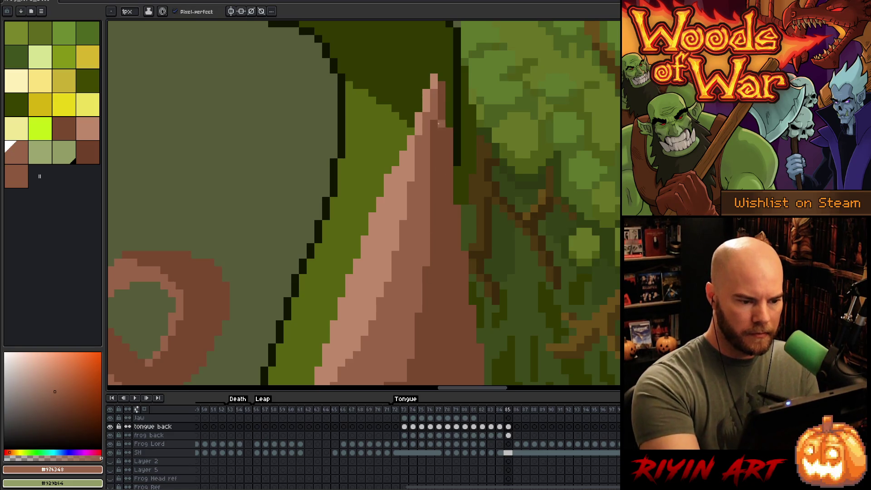
scroll(441, 294, down, 3)
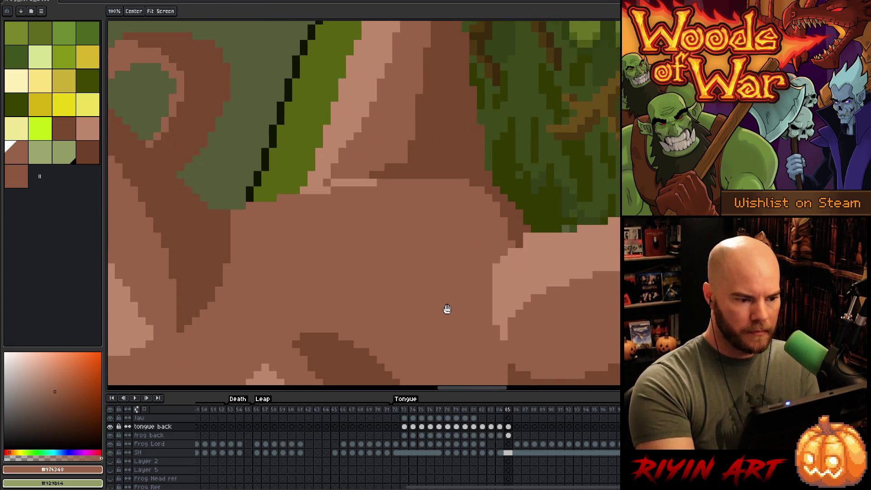
scroll(448, 307, down, 2)
alt+click(354, 205)
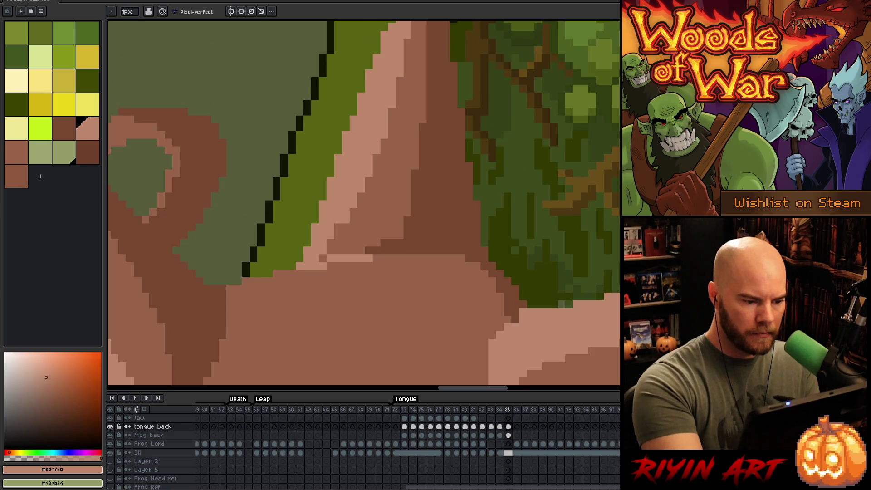
drag(440, 375, 345, 254)
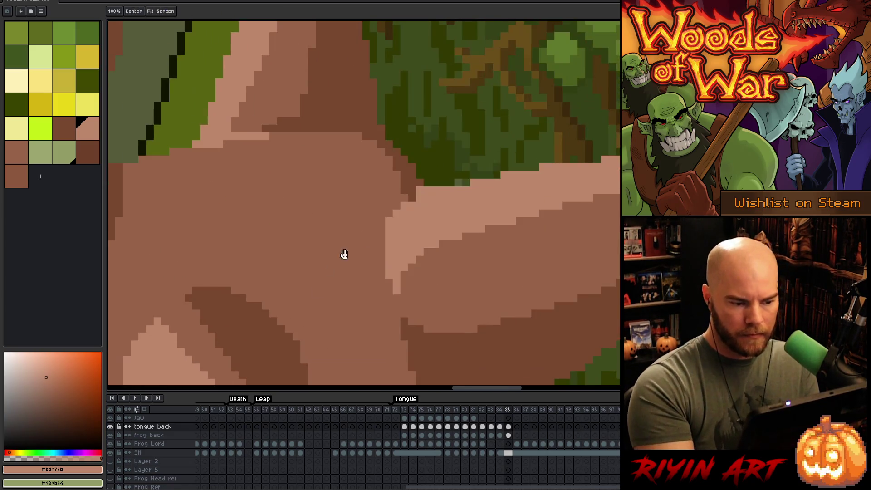
drag(512, 287, 435, 282)
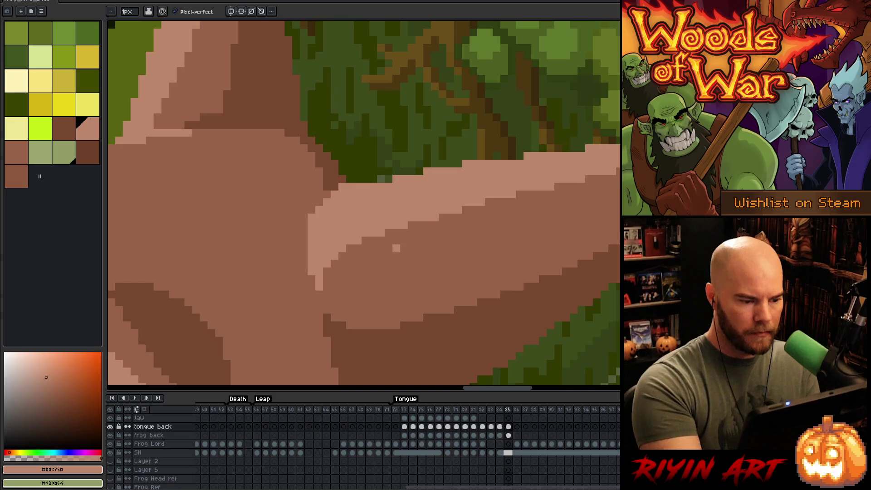
drag(477, 278, 366, 276)
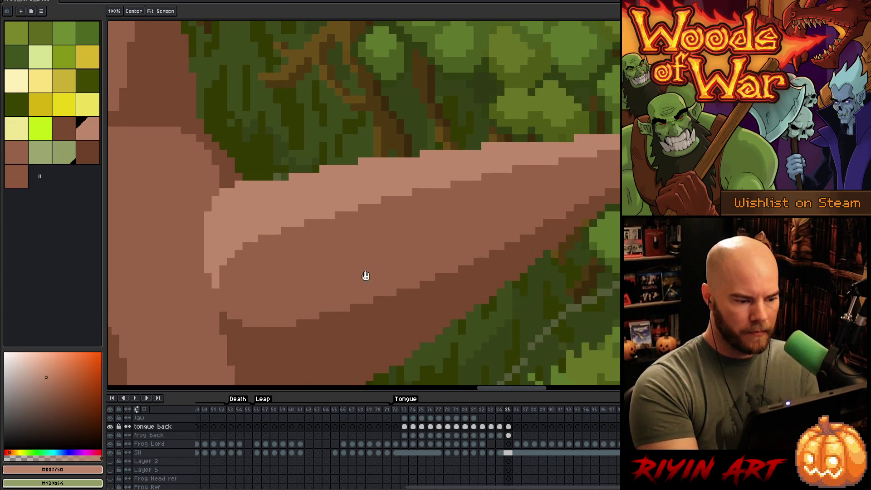
drag(200, 223, 208, 284)
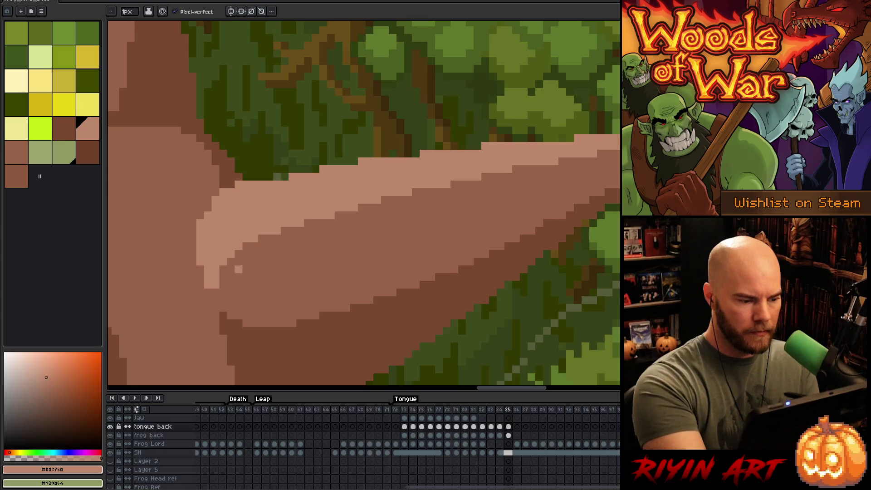
mouse_move(376, 336)
mouse_down()
mouse_move(387, 305)
mouse_move(438, 283)
mouse_move(383, 293)
mouse_up()
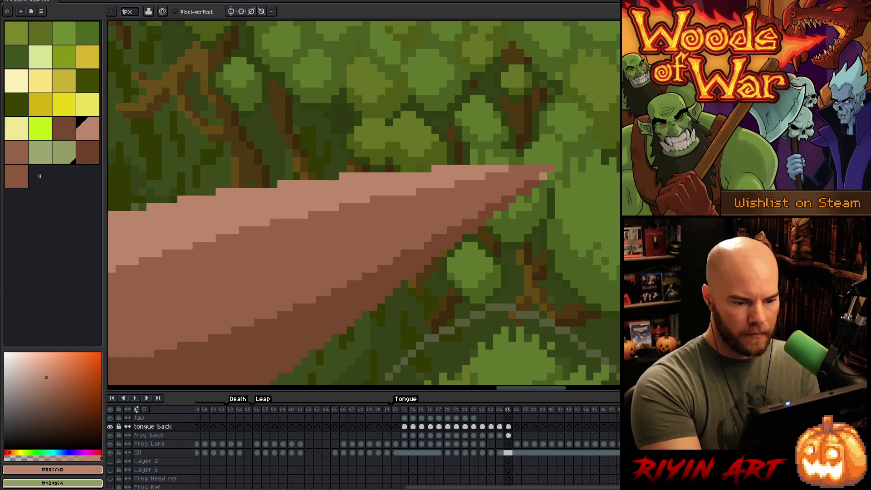
Sample the tongue tip's darker brown and add dark pixels beside the green edge
key(alt)
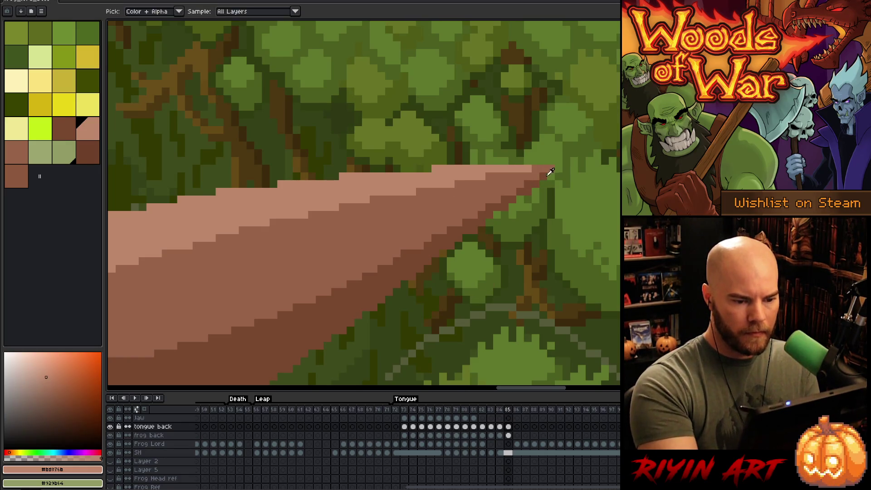
click(551, 172)
scroll(539, 171, up, 2)
scroll(414, 278, down, 2)
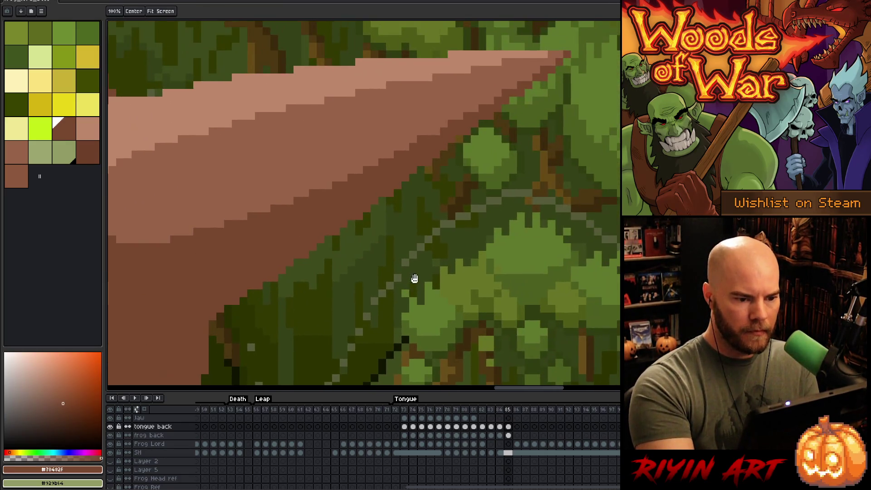
scroll(453, 245, up, 2)
scroll(506, 216, up, 2)
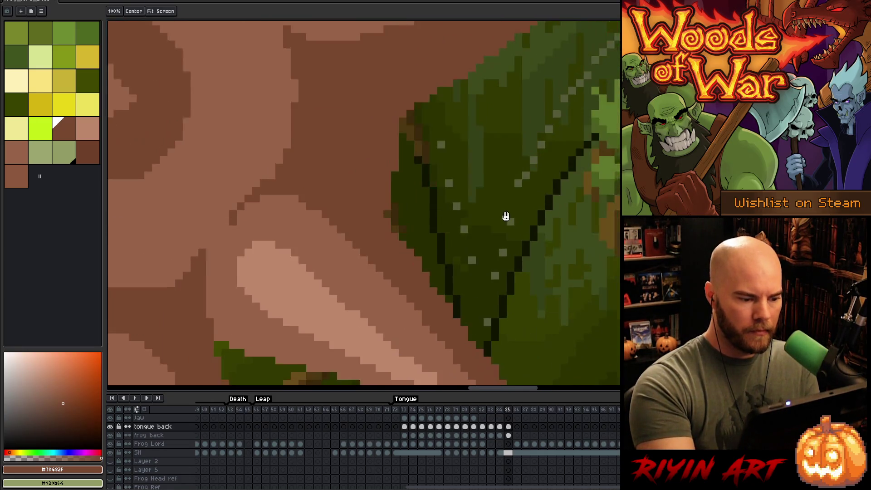
drag(506, 216, 510, 210)
click(391, 200)
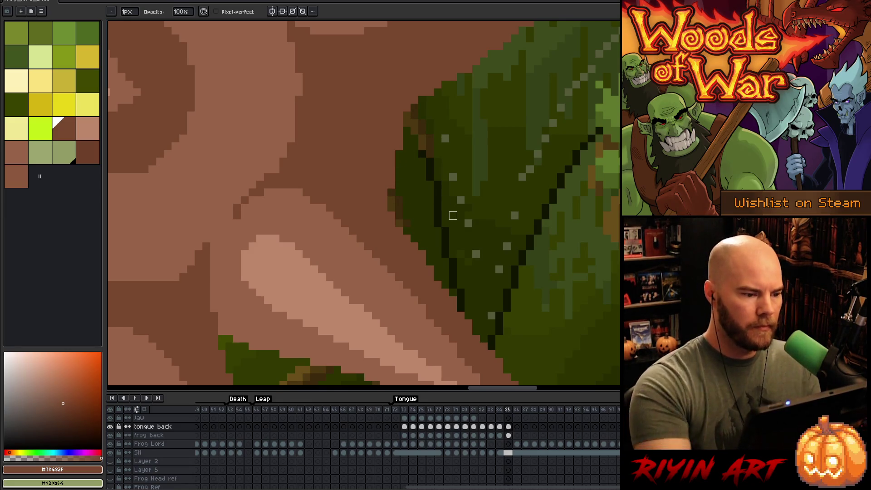
alt+click(294, 80)
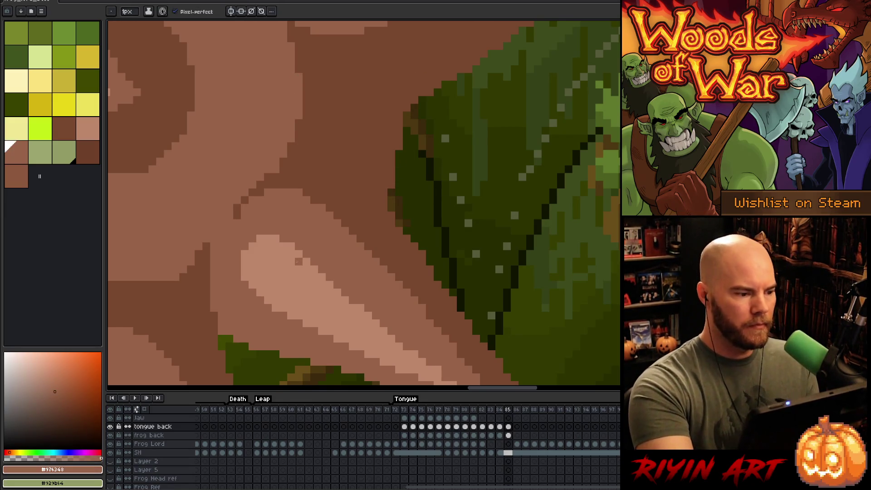
scroll(305, 262, down, 2)
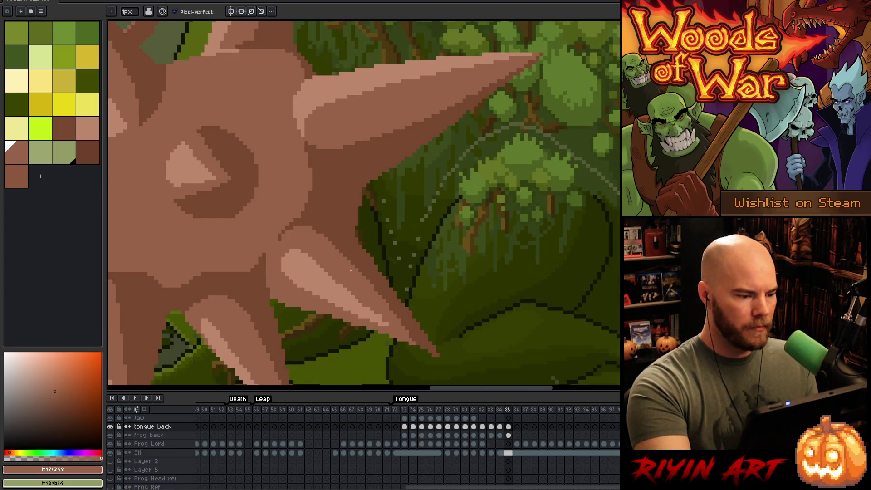
Close in on the lower spikes and sample light tan #bd876b and dark brown #78482f
scroll(351, 272, down, 2)
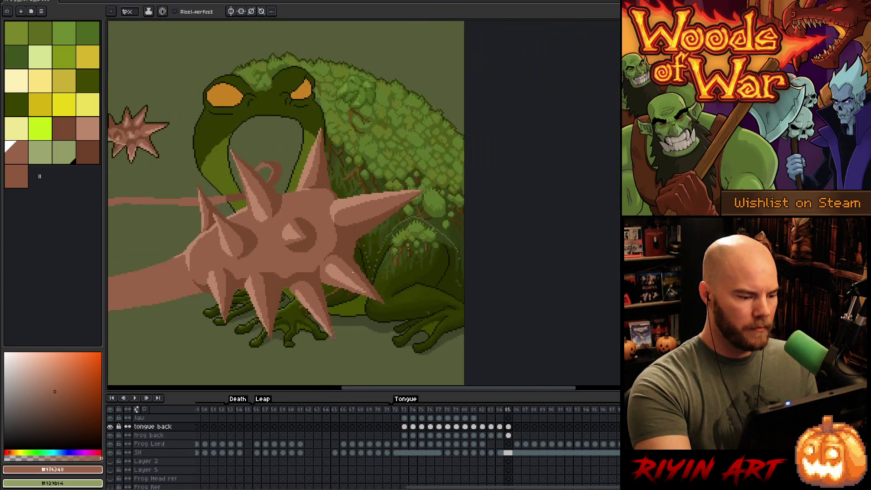
scroll(357, 262, up, 3)
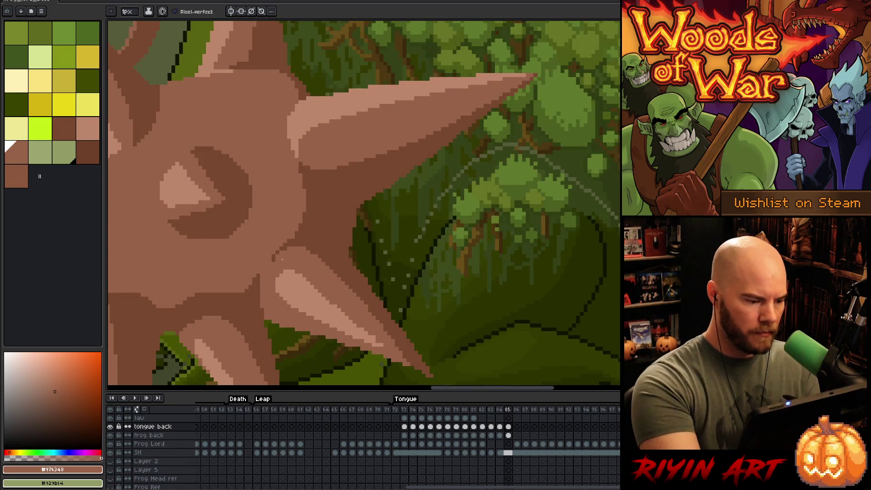
mouse_move(427, 265)
mouse_down()
mouse_move(446, 227)
mouse_move(520, 197)
mouse_up()
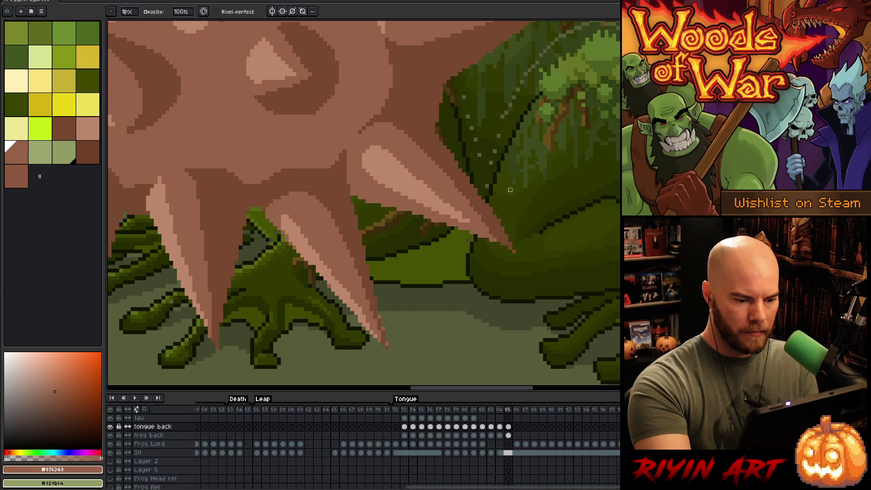
alt+click(502, 201)
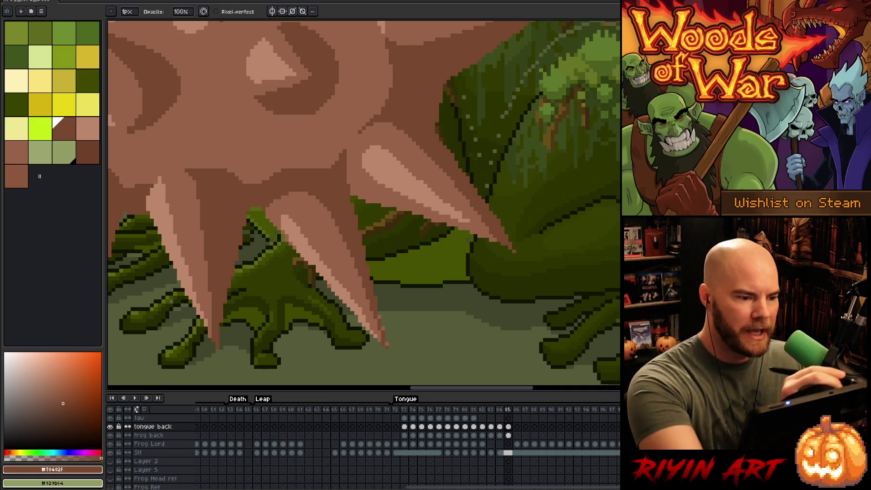
key(i)
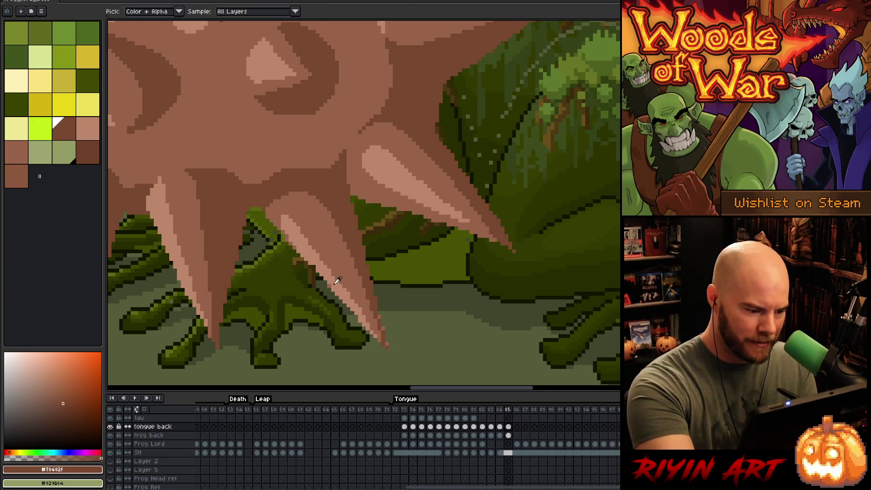
alt+click(374, 284)
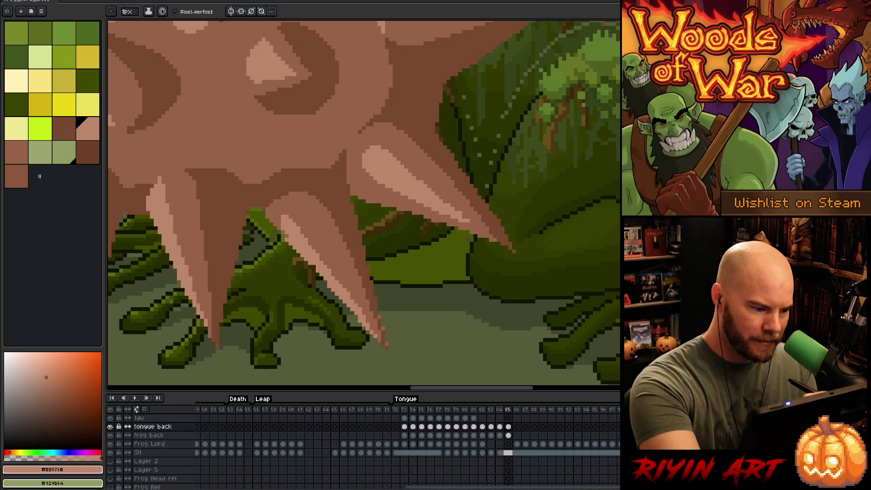
alt+click(378, 313)
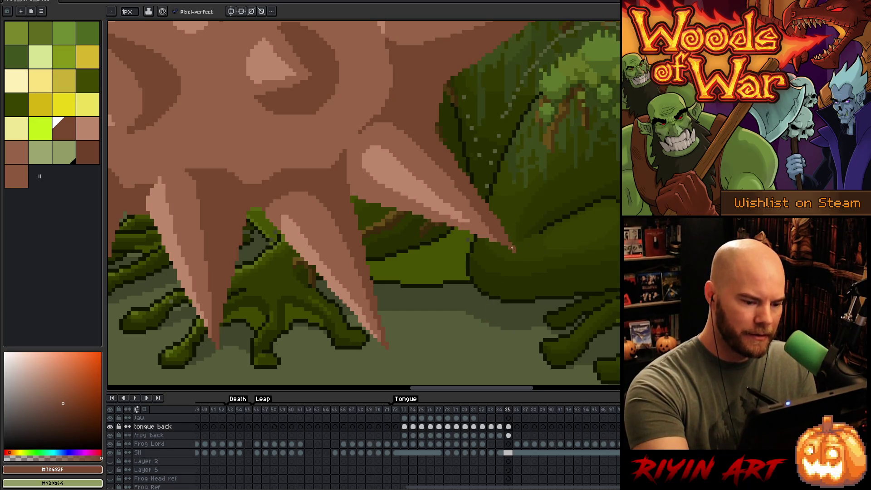
drag(395, 266, 482, 284)
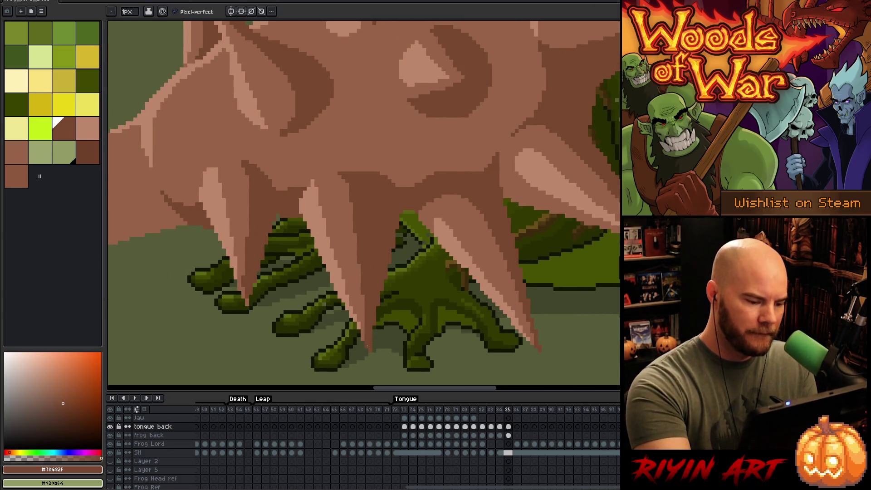
Sample the light highlight colour and pencil highlight pixels along a lower spike's edge
scroll(359, 317, up, 1)
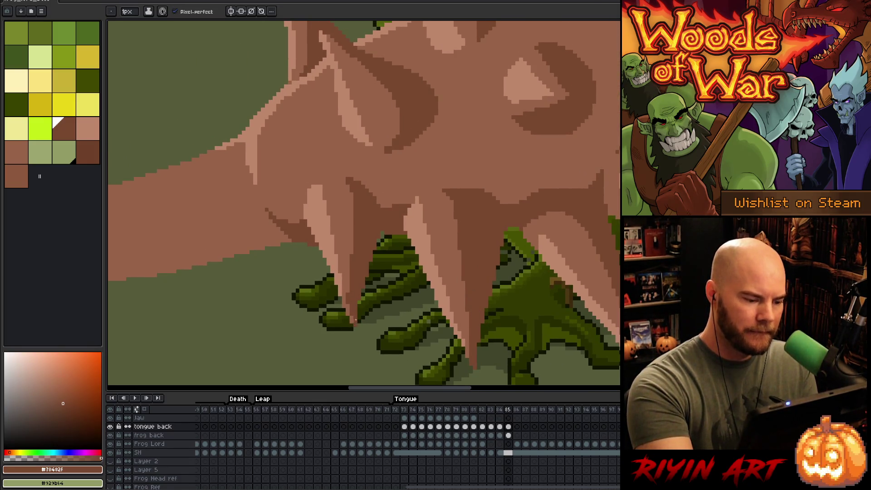
alt+click(349, 297)
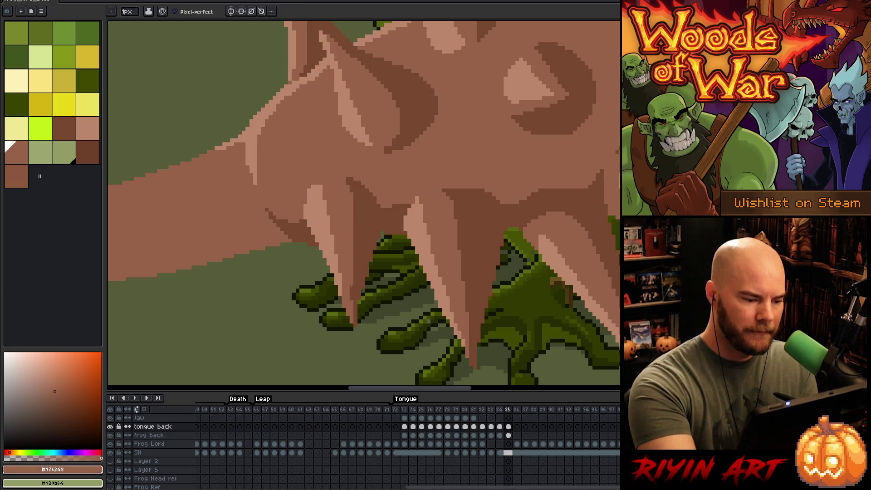
alt+click(345, 305)
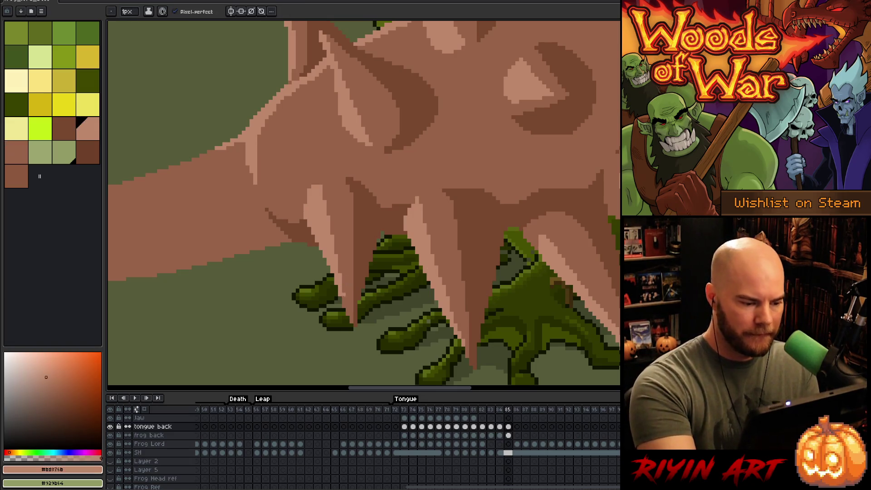
drag(343, 290, 348, 314)
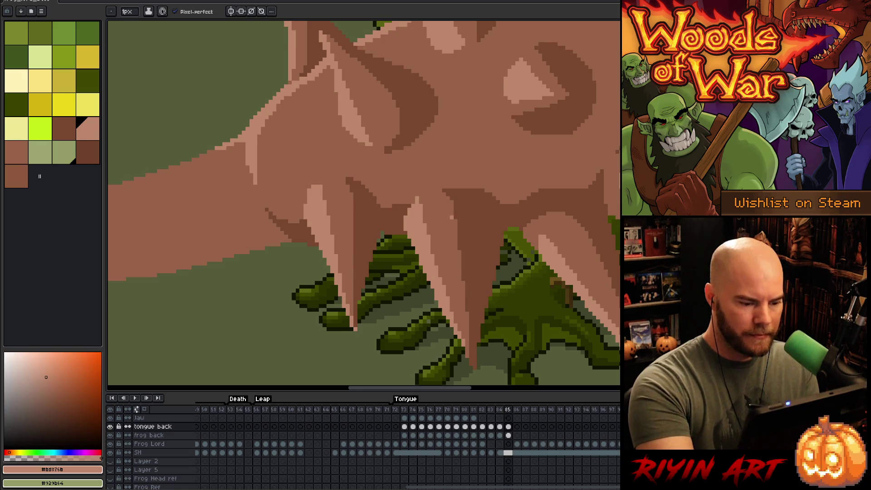
Sample the dark brown, light tan and mid-brown shades around the neighbouring spike
alt+click(358, 323)
alt+click(355, 325)
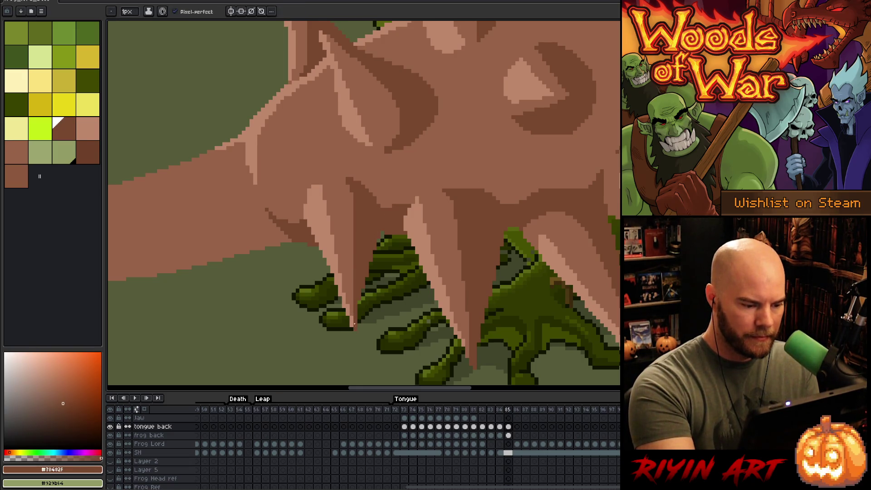
alt+click(466, 348)
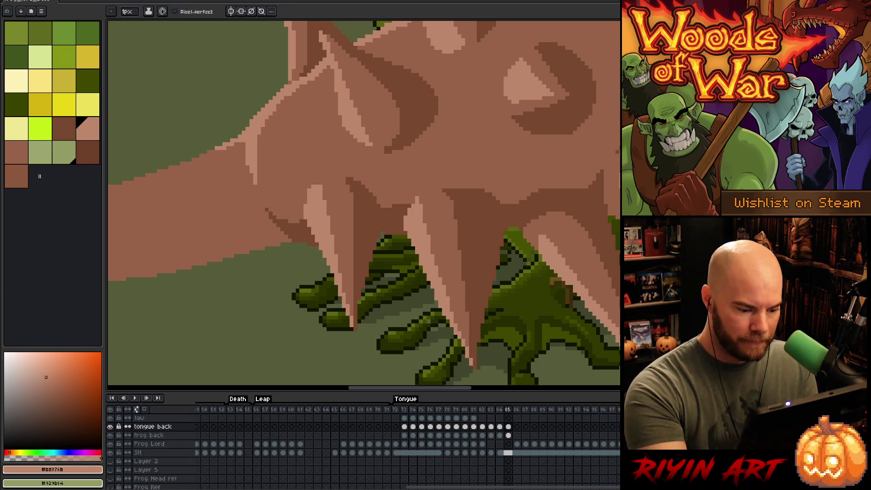
alt+click(471, 344)
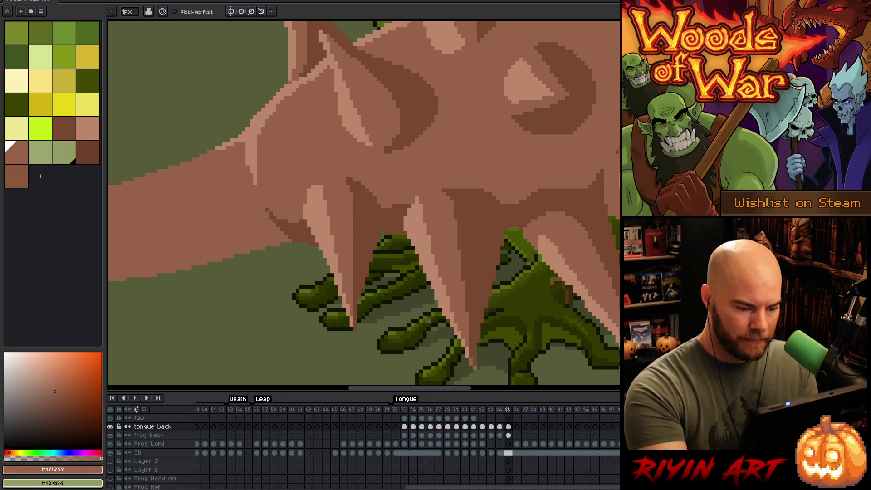
alt+click(465, 338)
alt+click(470, 347)
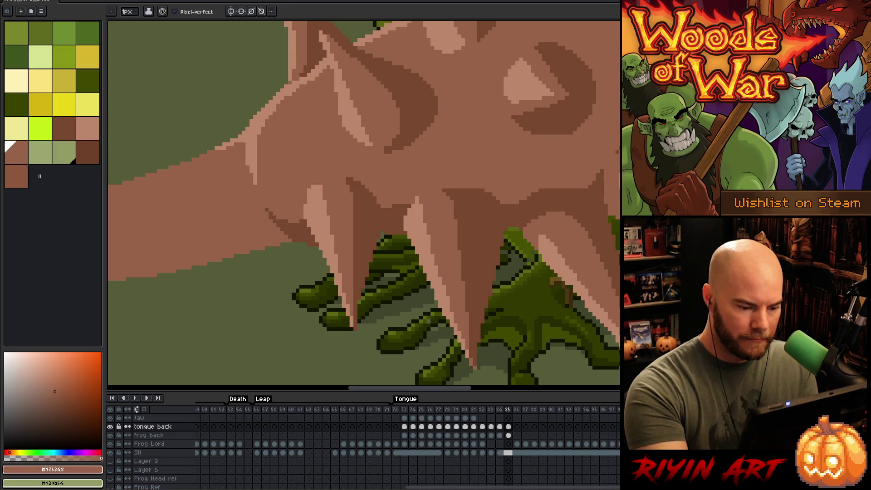
alt+click(471, 355)
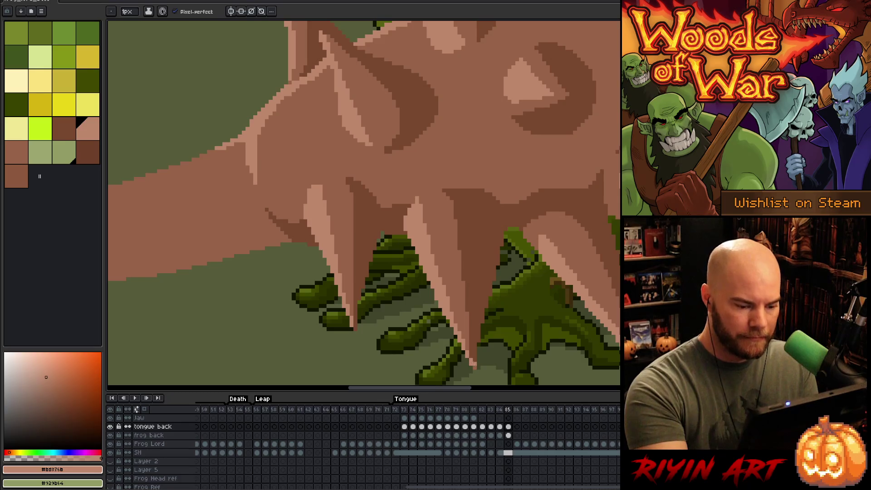
alt+click(474, 352)
alt+click(471, 353)
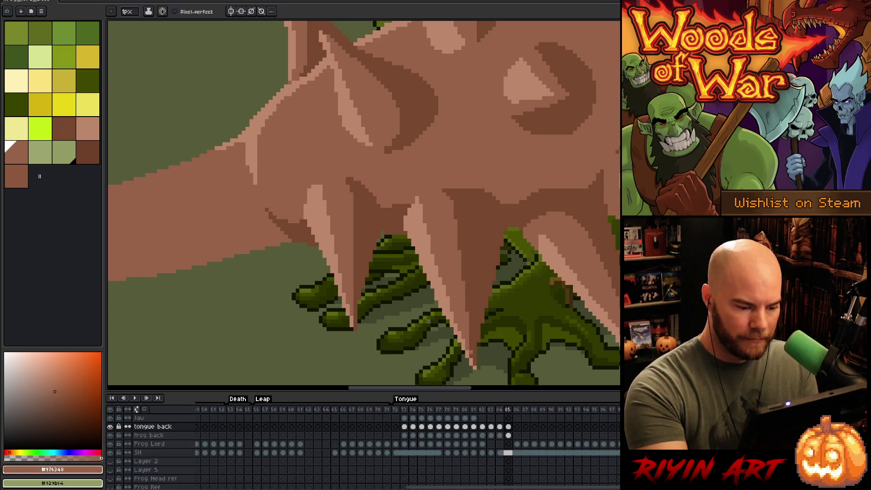
key(space)
mouse_move(511, 307)
mouse_down()
mouse_move(451, 340)
mouse_move(466, 347)
mouse_up()
Compare with the neighbouring frame, then draw a dark line along the tongue loop's top edge
scroll(484, 305, down, 2)
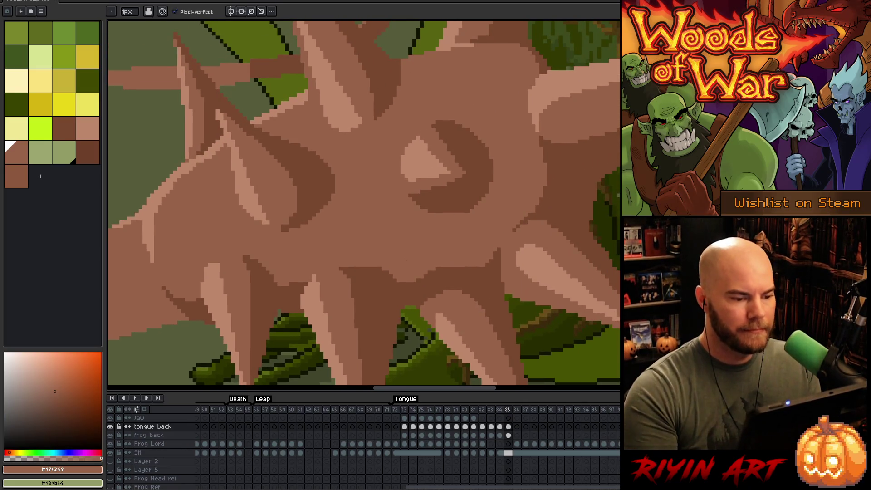
scroll(403, 254, down, 1)
scroll(403, 255, down, 1)
key(Left)
key(Right)
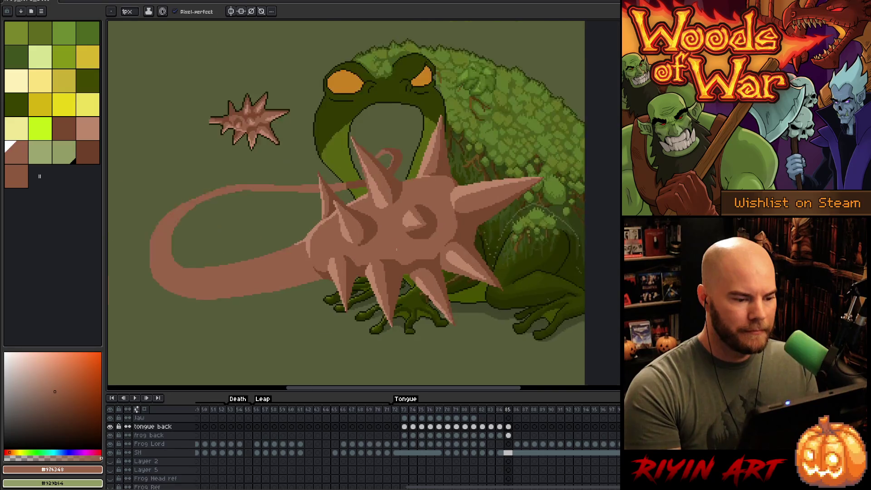
scroll(360, 253, up, 1)
key(space)
drag(360, 252, 513, 252)
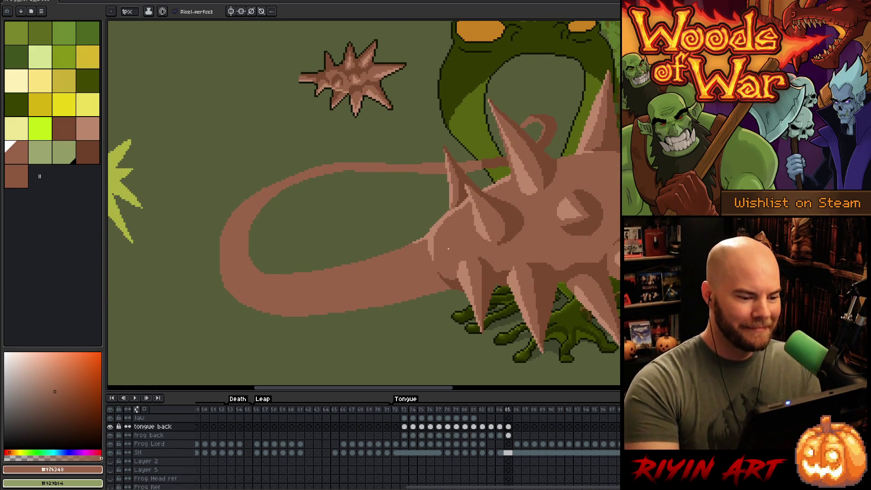
key(b)
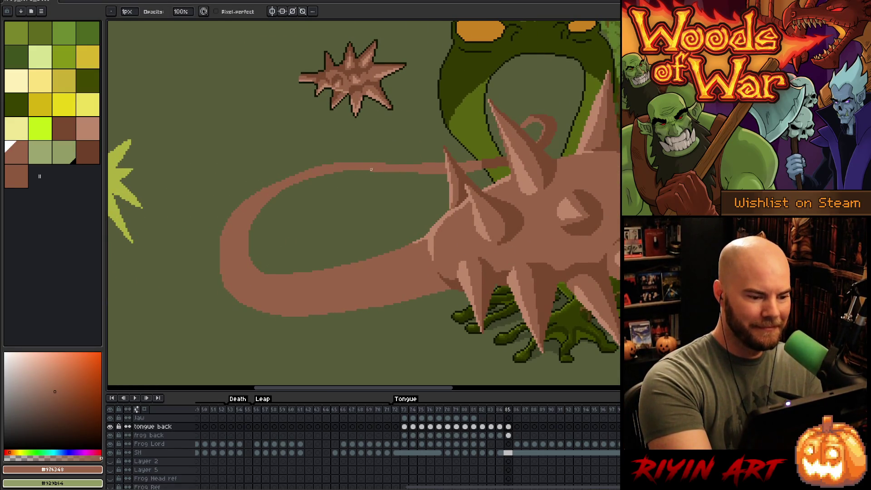
drag(373, 170, 386, 170)
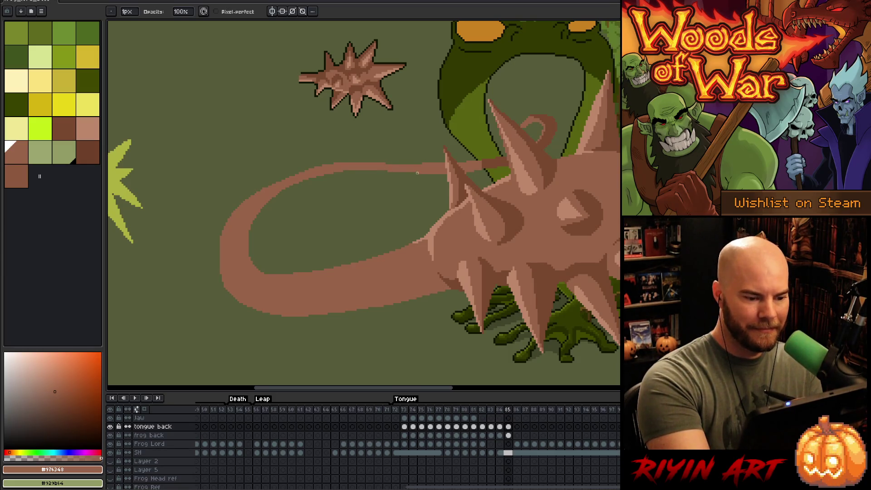
drag(440, 163, 421, 163)
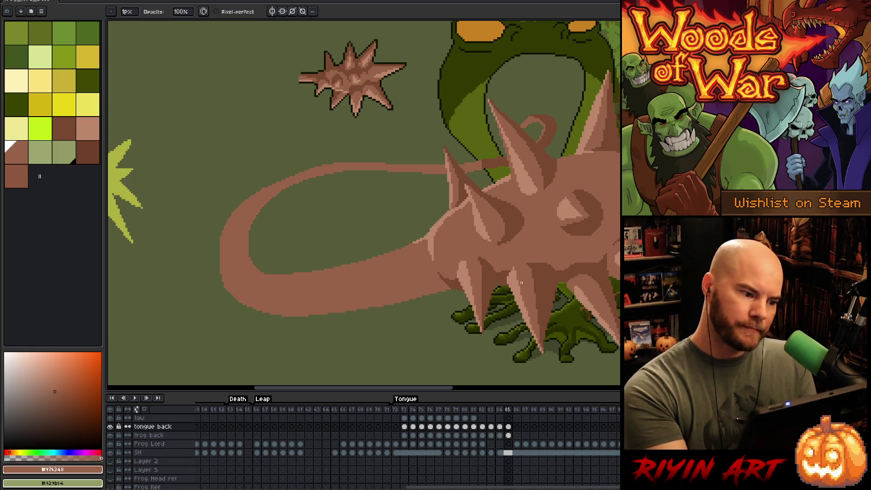
Erase stray pixels along the tongue's upper-left edge
key(e)
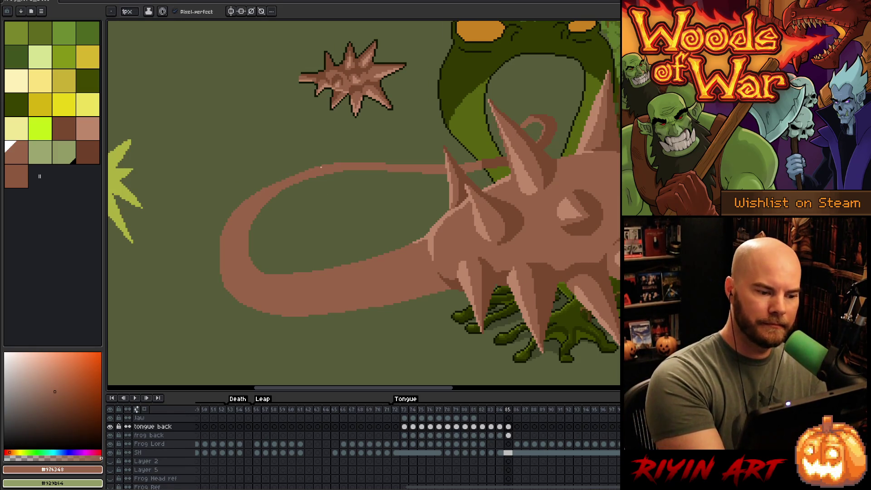
drag(309, 170, 284, 177)
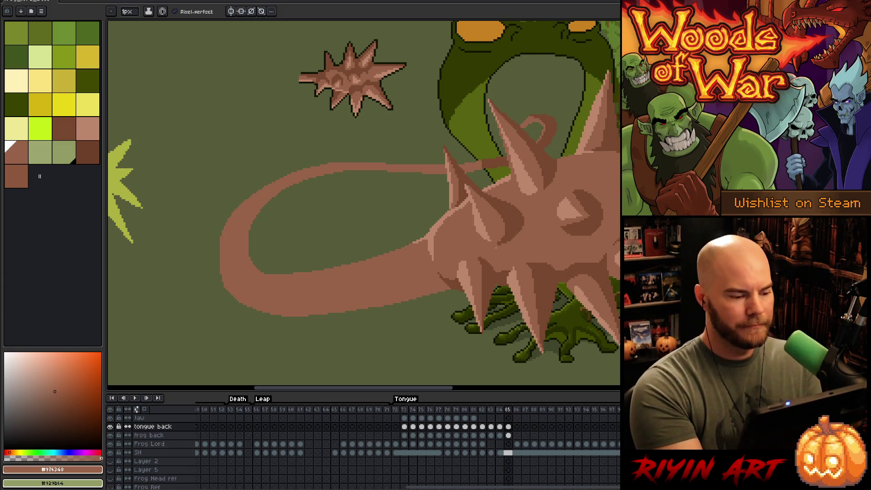
drag(444, 272, 348, 252)
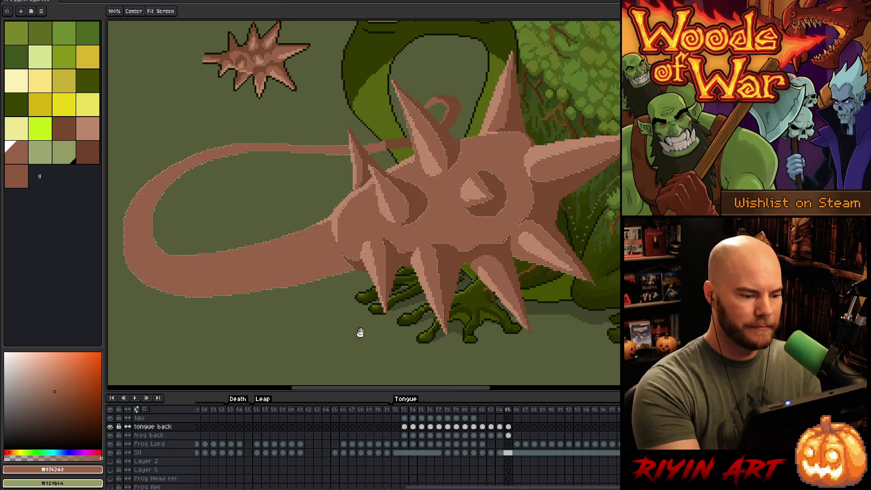
Select the tongue loop and bucket-fill its lower band and inner edge with dark brown
drag(358, 332, 474, 324)
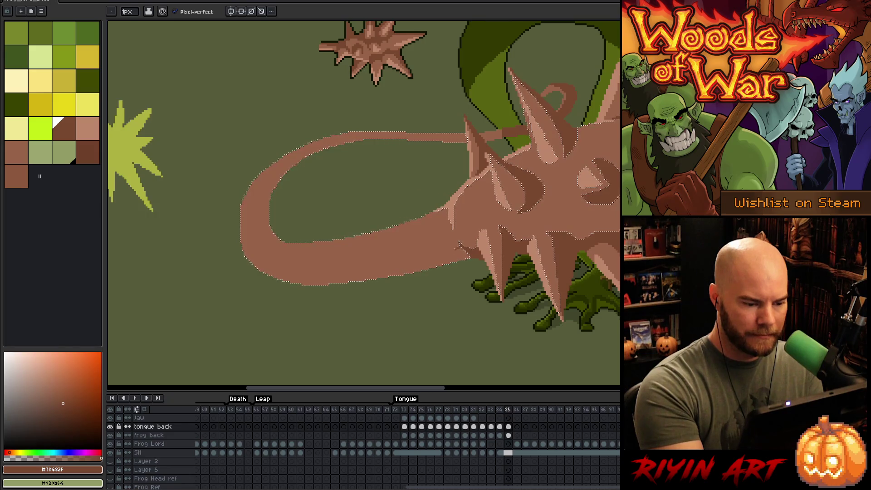
key(g)
click(387, 269)
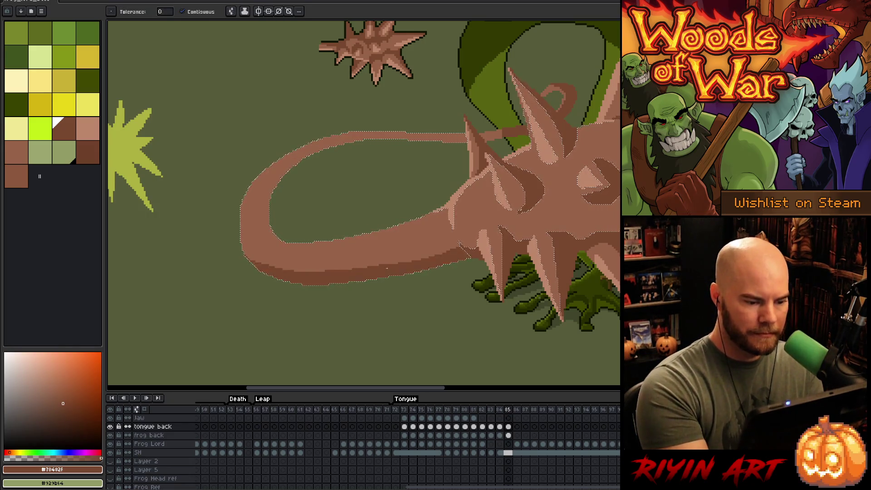
key(b)
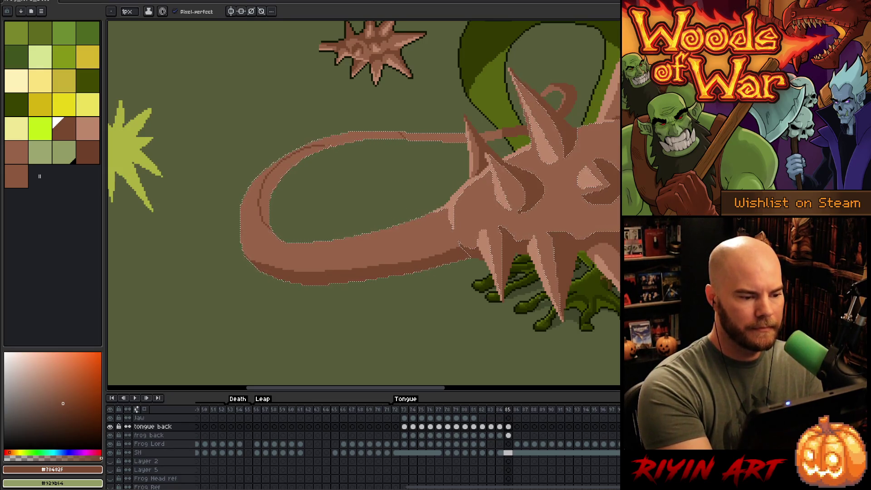
key(g)
click(265, 191)
key(b)
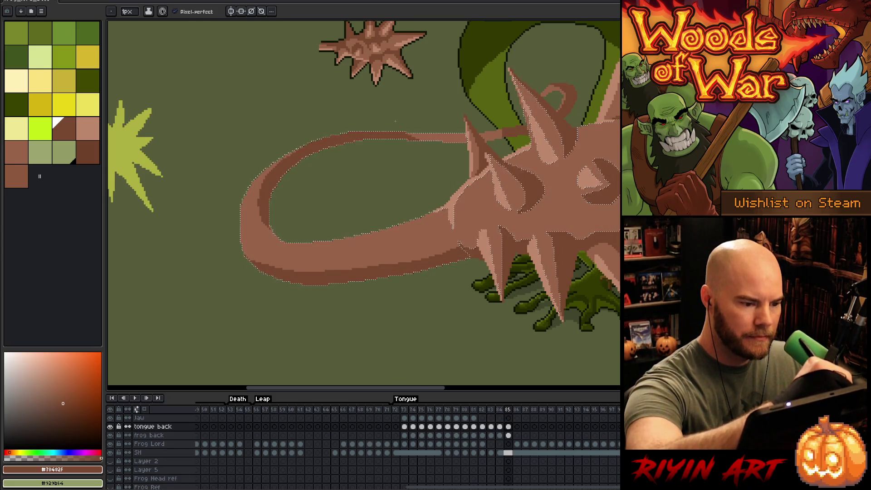
Pick the lighter tongue brown and extend the highlight along the loop's top edge
drag(419, 334, 498, 358)
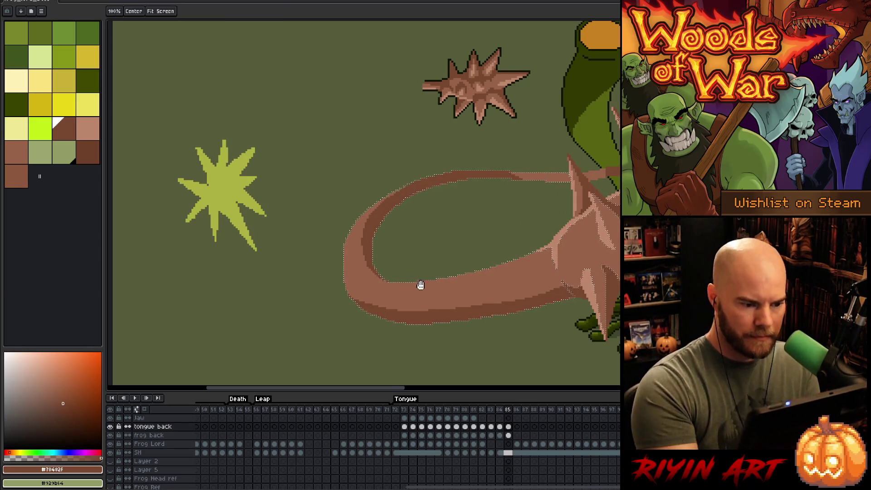
drag(418, 286, 447, 308)
alt+click(484, 311)
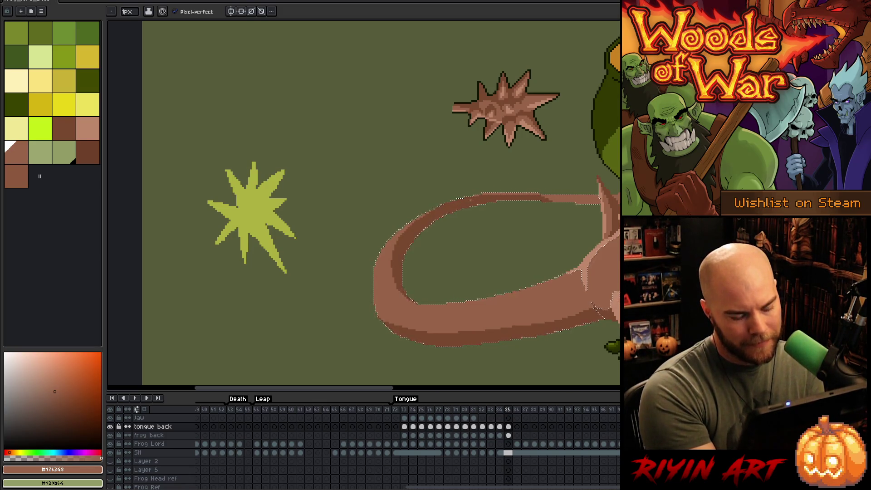
scroll(482, 202, up, 2)
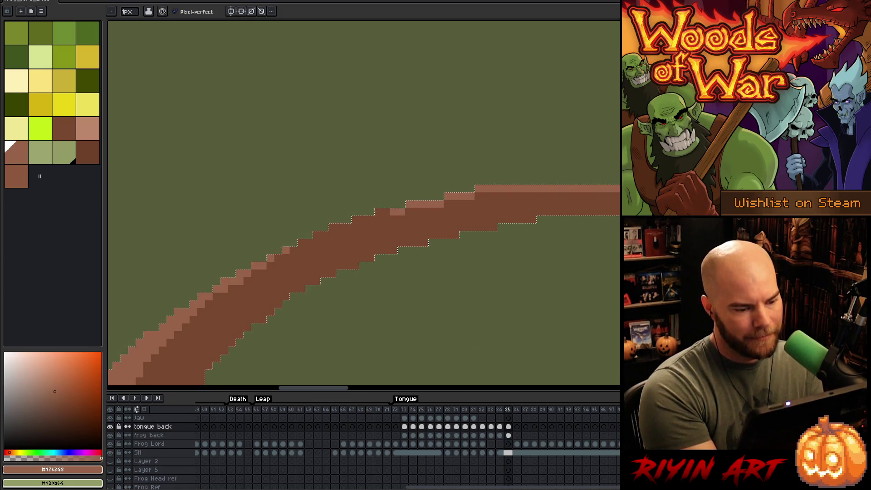
drag(396, 212, 301, 244)
click(294, 250)
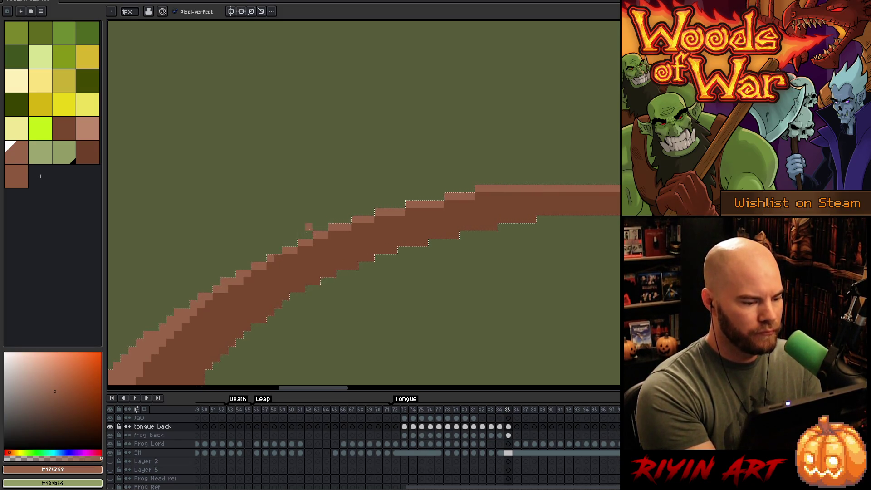
Sample the dark and lighter tongue browns, then pan to the tongue near the spiked ball
key(alt)
alt+click(257, 280)
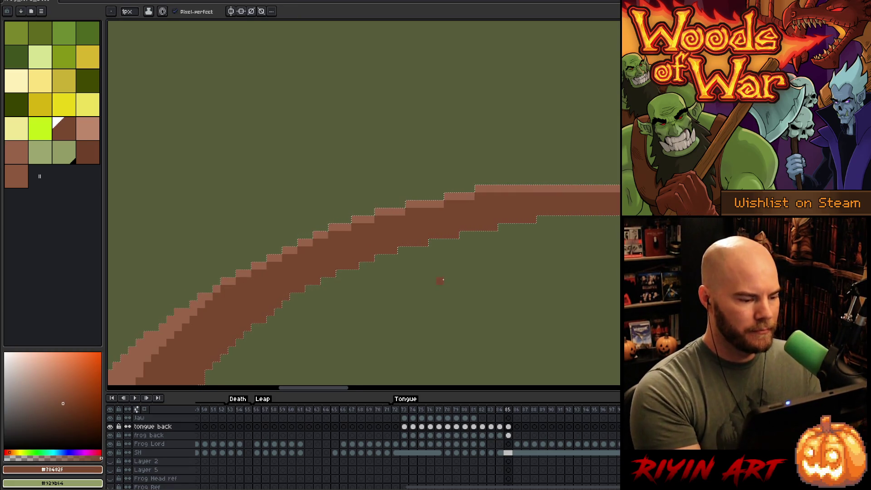
scroll(440, 277, down, 3)
scroll(385, 243, up, 3)
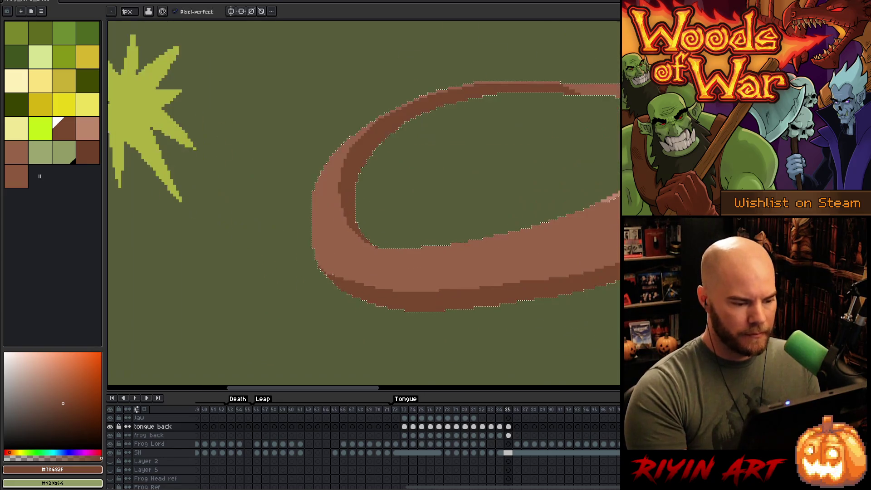
alt+click(327, 218)
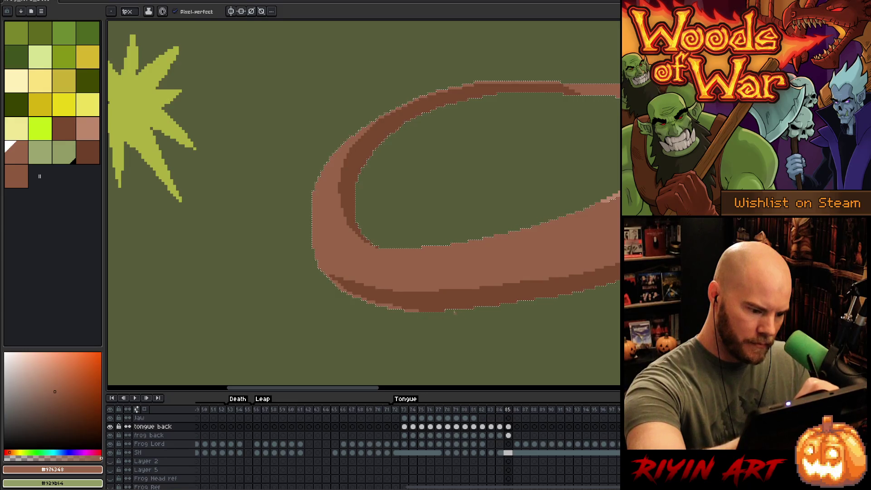
alt+click(389, 303)
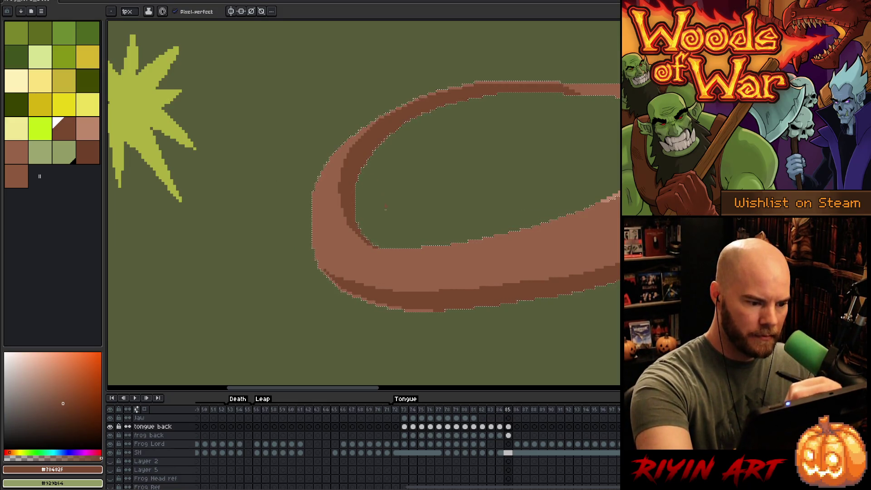
drag(386, 207, 224, 234)
key(alt)
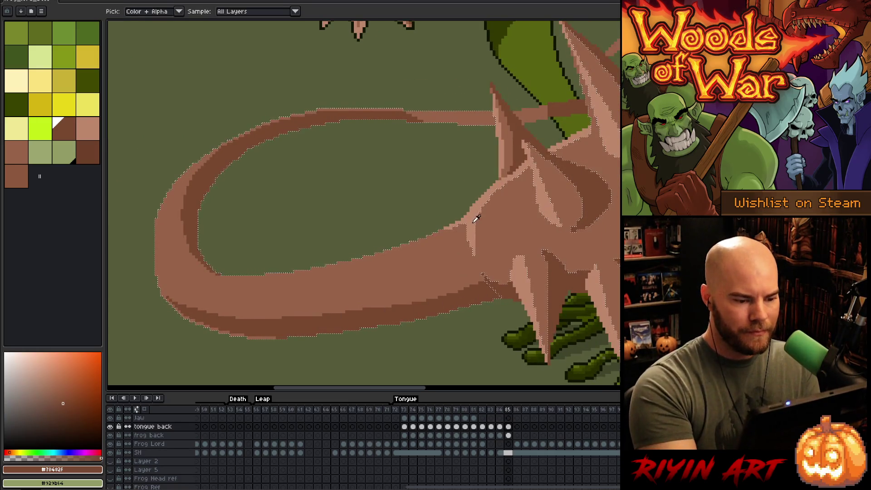
Sample the pale pink from the spiked ball and draw it along the tongue's inner lower edge
click(473, 221)
drag(428, 273, 462, 268)
drag(301, 271, 338, 270)
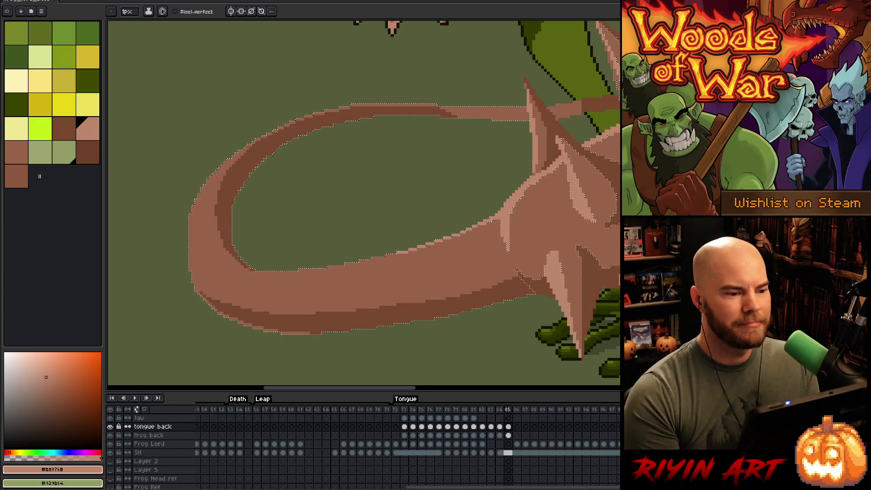
Repaint the pale pixels on the tongue loop's left curve in mid brown
scroll(303, 290, down, 3)
scroll(300, 288, up, 2)
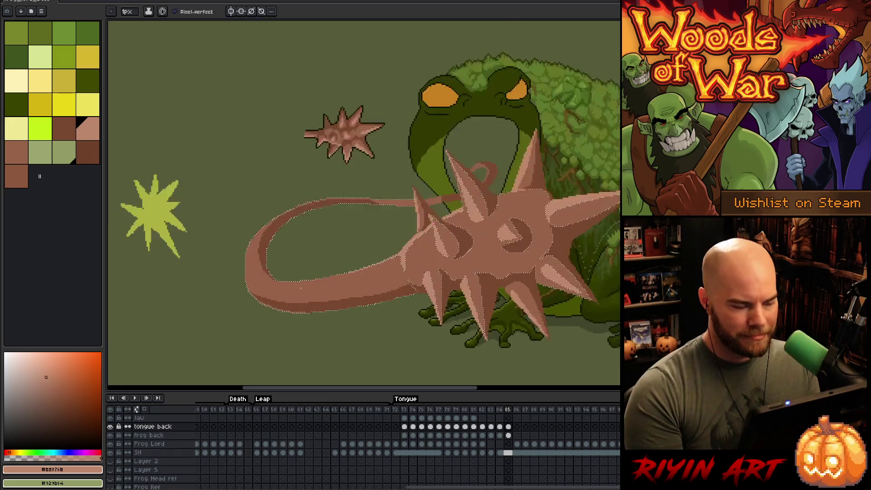
scroll(300, 288, down, 1)
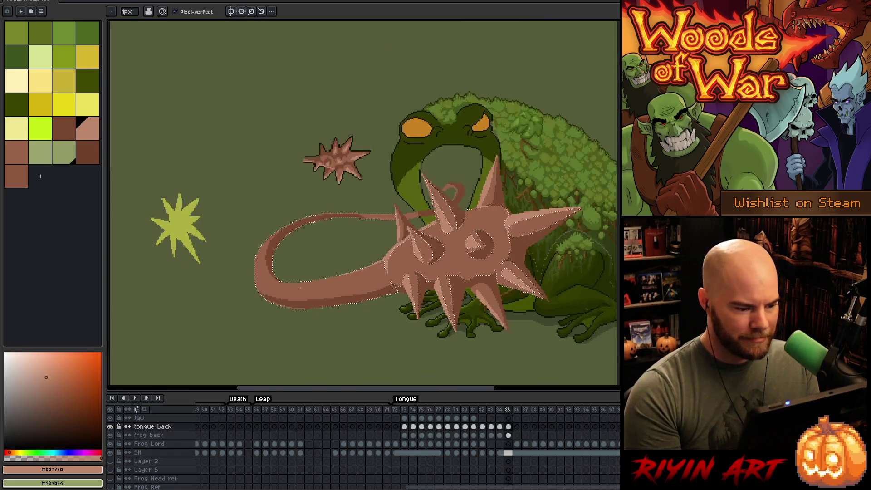
scroll(306, 292, up, 2)
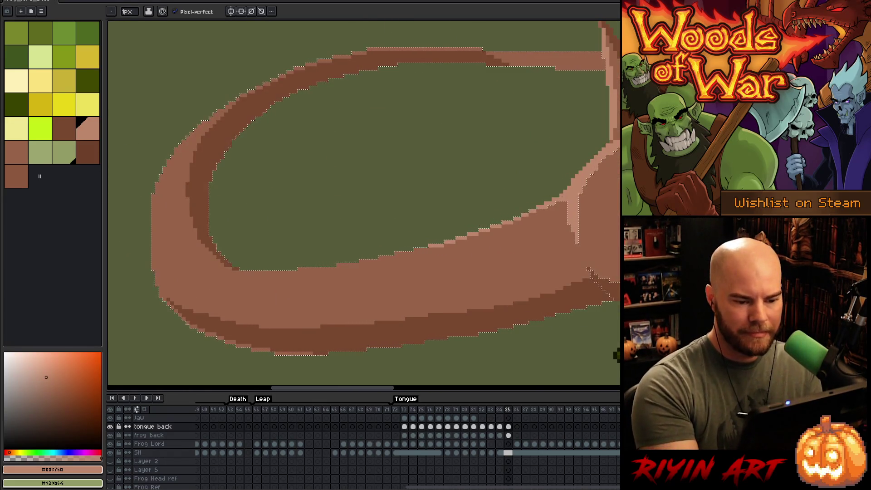
drag(162, 158, 259, 211)
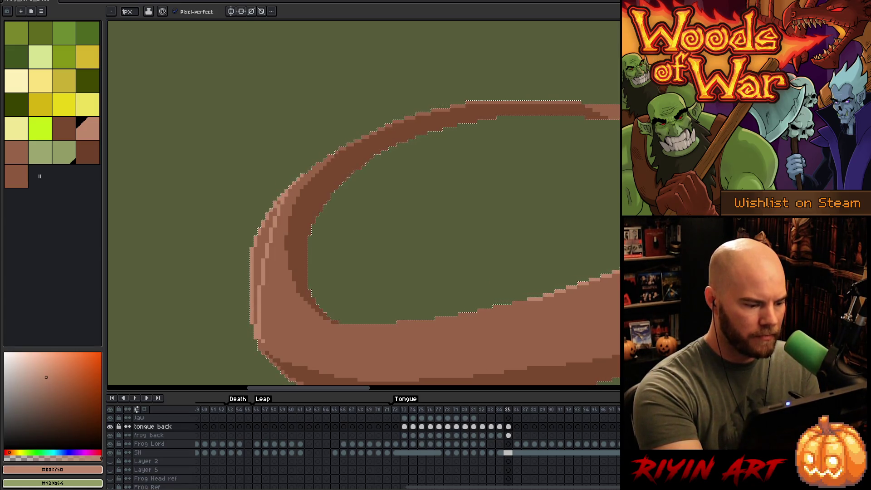
drag(263, 230, 257, 285)
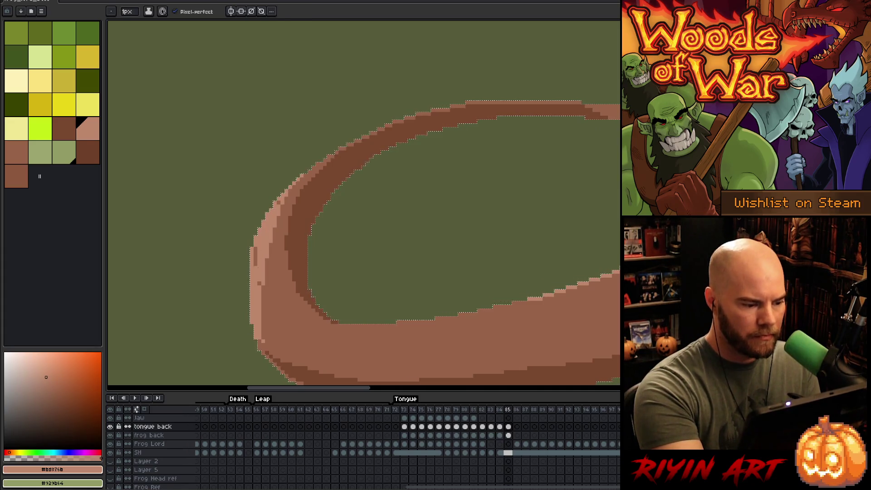
Compare the mid brown and pale highlight colours and review the loop's lower and upper parts
alt+click(266, 330)
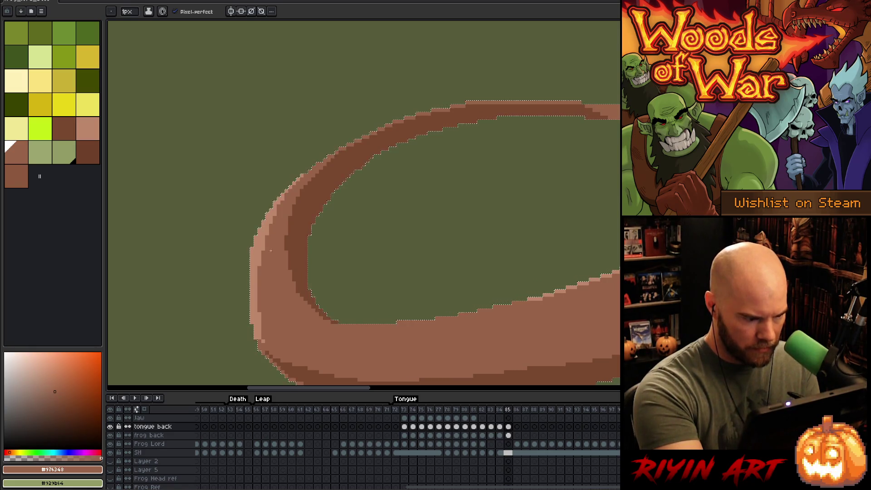
alt+click(260, 253)
alt+click(262, 307)
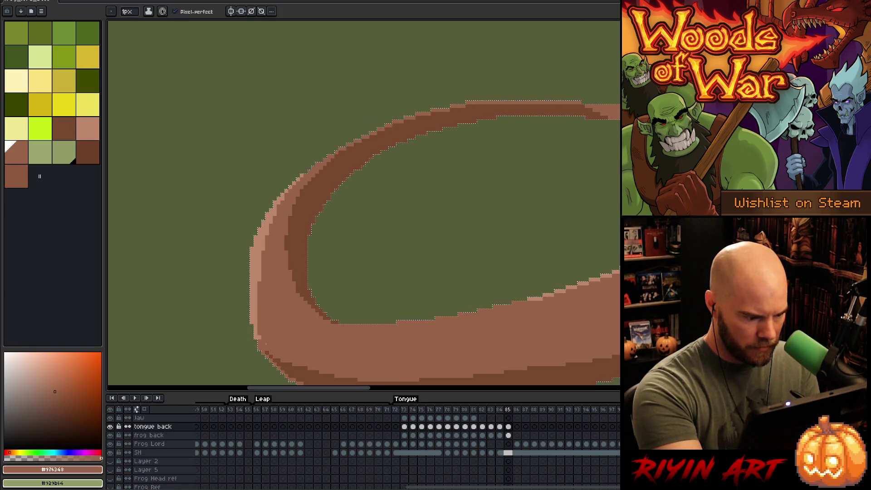
alt+click(264, 239)
drag(280, 247, 270, 166)
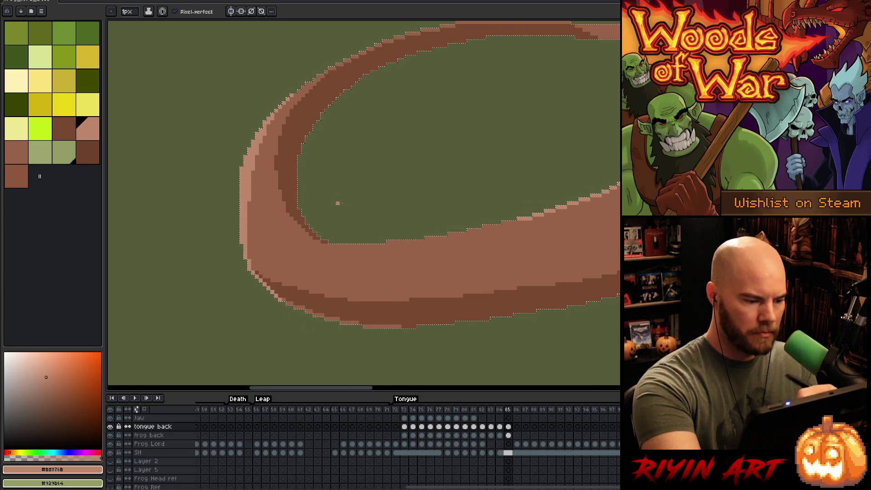
drag(382, 239, 393, 354)
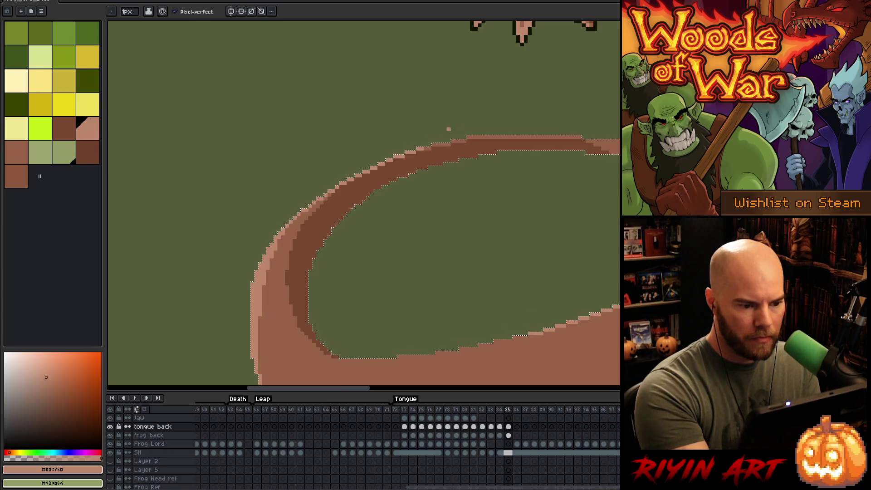
drag(498, 228, 333, 251)
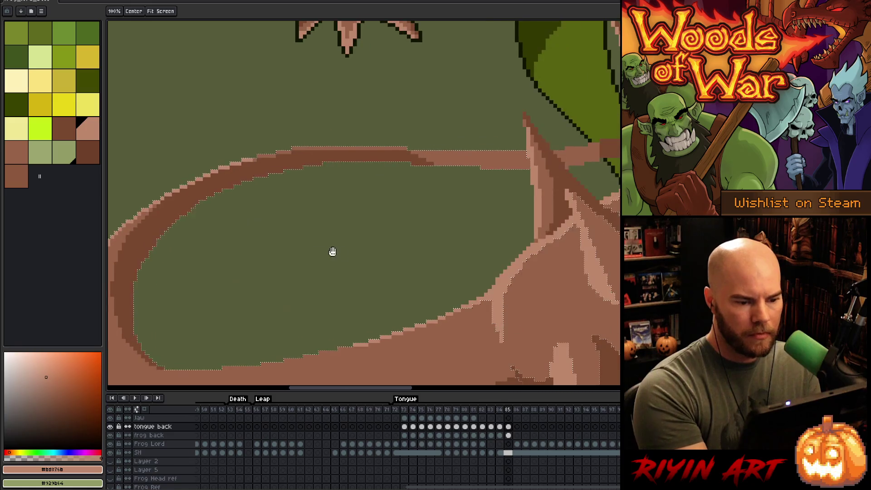
Sample the dark tongue brown and draw dark pixels beside the spike and along the tongue's lower edge
scroll(428, 270, down, 3)
scroll(494, 263, up, 2)
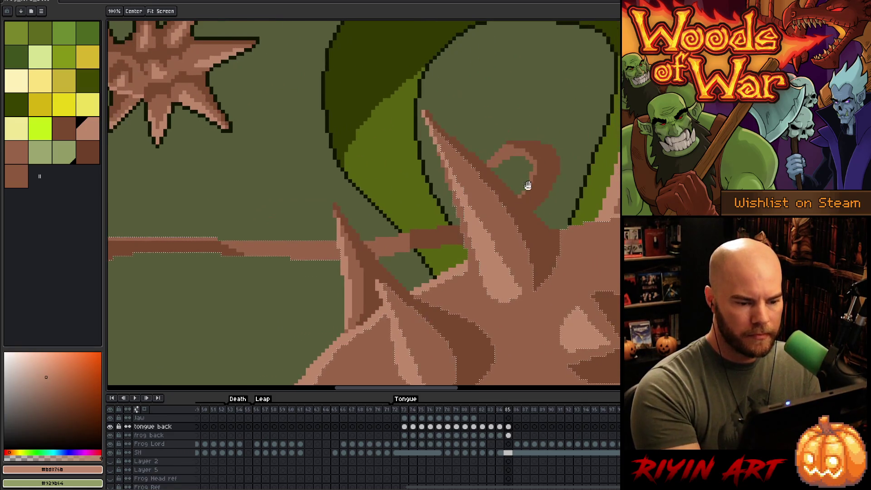
key(b)
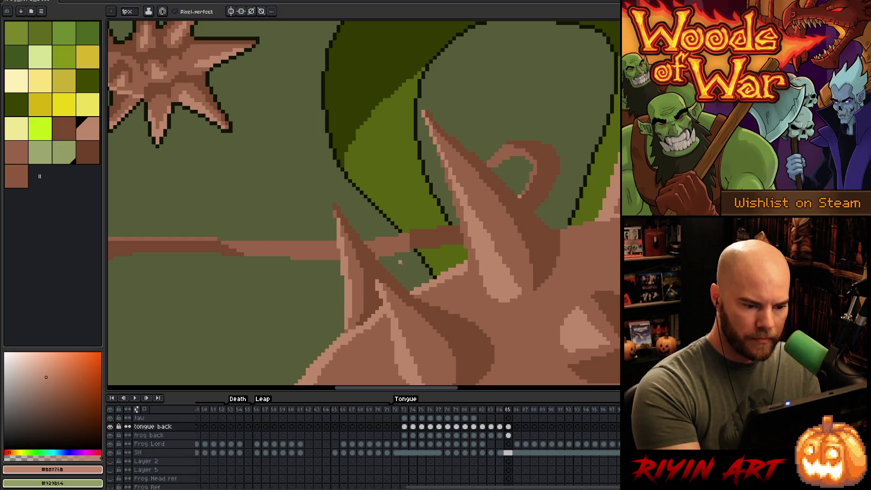
key(i)
click(406, 243)
key(b)
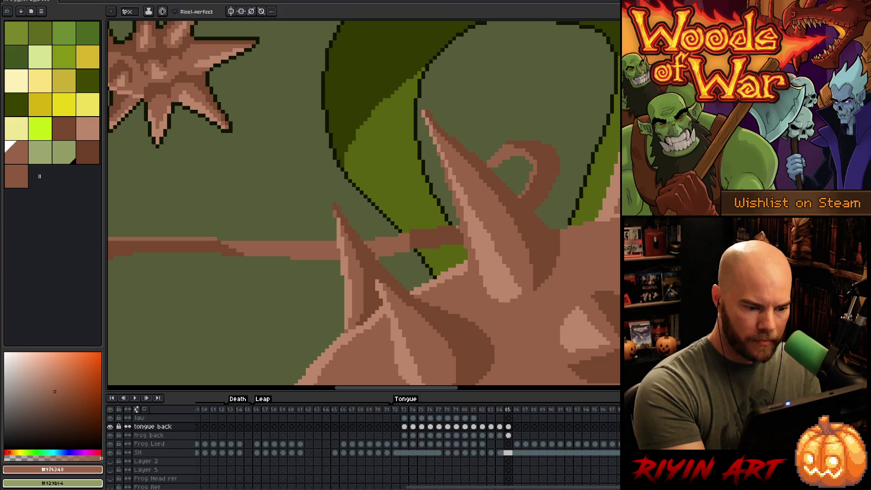
key(i)
click(400, 249)
key(b)
mouse_move(411, 247)
mouse_down()
mouse_move(398, 248)
mouse_move(412, 242)
mouse_up()
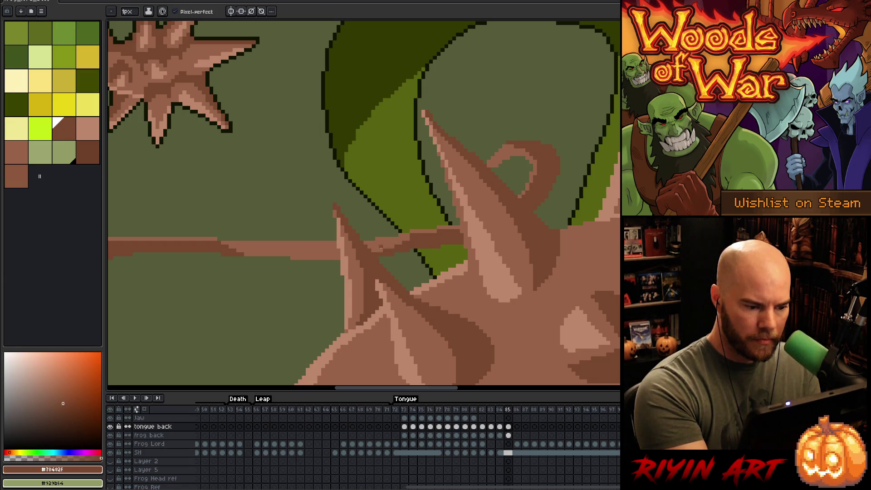
mouse_move(339, 258)
mouse_down()
mouse_move(279, 254)
mouse_move(294, 254)
mouse_up()
alt+click(249, 248)
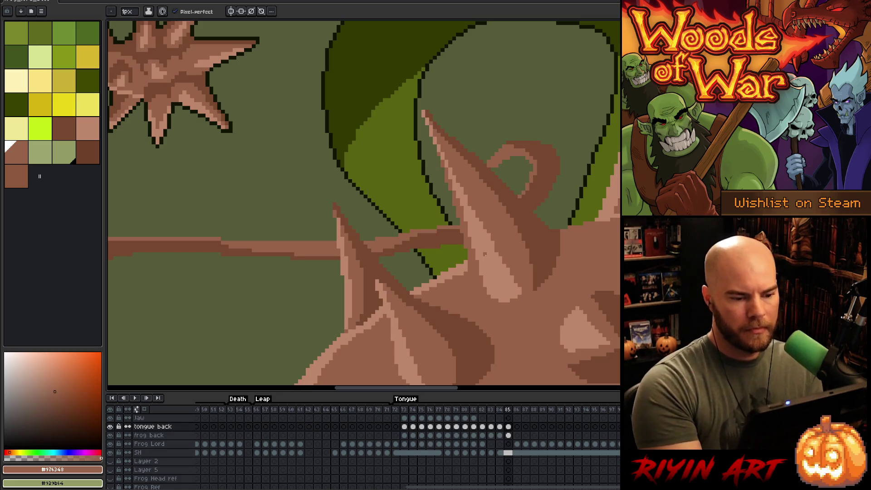
scroll(484, 254, down, 3)
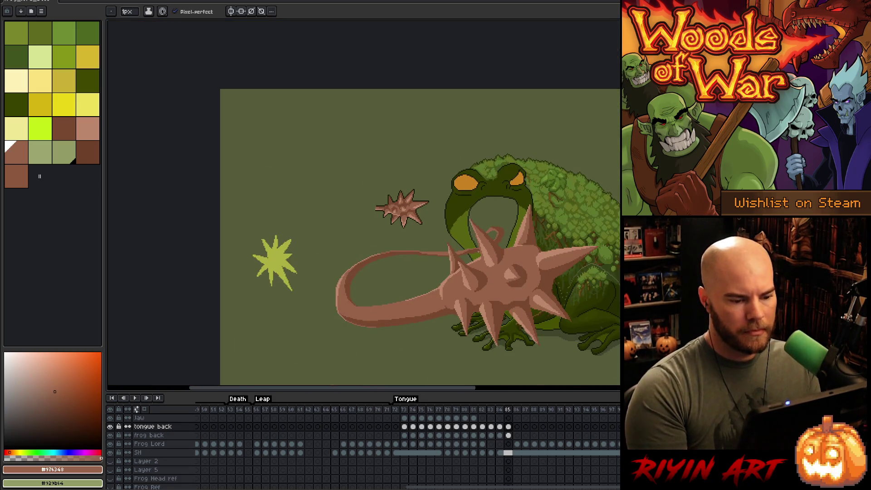
Paint pale highlight brown along the loop's lower inner edge
scroll(412, 309, up, 4)
alt+click(411, 308)
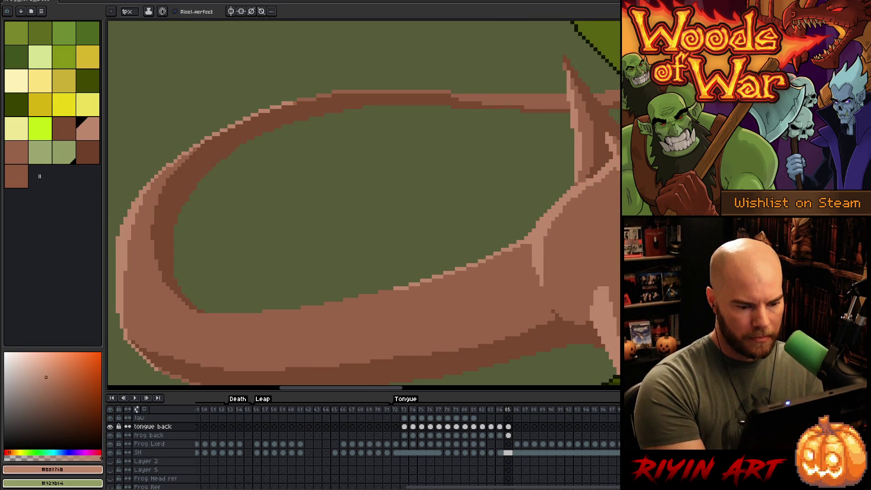
drag(531, 249, 416, 287)
drag(531, 245, 494, 258)
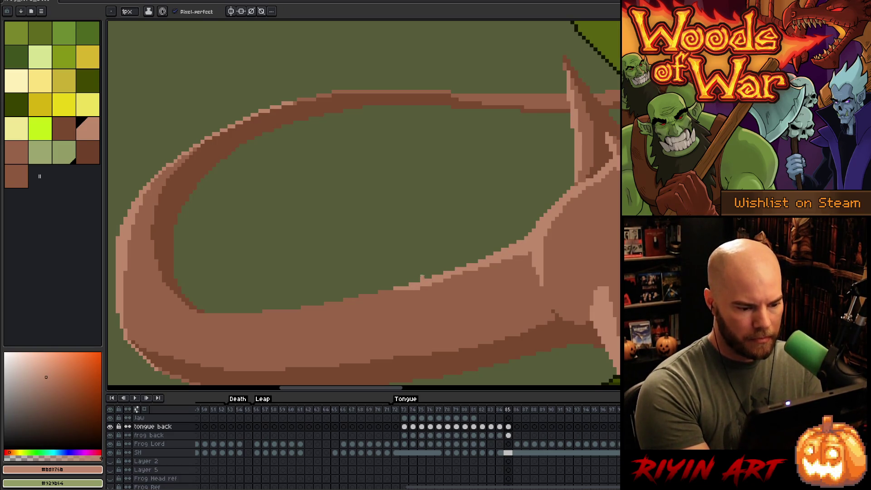
Magic-wand the mid-brown tongue area, add light-brown edge pixels, and zoom out to check the frog
key(w)
click(383, 307)
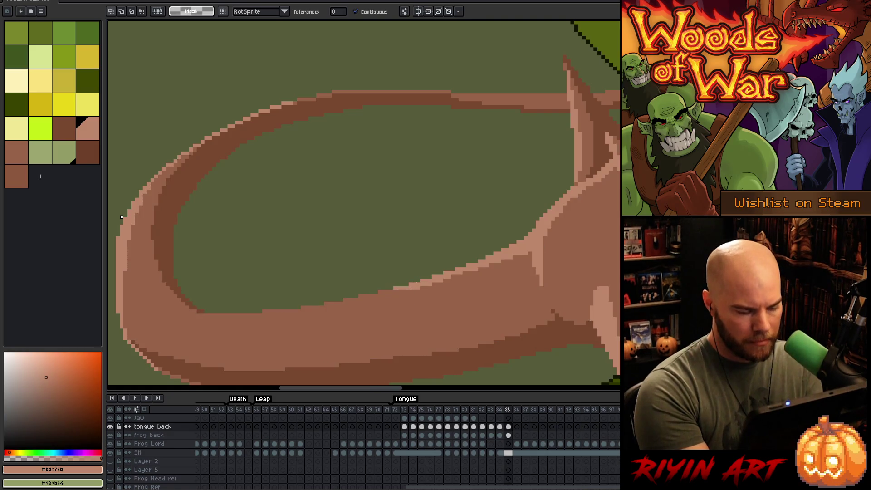
key(ctrl+d)
key(b)
mouse_move(385, 292)
mouse_down()
mouse_move(397, 290)
mouse_move(302, 309)
mouse_up()
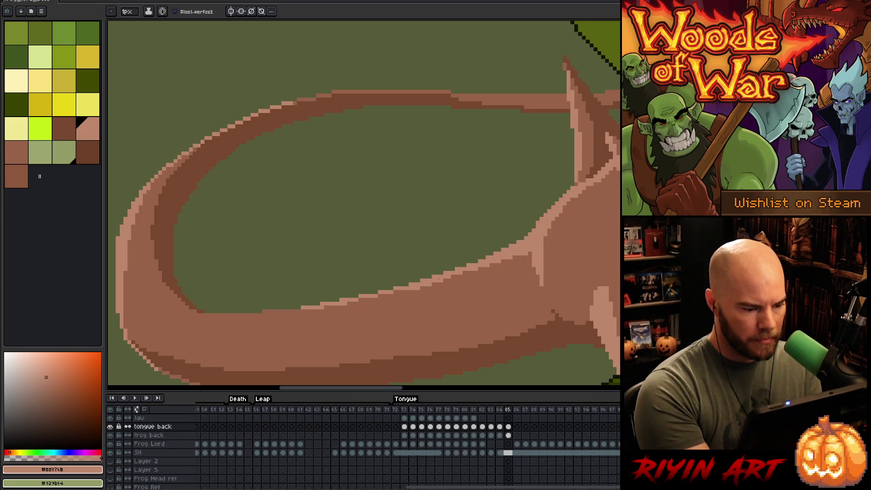
alt+click(347, 308)
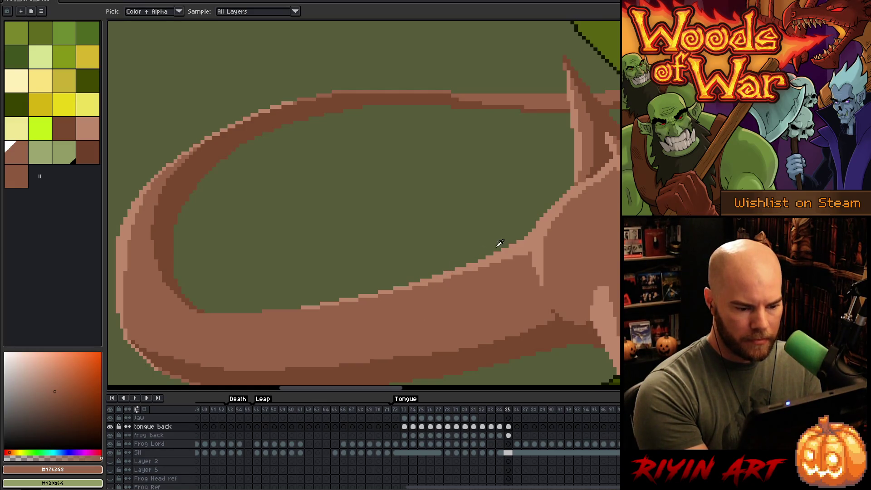
alt+click(454, 274)
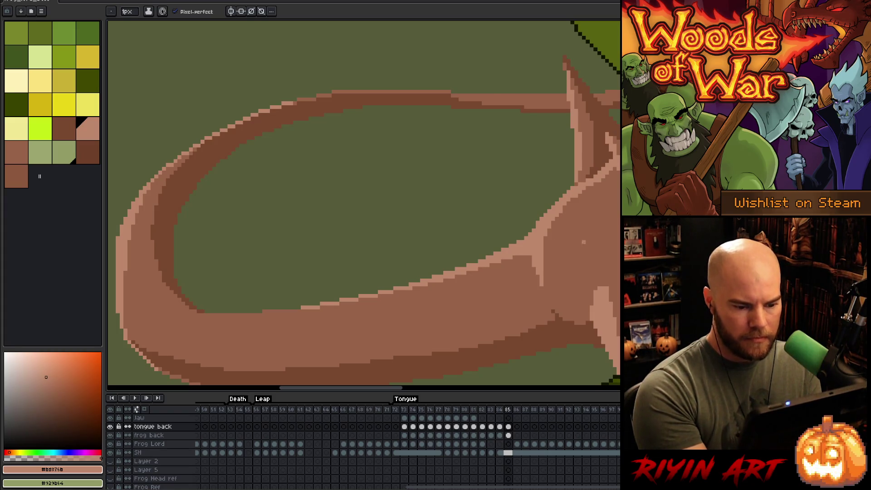
scroll(565, 257, down, 3)
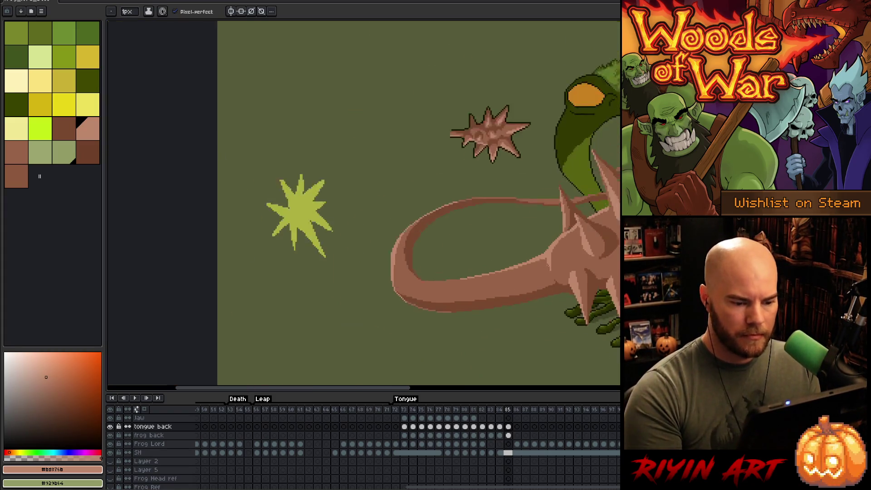
drag(434, 313, 361, 327)
scroll(362, 327, down, 1)
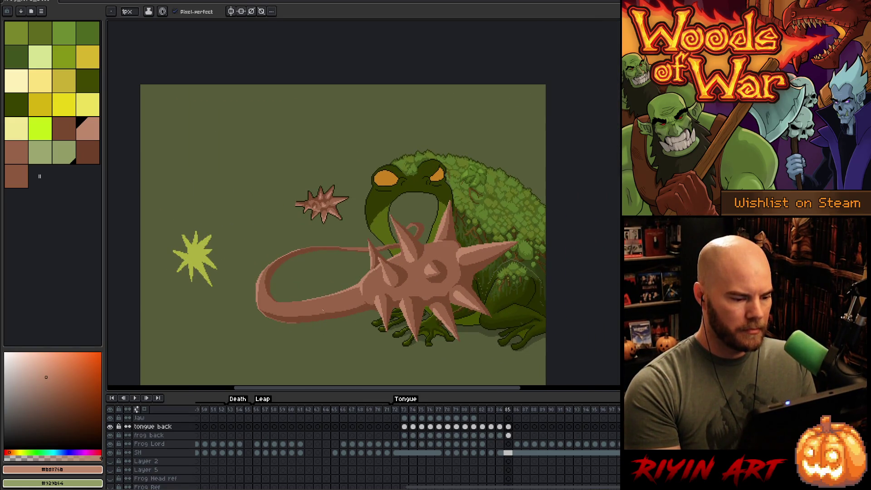
Save the file, darken the tongue loop's top edge, and bucket-fill the band beneath it dark brown
right_click(438, 214)
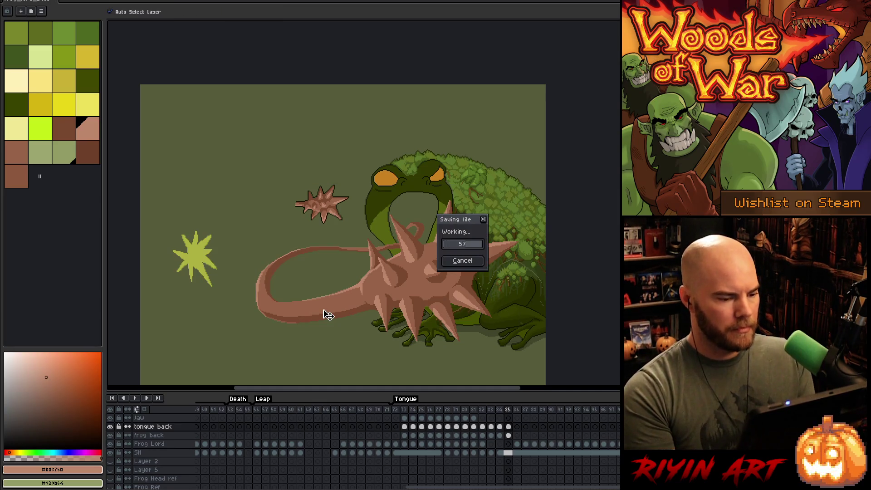
key(Escape)
scroll(306, 285, up, 3)
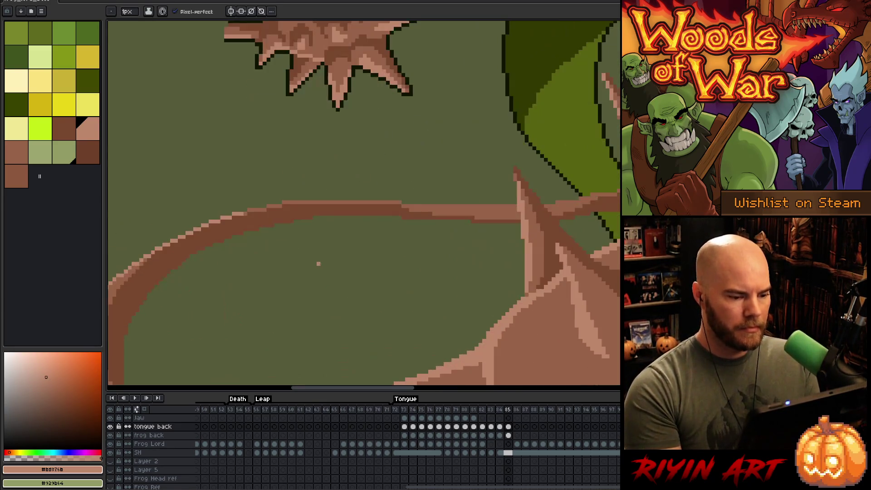
alt+click(553, 209)
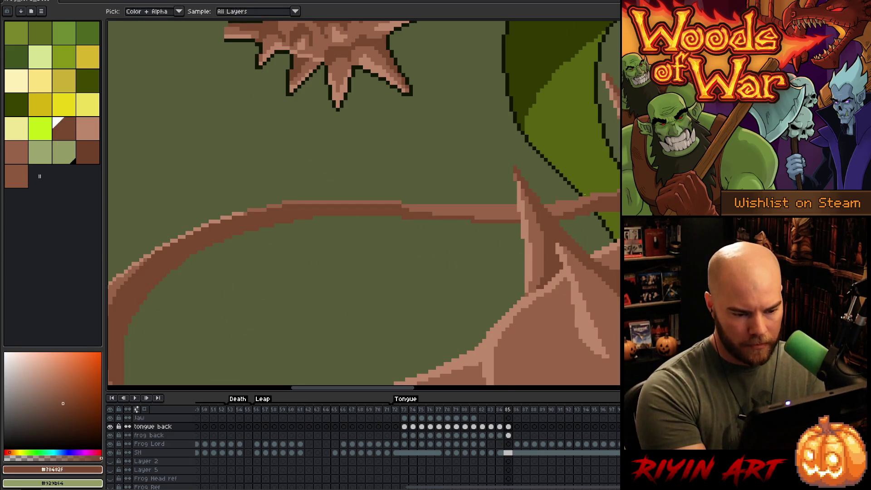
drag(551, 209, 583, 204)
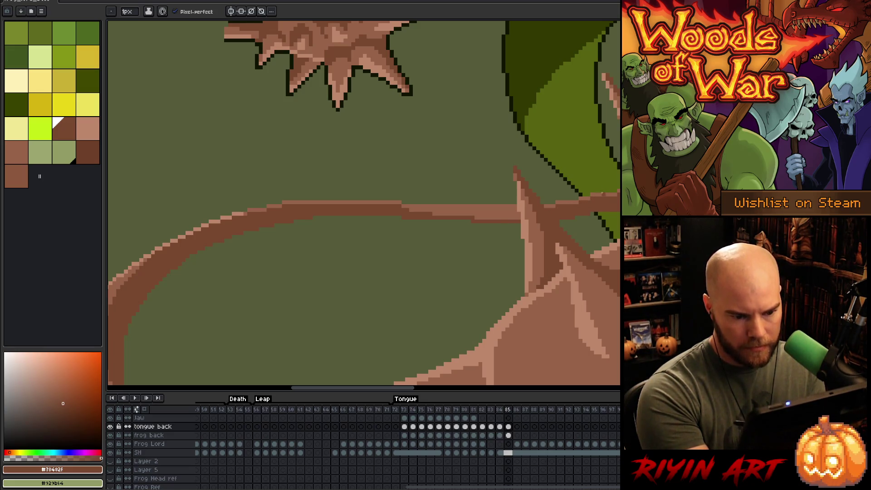
drag(412, 209, 514, 208)
key(g)
click(509, 211)
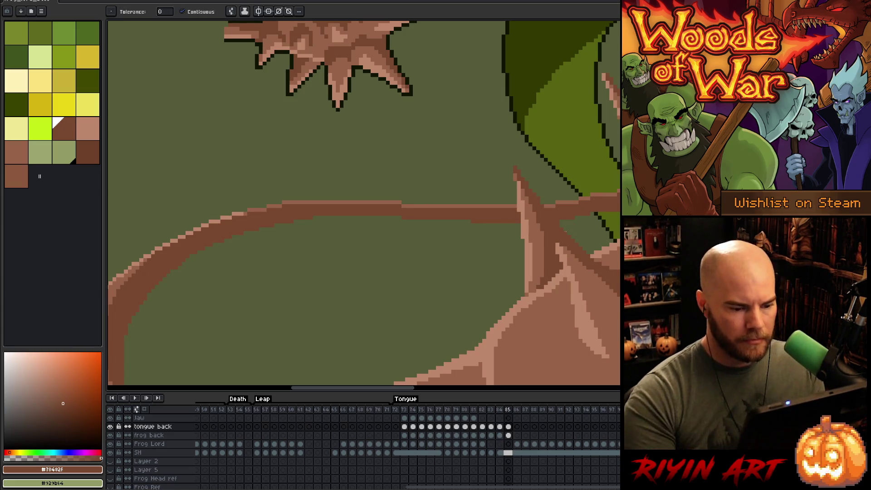
Start a freehand lasso selection around the frog's back
scroll(565, 232, down, 5)
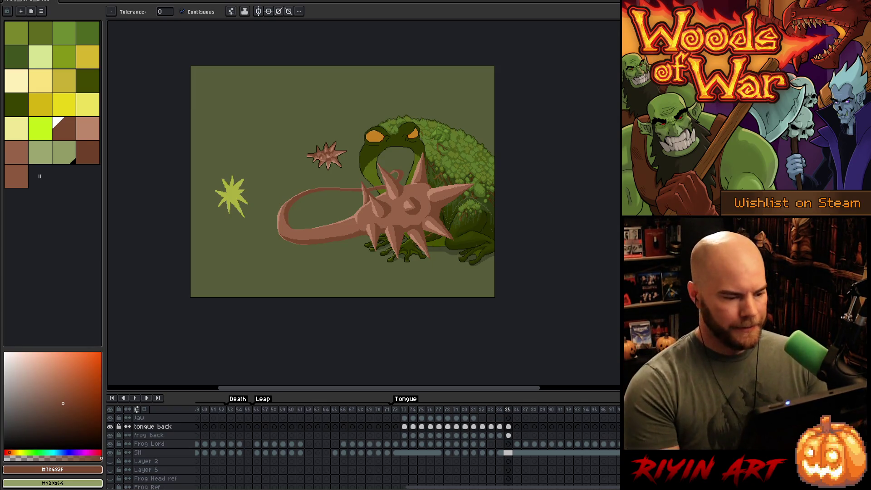
scroll(352, 134, up, 5)
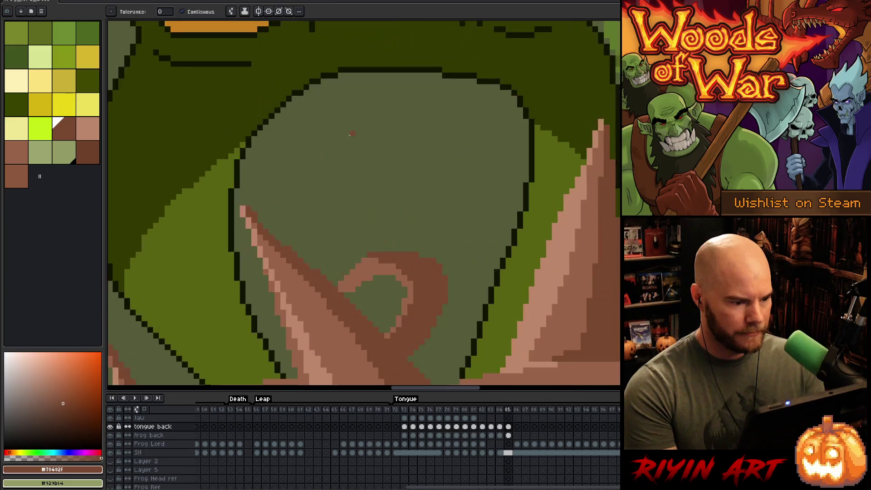
scroll(508, 344, down, 6)
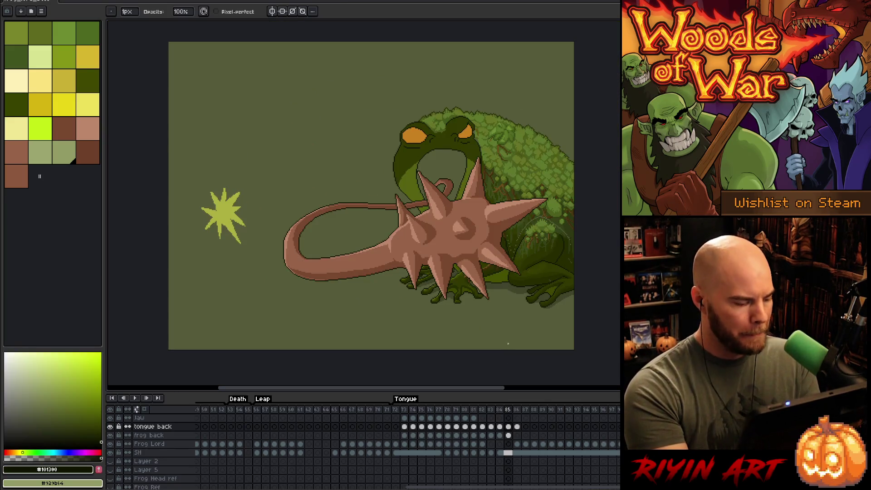
key(q)
mouse_move(544, 274)
mouse_down()
mouse_move(558, 209)
mouse_move(497, 133)
mouse_move(462, 153)
mouse_move(404, 164)
mouse_move(393, 315)
mouse_move(521, 302)
mouse_up()
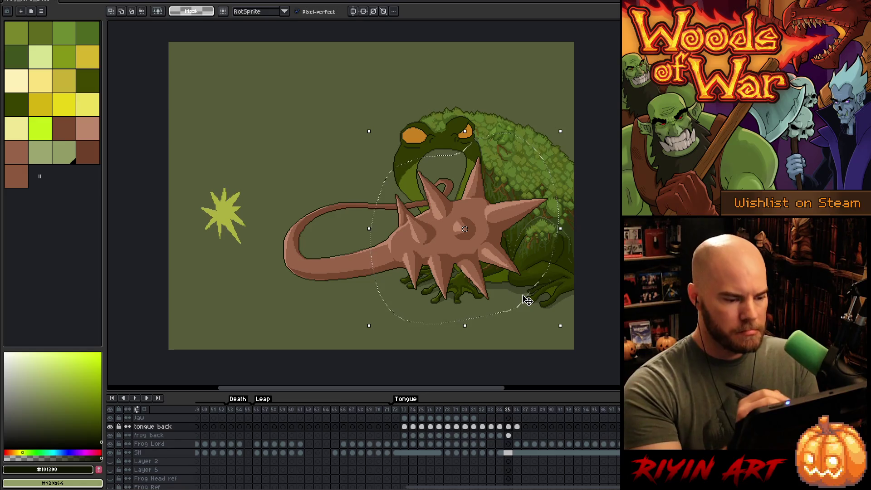
Lasso around the tongue tip and mace, tracing up along the tongue's edge
mouse_move(308, 231)
mouse_down()
mouse_move(278, 234)
mouse_move(327, 336)
mouse_move(360, 335)
mouse_up()
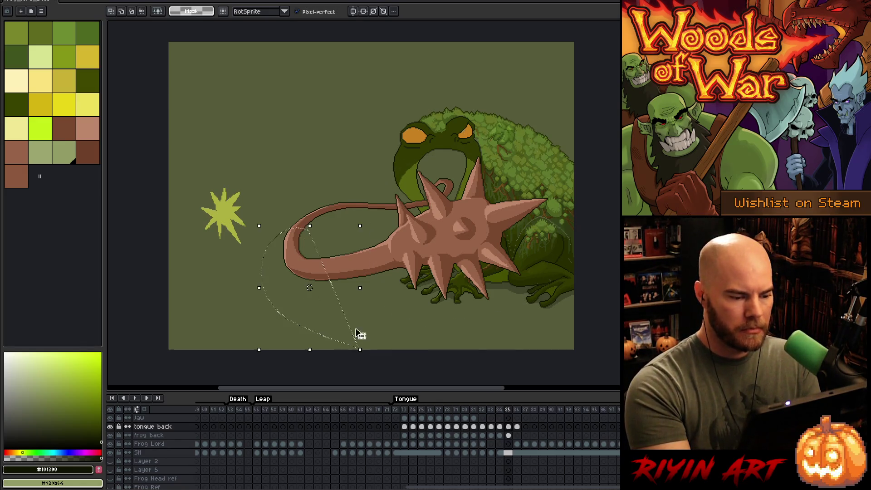
mouse_move(266, 289)
mouse_down()
mouse_move(369, 229)
mouse_move(397, 317)
mouse_up()
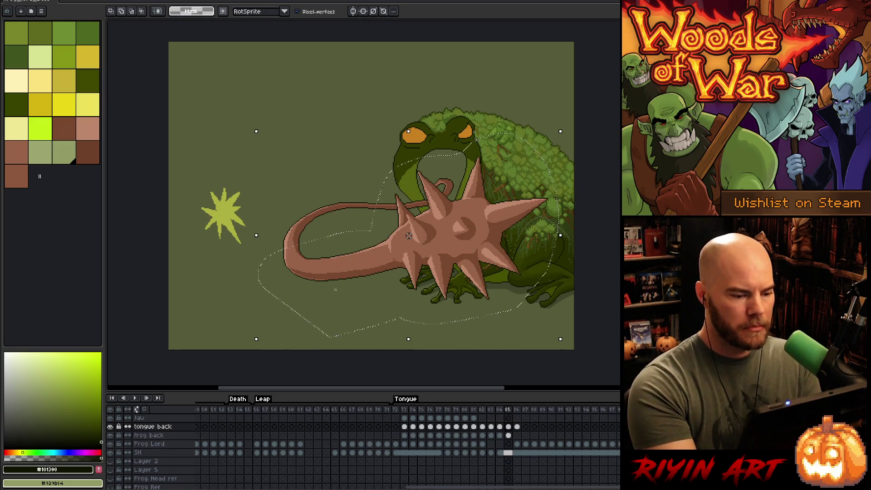
scroll(429, 197, up, 4)
drag(245, 118, 312, 231)
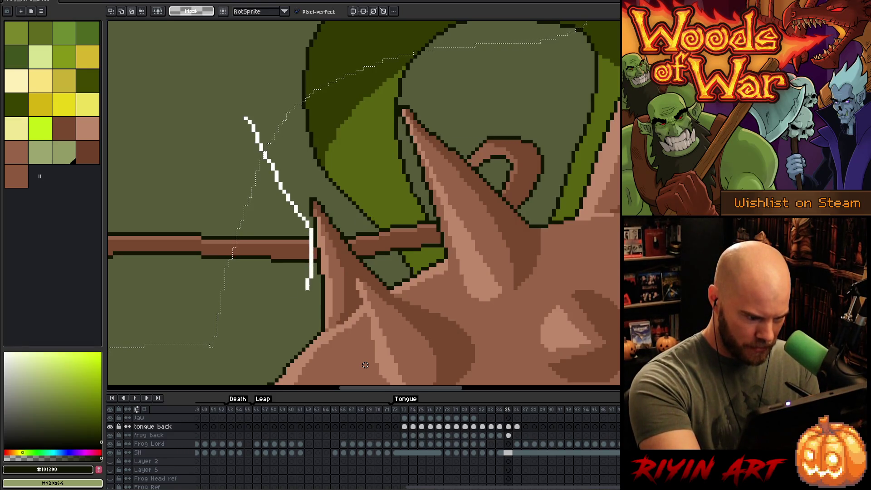
Adjust the lasso at the tongue's left edge, its tip, and beside the frog's head, then zoom out
drag(307, 288, 218, 313)
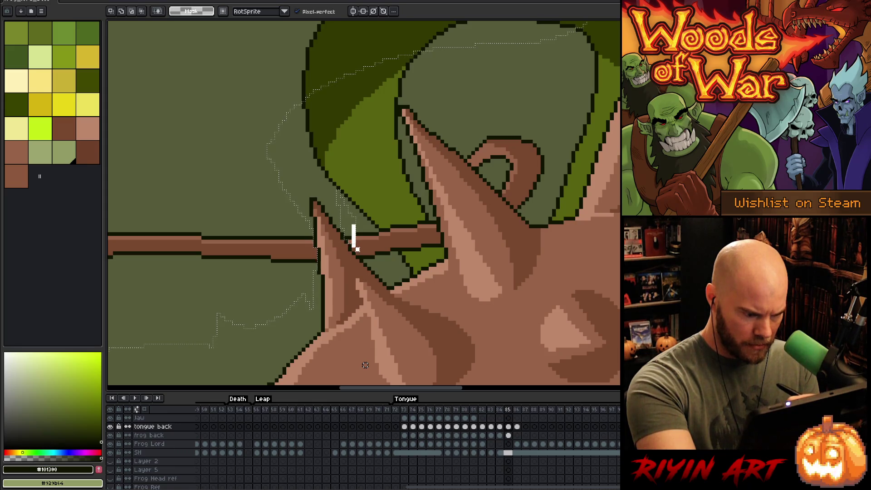
drag(354, 226, 361, 254)
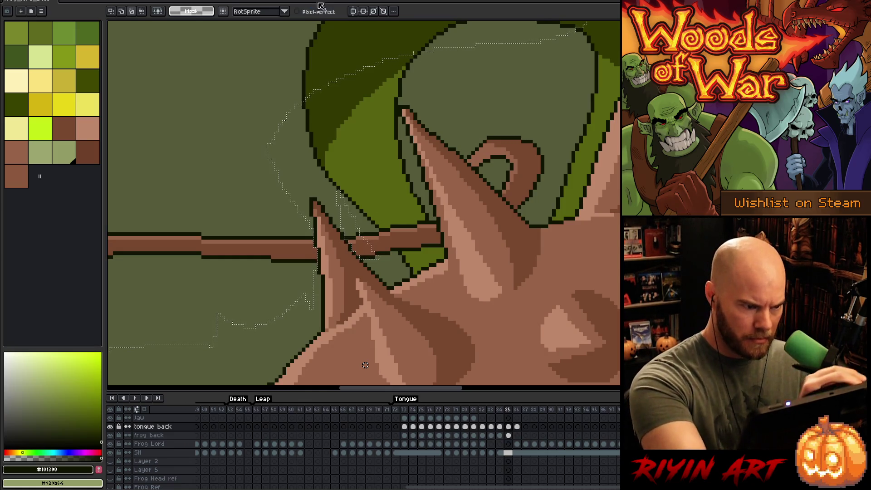
drag(376, 206, 385, 265)
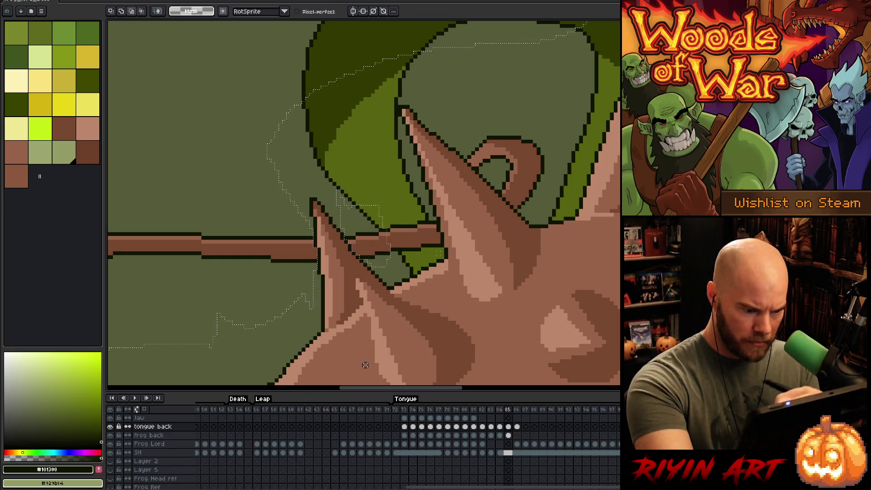
mouse_move(426, 214)
mouse_down()
mouse_move(439, 239)
mouse_move(430, 255)
mouse_move(377, 216)
mouse_move(426, 214)
mouse_up()
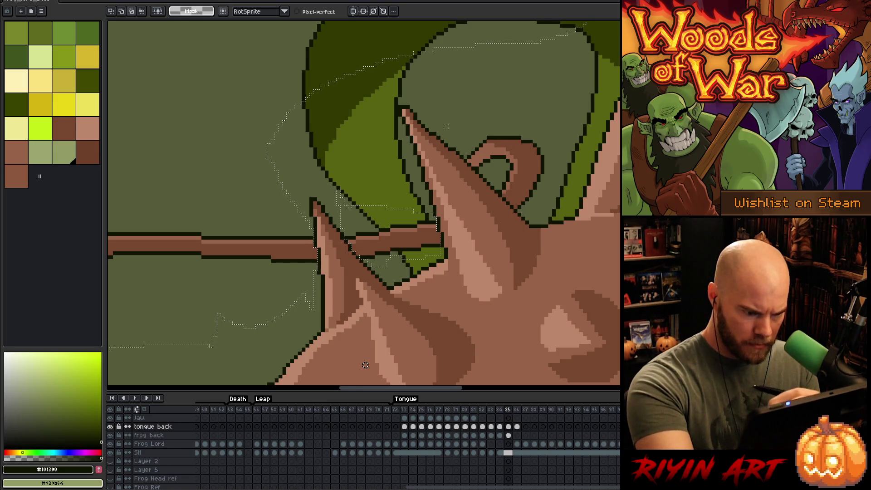
mouse_move(547, 136)
mouse_down()
mouse_move(522, 211)
mouse_move(465, 156)
mouse_move(528, 96)
mouse_move(547, 111)
mouse_up()
scroll(501, 195, down, 2)
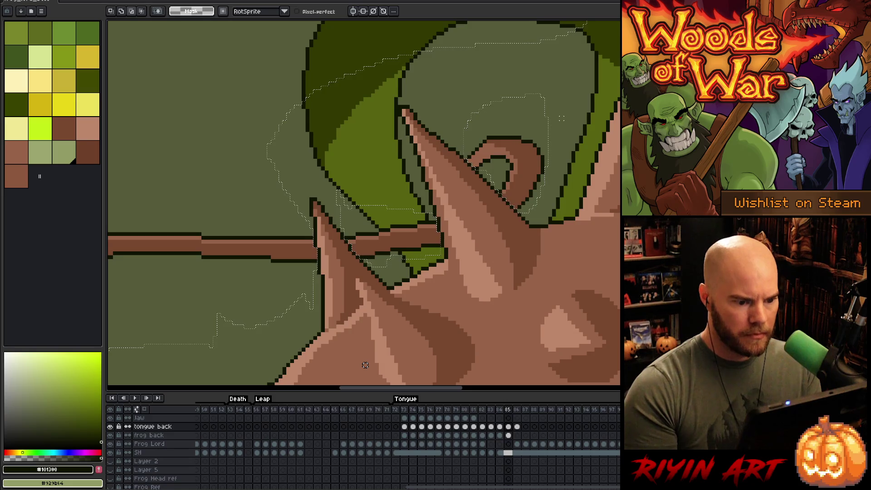
scroll(455, 221, down, 3)
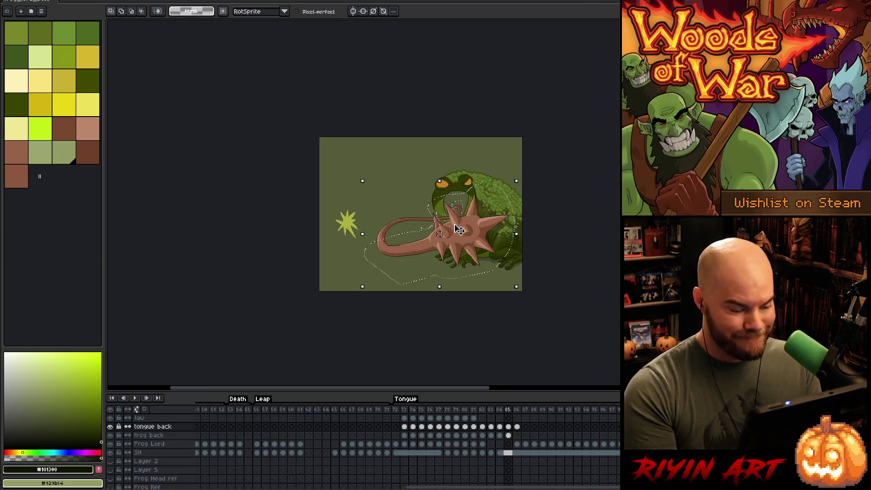
Paste the spiked tongue into frame 86, nudge it down and back up, and commit
scroll(456, 224, up, 2)
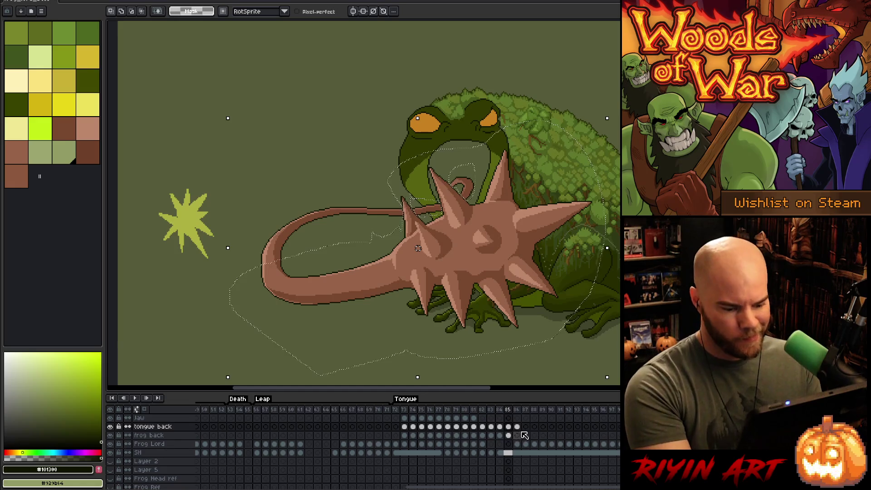
click(517, 427)
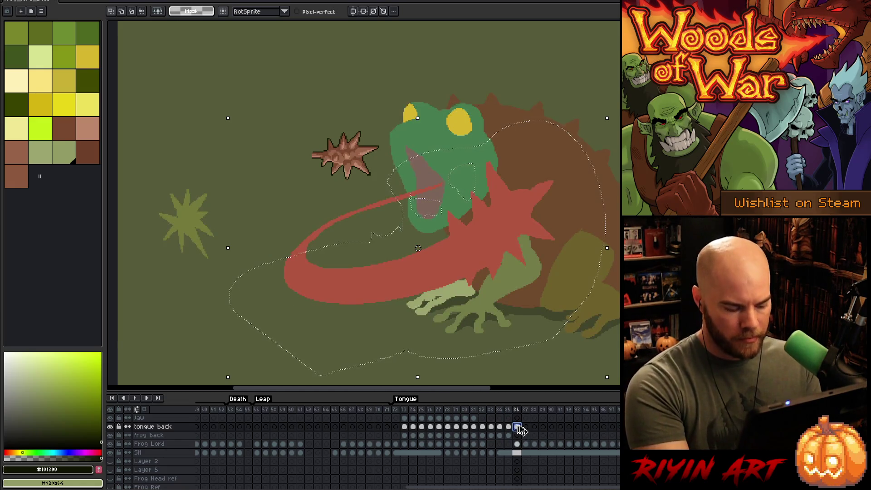
key(ctrl+v)
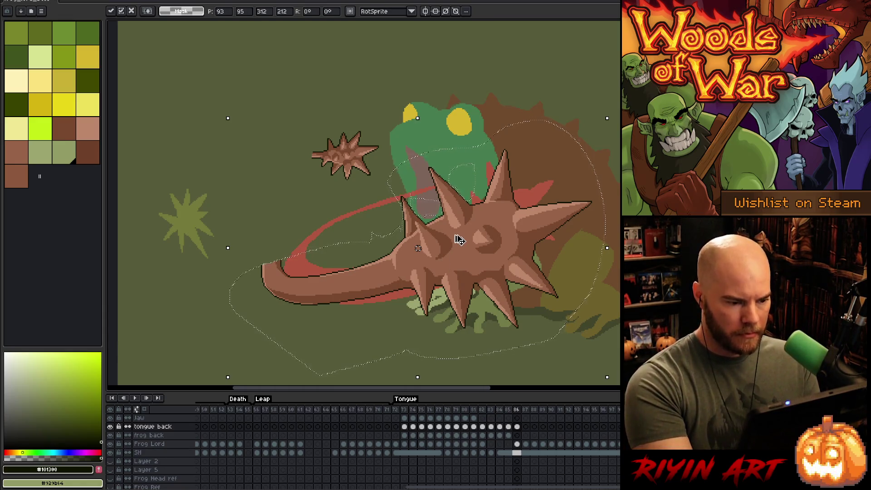
key(Down)
key(Down)
key(Down)
key(Down)
key(Down)
key(Down)
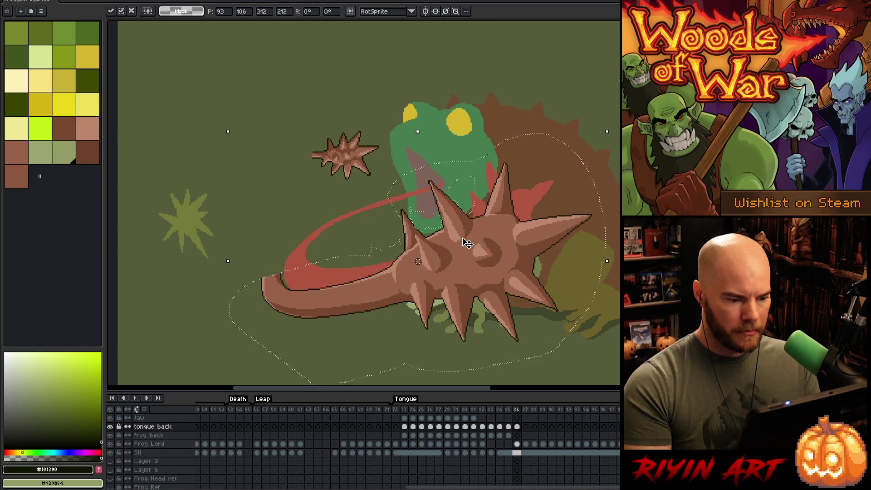
key(Up)
key(Up)
key(Up)
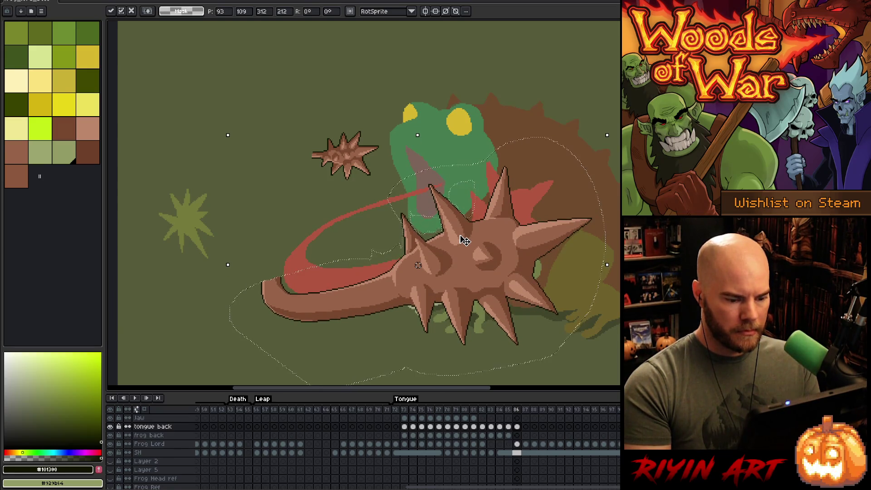
key(Return)
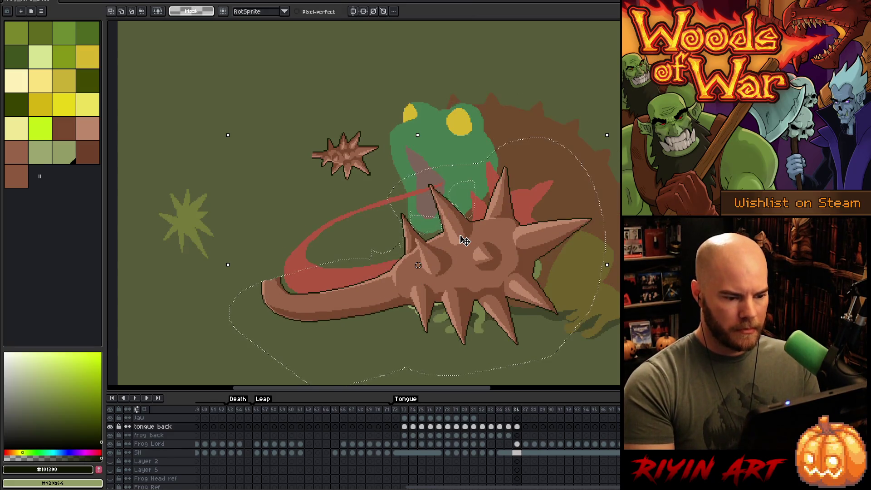
Play the animation and step a frame to review the ball's placement
key(Return)
key(Right)
key(Return)
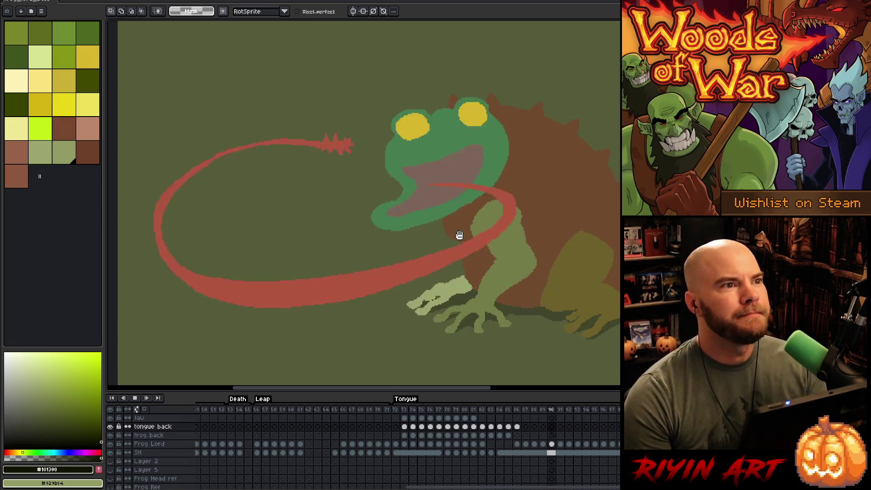
Stop playback and replay the Tongue animation from its start
key(Return)
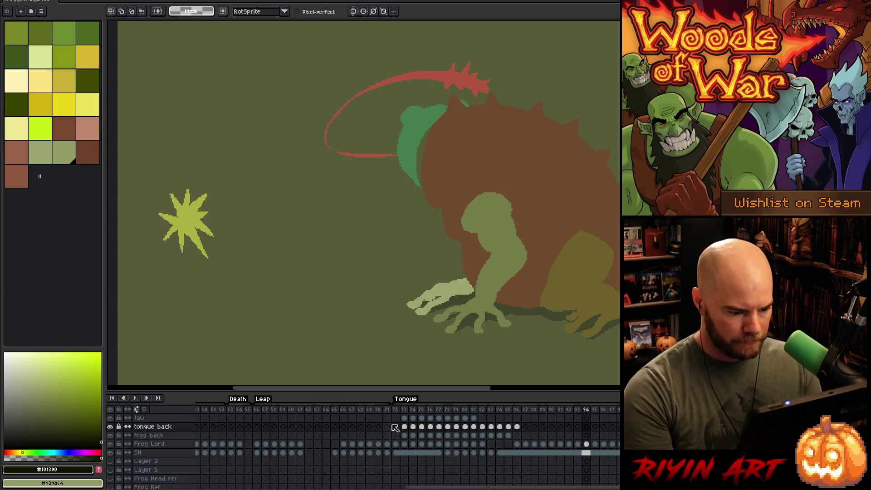
click(408, 412)
key(Return)
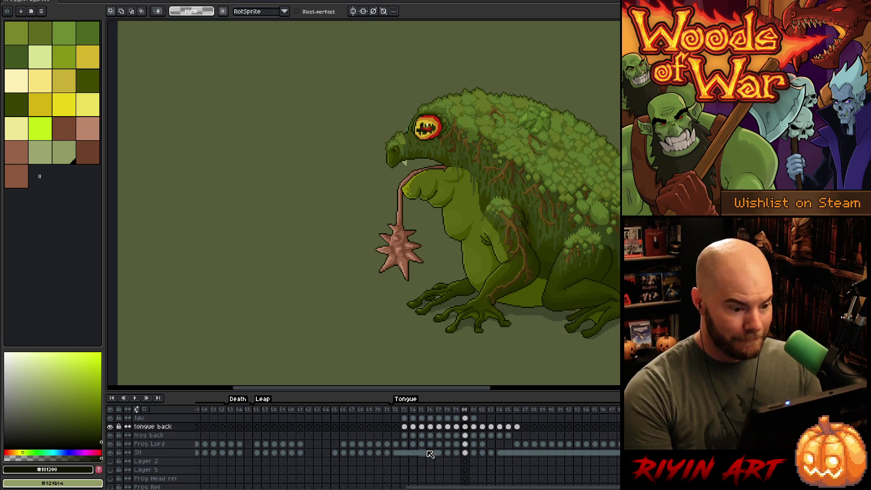
Select the Frog Lord cels for frames 73–81, delete them, and replay from frame 73
drag(404, 447, 486, 447)
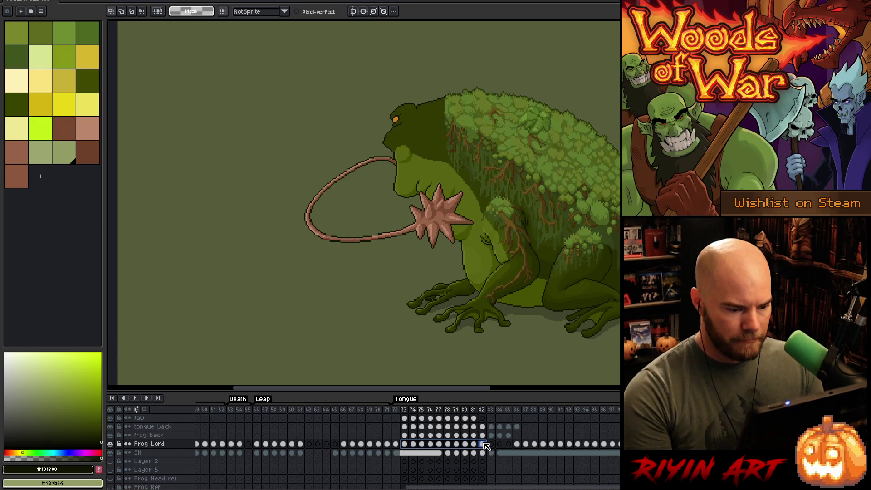
click(110, 445)
click(111, 444)
click(474, 446)
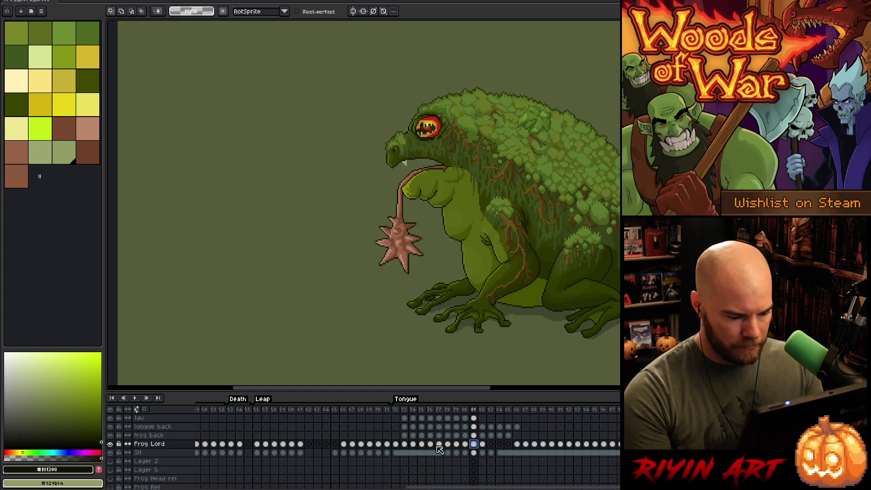
drag(405, 447, 474, 447)
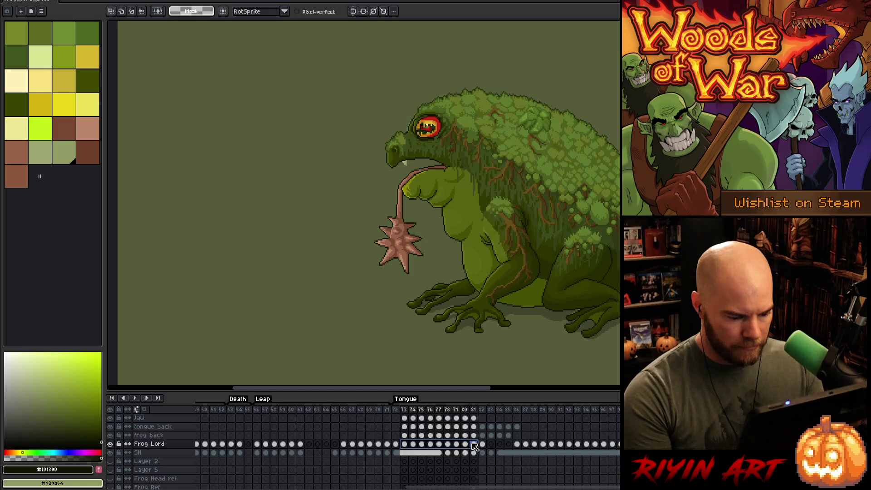
key(Delete)
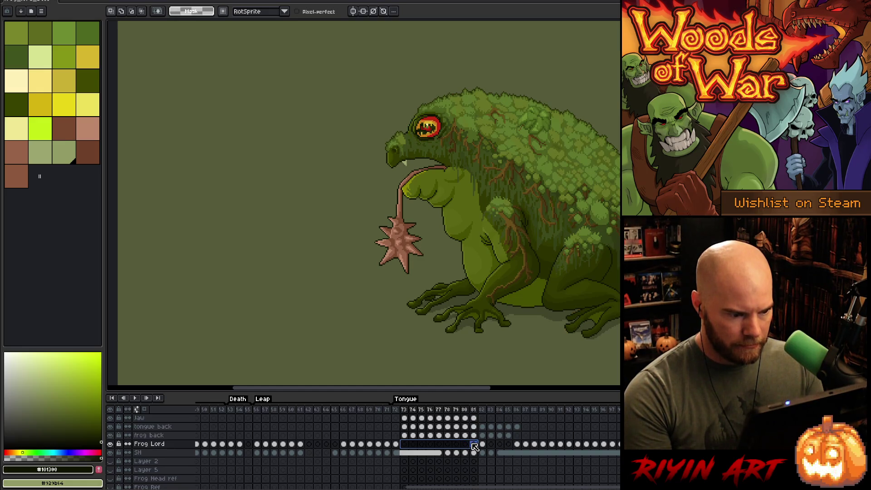
click(400, 412)
key(Return)
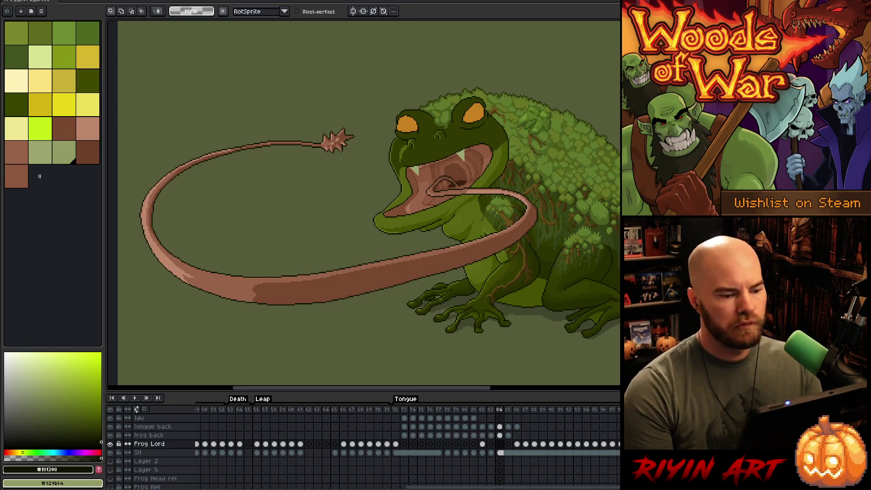
Zoom into the mouth and sample its brown #804d32 as the paint colour
scroll(477, 190, up, 2)
scroll(469, 179, down, 2)
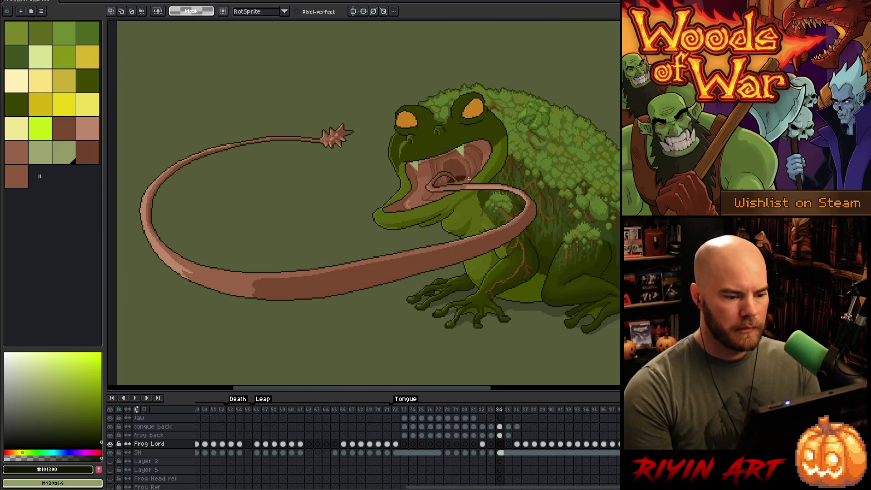
right_click(468, 180)
key(Escape)
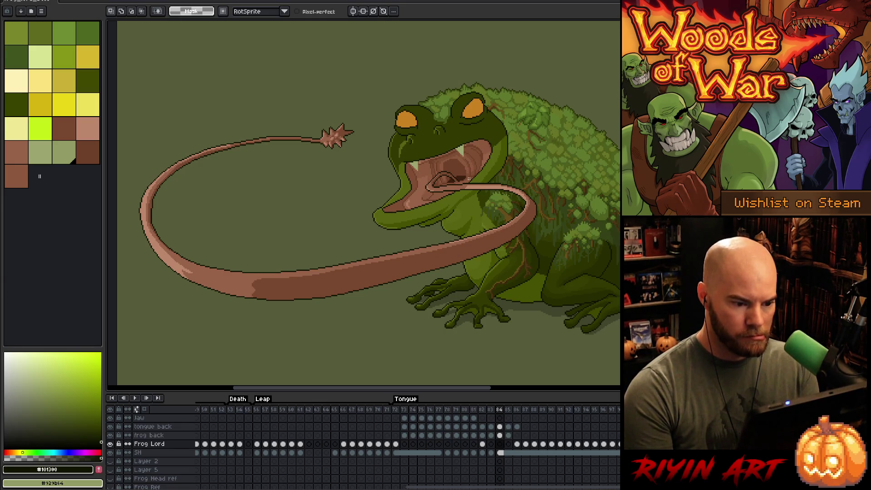
scroll(469, 179, up, 3)
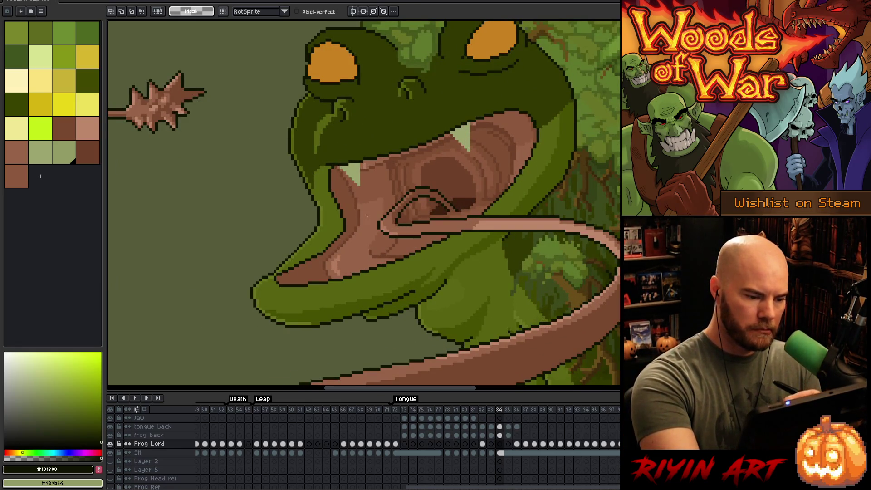
alt+click(359, 222)
Undo a stray bucket fill on the tongue back cel and select the frog back cel at frame 85
click(508, 427)
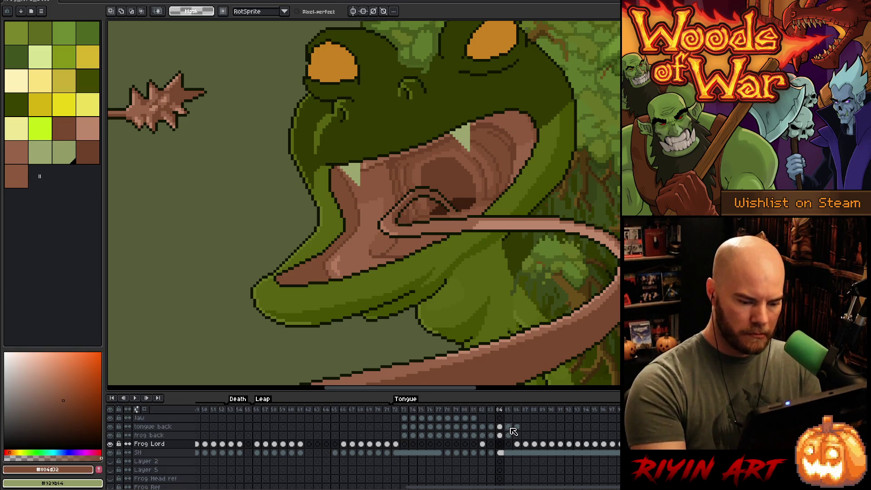
key(g)
click(475, 159)
key(ctrl+z)
click(508, 435)
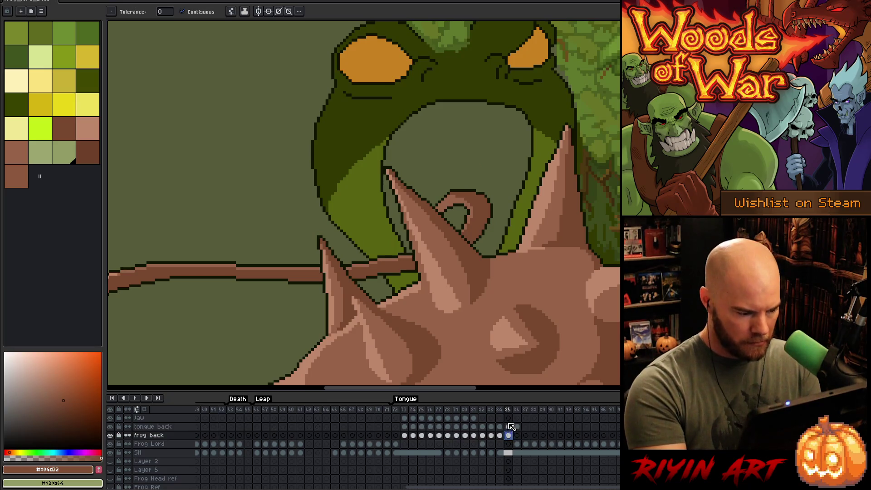
Bucket-fill the frog's empty mouth on frame 85 with brown, then sample the fangs' light green from frame 84
click(500, 127)
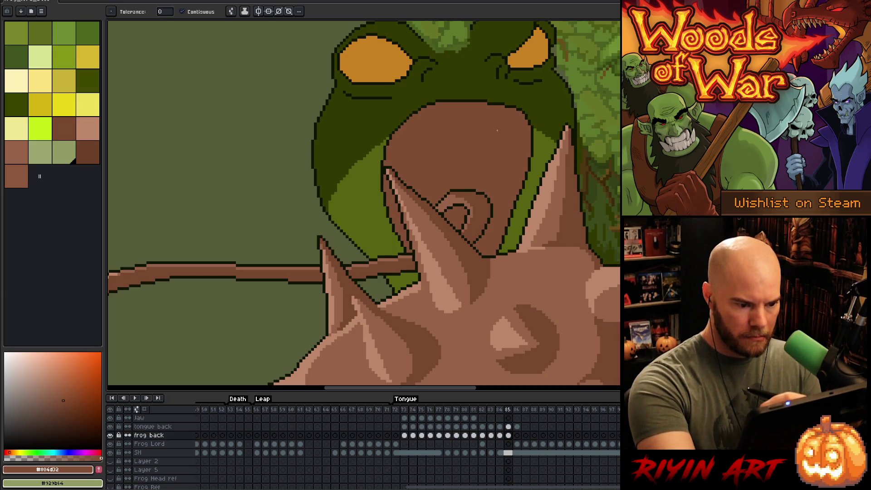
mouse_move(525, 292)
mouse_down()
mouse_move(447, 254)
mouse_move(475, 315)
mouse_move(498, 319)
mouse_move(520, 361)
mouse_up()
click(499, 435)
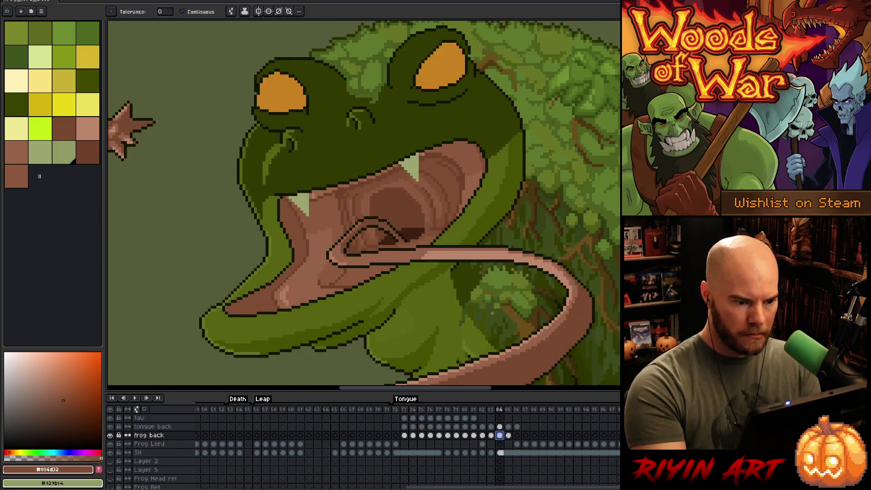
alt+click(418, 167)
key(period)
Outline and fill two light-green fangs along the mouth's upper edge
mouse_move(360, 148)
mouse_down()
mouse_move(370, 161)
mouse_move(375, 138)
mouse_up()
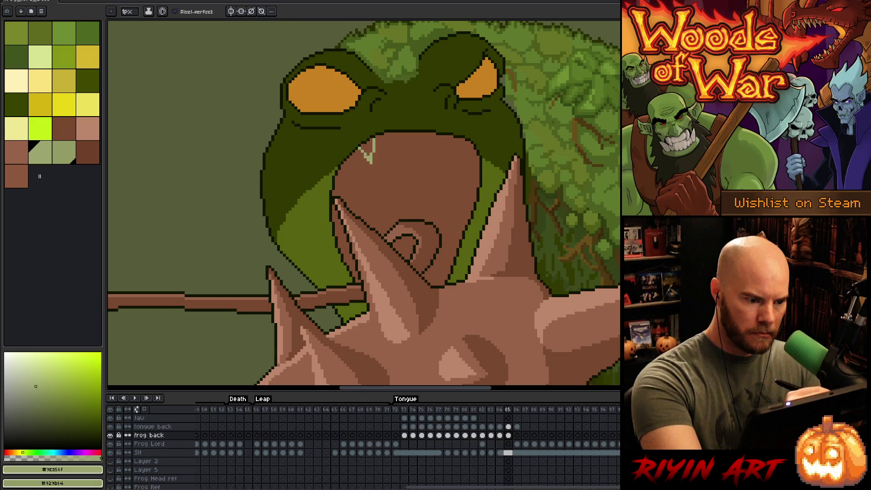
key(g)
click(368, 148)
key(b)
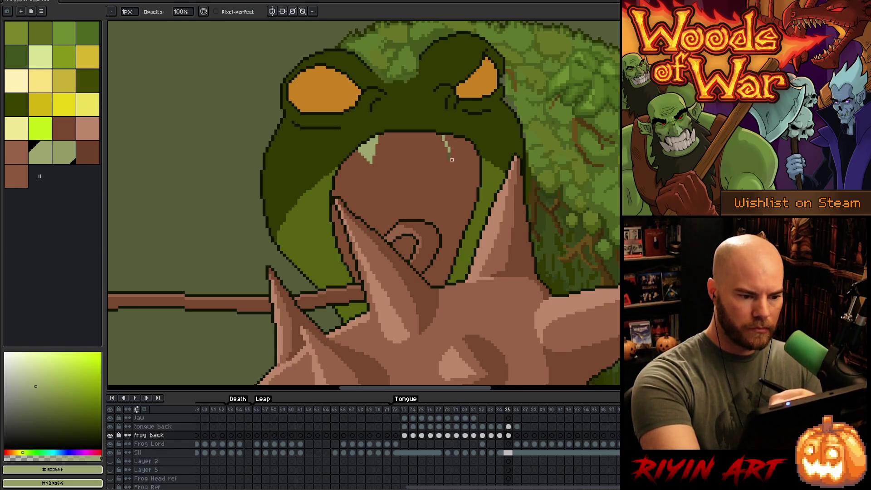
key(e)
click(455, 156)
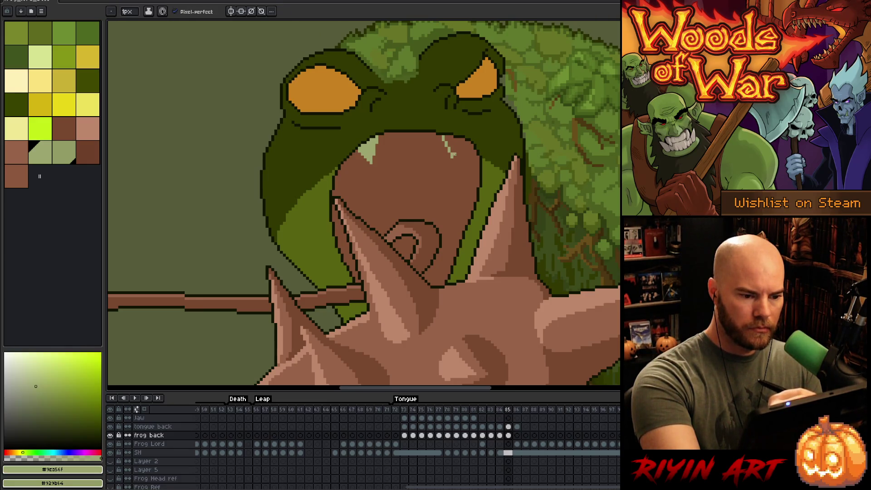
click(456, 150)
drag(461, 133, 459, 144)
key(g)
click(452, 142)
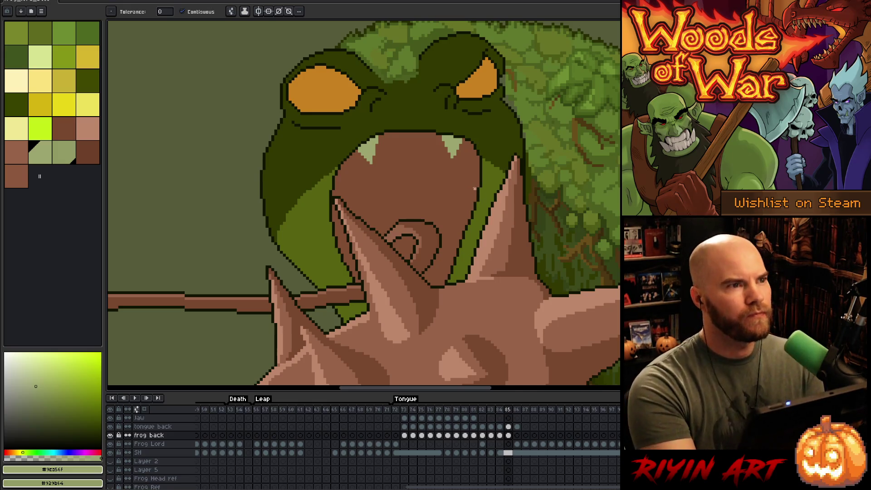
Sample a mid brown and a darker brown from frame 84's mouth, then return to frame 85
drag(473, 203, 405, 192)
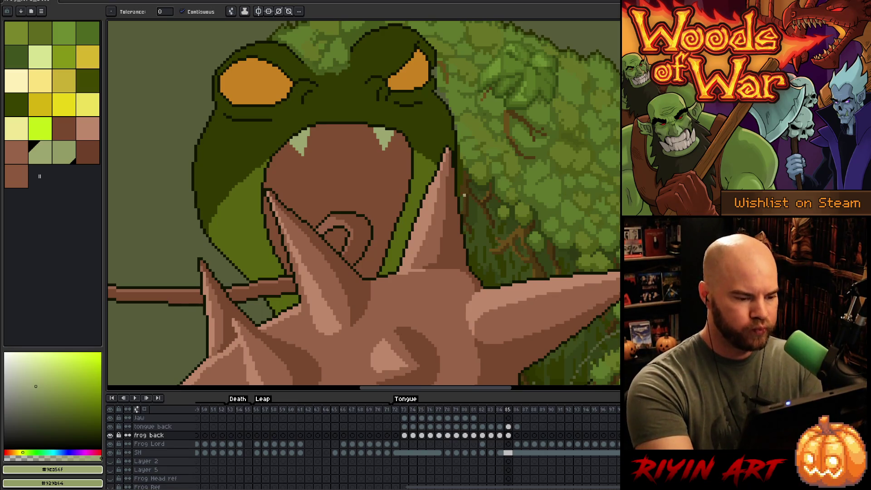
key(Left)
alt+click(255, 233)
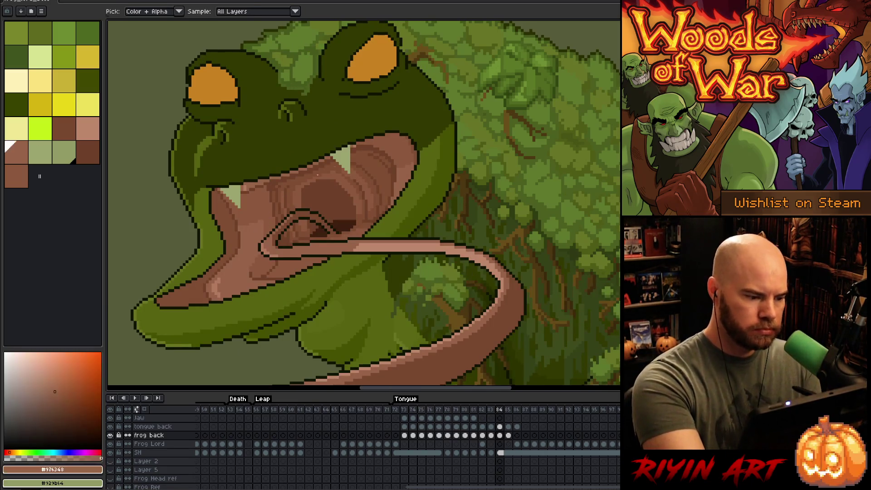
alt+click(238, 221)
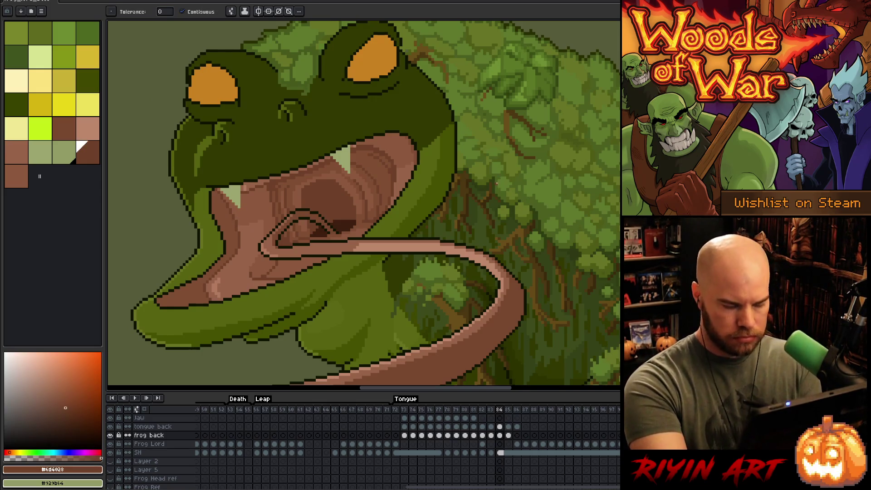
key(Right)
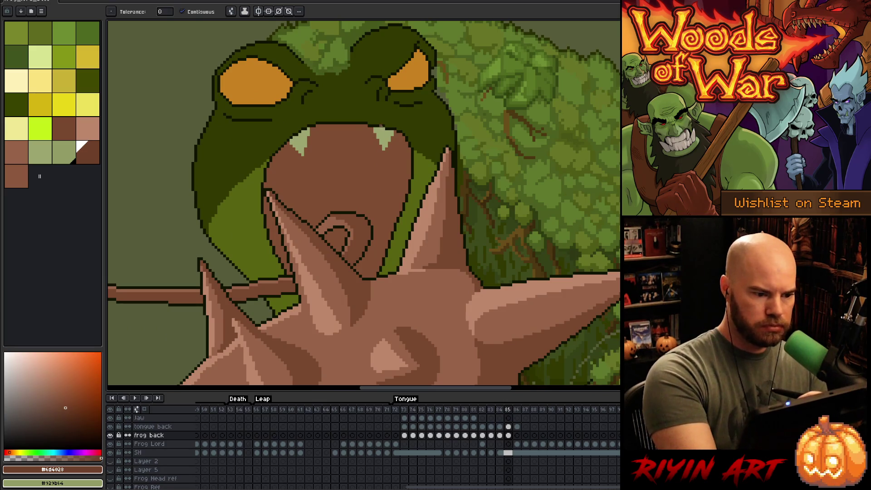